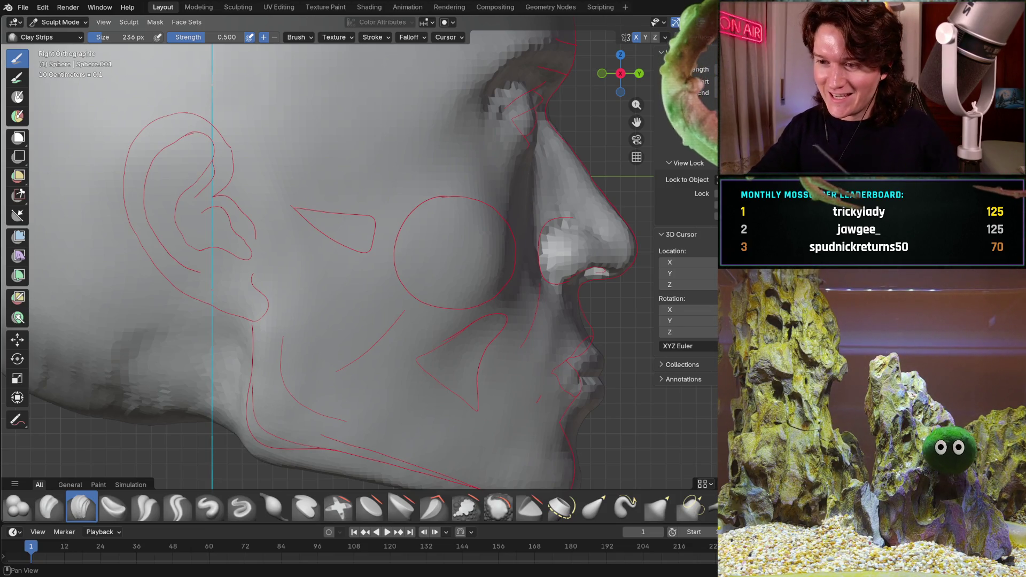
Orbit in close around the cheek beside the nose, then snap to the right side view.
{"action": "middle_click_drag", "start_coordinate": [477, 266], "coordinate": [391, 332], "text": "shift"}
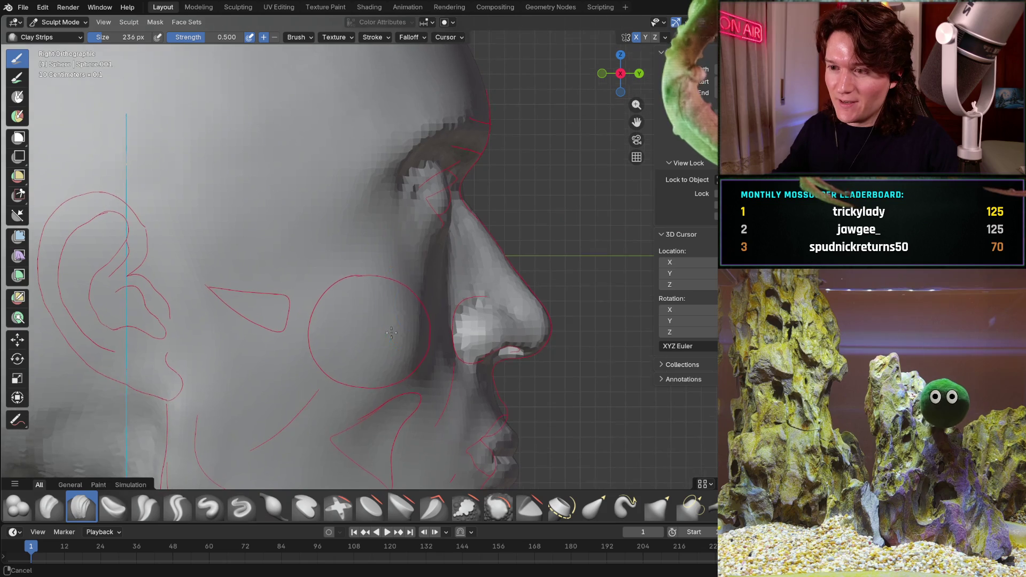
{"action": "scroll", "coordinate": [463, 295], "scroll_direction": "up", "scroll_amount": 5}
{"action": "mouse_move", "coordinate": [463, 295]}
{"action": "middle_mouse_down"}
{"action": "mouse_move", "coordinate": [426, 258]}
{"action": "mouse_move", "coordinate": [412, 320]}
{"action": "mouse_move", "coordinate": [397, 277]}
{"action": "middle_mouse_up"}
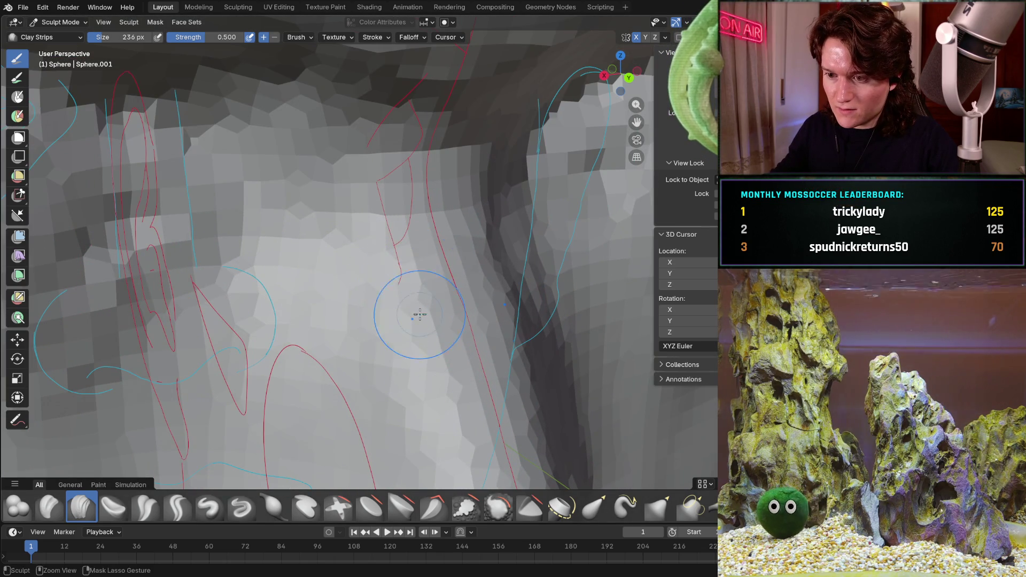
{"action": "mouse_move", "coordinate": [392, 424]}
{"action": "middle_mouse_down"}
{"action": "mouse_move", "coordinate": [417, 321]}
{"action": "mouse_move", "coordinate": [446, 297]}
{"action": "mouse_move", "coordinate": [443, 242]}
{"action": "middle_mouse_up"}
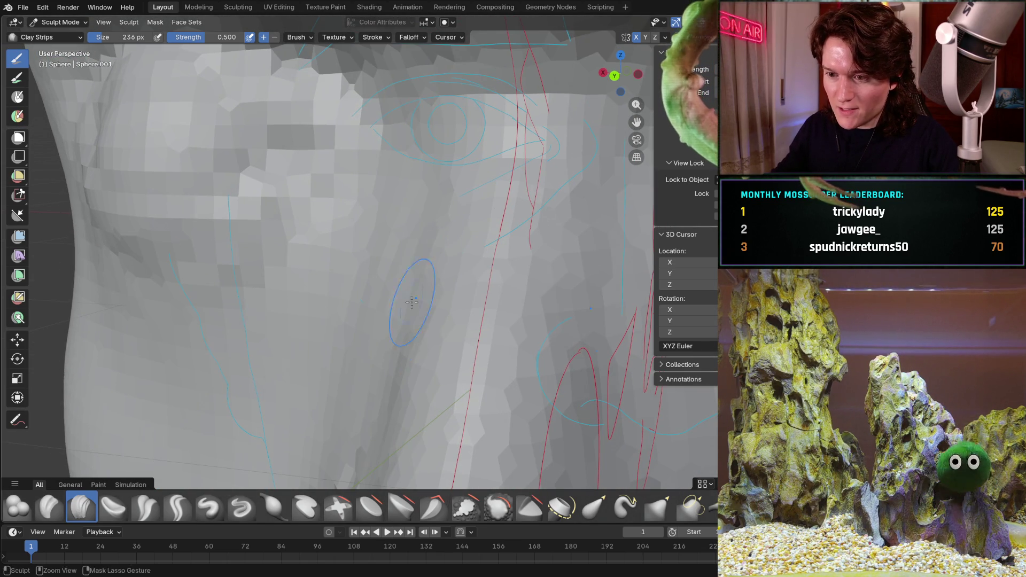
{"action": "mouse_move", "coordinate": [360, 322]}
{"action": "middle_mouse_down"}
{"action": "mouse_move", "coordinate": [344, 378]}
{"action": "mouse_move", "coordinate": [401, 297]}
{"action": "mouse_move", "coordinate": [364, 261]}
{"action": "middle_mouse_up"}
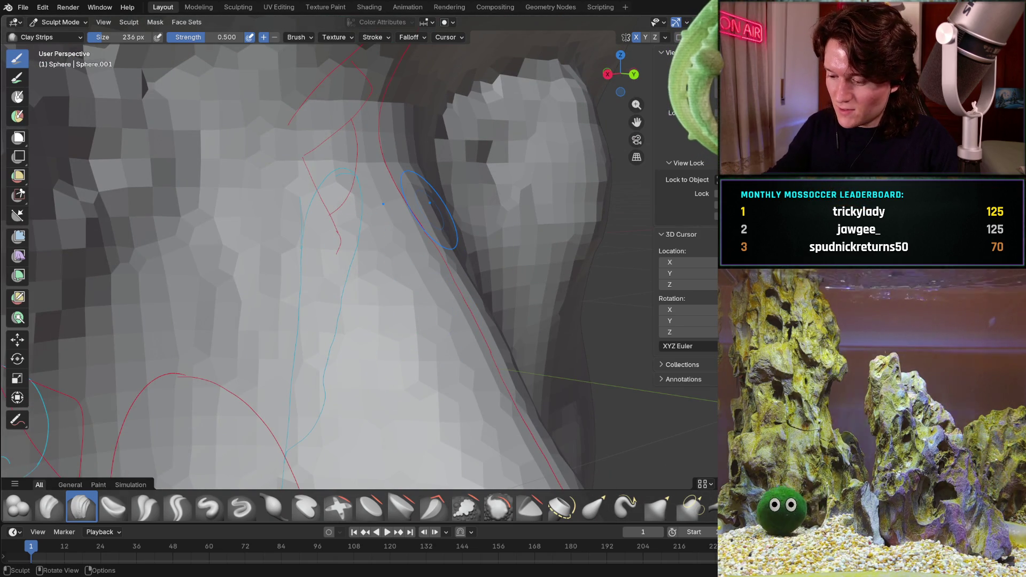
{"action": "key", "text": "KP_3"}
Alternate between angled views of the cheek and nasolabial area and the straight side view.
{"action": "middle_click_drag", "start_coordinate": [393, 281], "coordinate": [340, 315]}
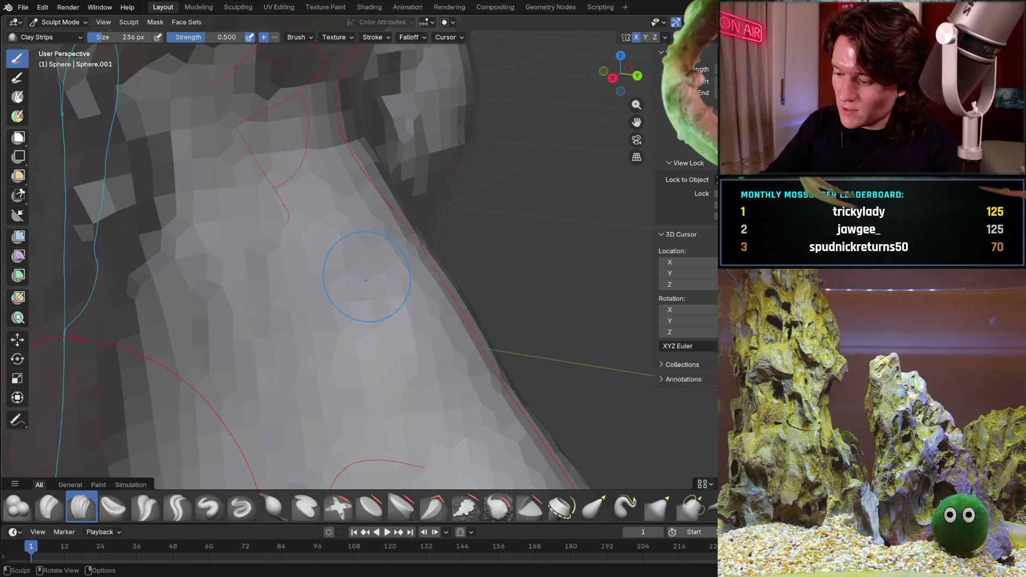
{"action": "key", "text": "KP_3"}
{"action": "middle_click_drag", "start_coordinate": [384, 288], "coordinate": [360, 267], "text": "ctrl"}
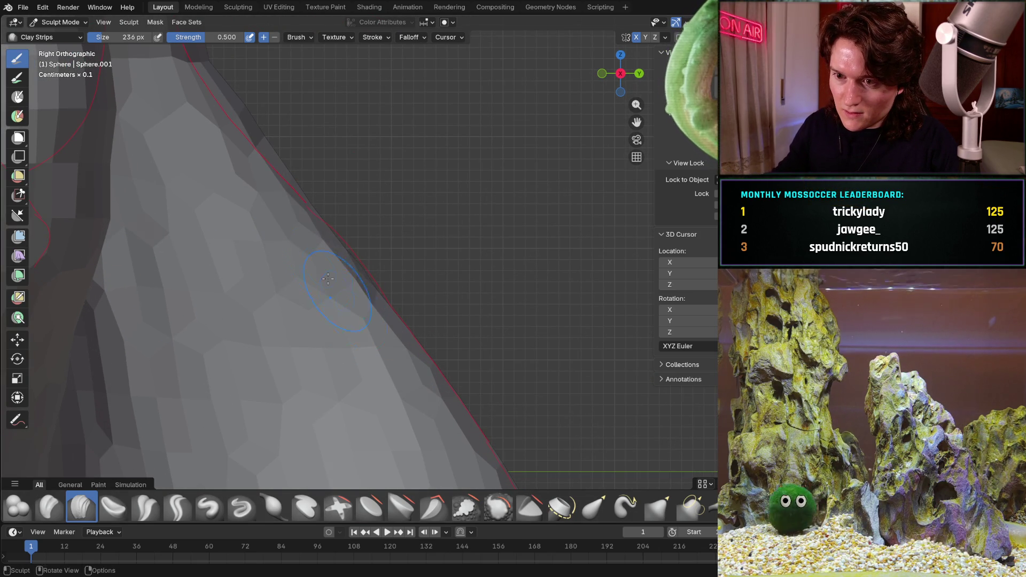
{"action": "middle_click_drag", "start_coordinate": [351, 285], "coordinate": [372, 279], "text": "ctrl"}
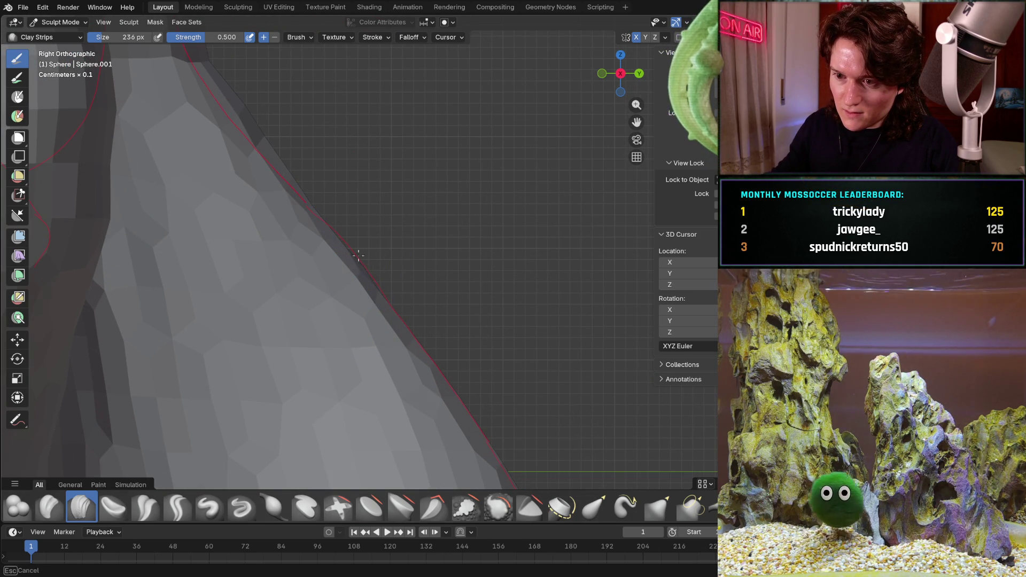
{"action": "mouse_move", "coordinate": [355, 322]}
{"action": "middle_mouse_down"}
{"action": "mouse_move", "coordinate": [320, 270]}
{"action": "mouse_move", "coordinate": [355, 222]}
{"action": "mouse_move", "coordinate": [412, 205]}
{"action": "mouse_move", "coordinate": [297, 202]}
{"action": "middle_mouse_up"}
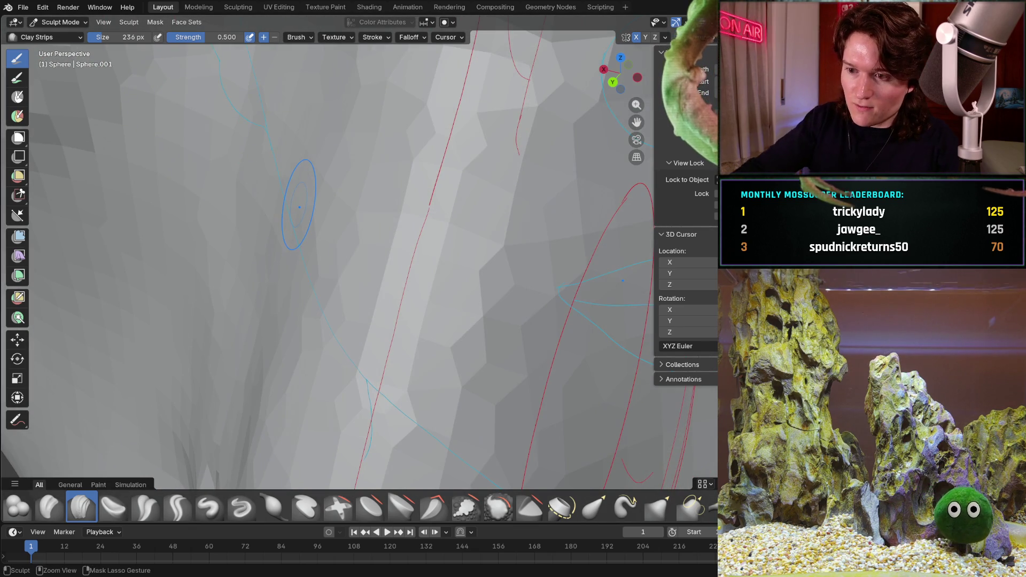
{"action": "mouse_move", "coordinate": [359, 256]}
{"action": "middle_mouse_down"}
{"action": "mouse_move", "coordinate": [434, 280]}
{"action": "mouse_move", "coordinate": [428, 259]}
{"action": "mouse_move", "coordinate": [455, 277]}
{"action": "middle_mouse_up"}
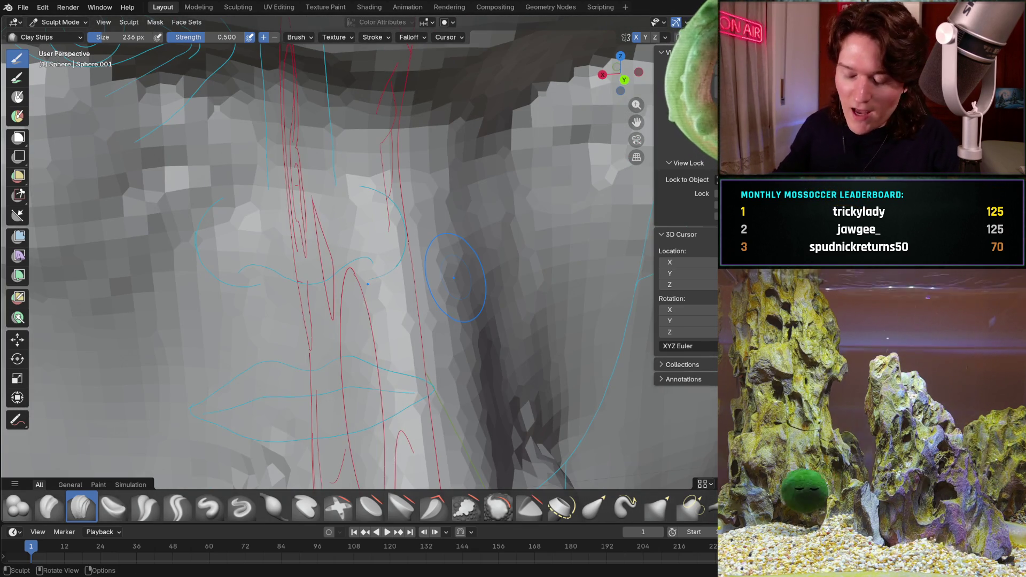
{"action": "key", "text": "KP_3"}
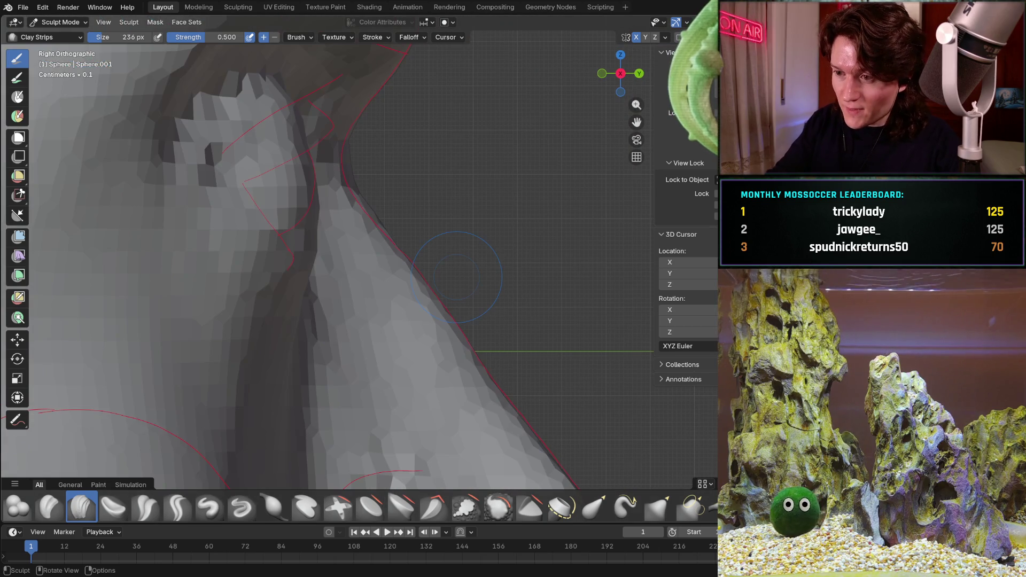
{"action": "mouse_move", "coordinate": [333, 228]}
{"action": "middle_mouse_down"}
{"action": "mouse_move", "coordinate": [333, 179]}
{"action": "mouse_move", "coordinate": [282, 228]}
{"action": "middle_mouse_up"}
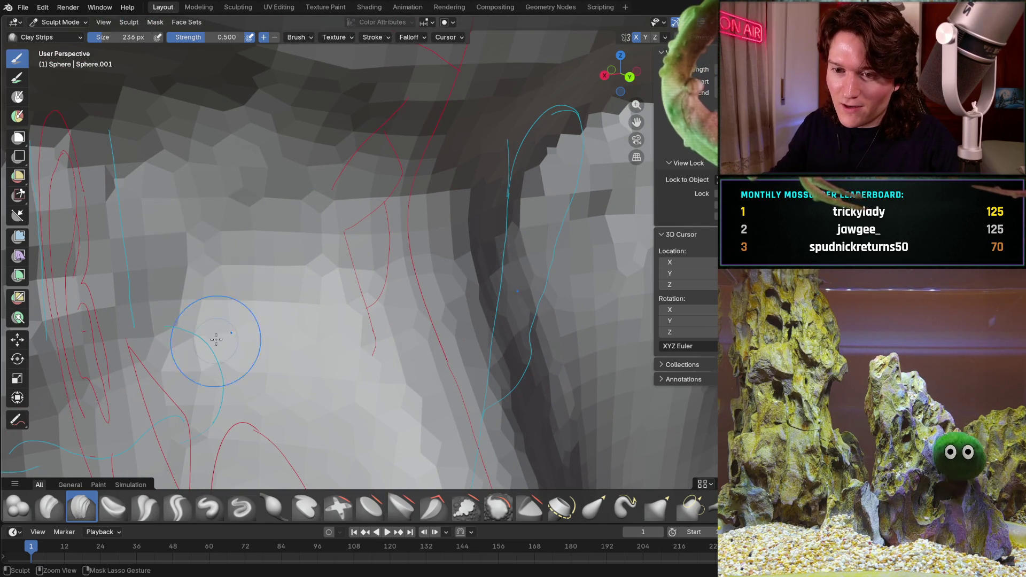
{"action": "middle_click_drag", "start_coordinate": [216, 339], "coordinate": [207, 266]}
{"action": "mouse_move", "coordinate": [228, 135]}
{"action": "middle_mouse_down"}
{"action": "mouse_move", "coordinate": [250, 289]}
{"action": "mouse_move", "coordinate": [312, 280]}
{"action": "middle_mouse_up"}
{"action": "middle_click_drag", "start_coordinate": [394, 286], "coordinate": [409, 235]}
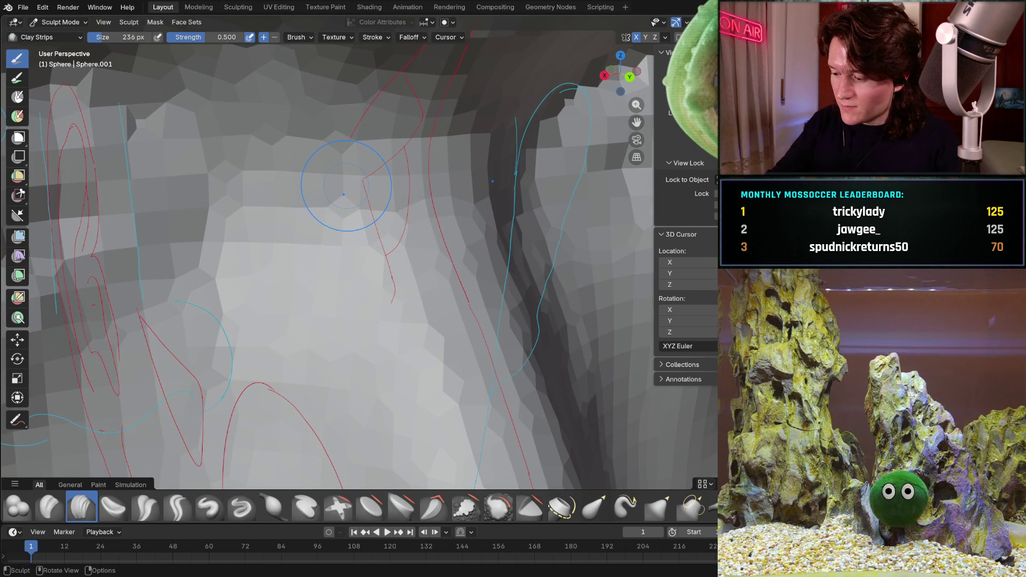
{"action": "key", "text": "KP_3"}
Inspect the eye, brow and cheek from several angles, returning each time to the right side view.
{"action": "mouse_move", "coordinate": [386, 151]}
{"action": "middle_mouse_down"}
{"action": "mouse_move", "coordinate": [241, 264]}
{"action": "mouse_move", "coordinate": [406, 246]}
{"action": "mouse_move", "coordinate": [440, 227]}
{"action": "middle_mouse_up"}
{"action": "middle_click_drag", "start_coordinate": [387, 245], "coordinate": [387, 244]}
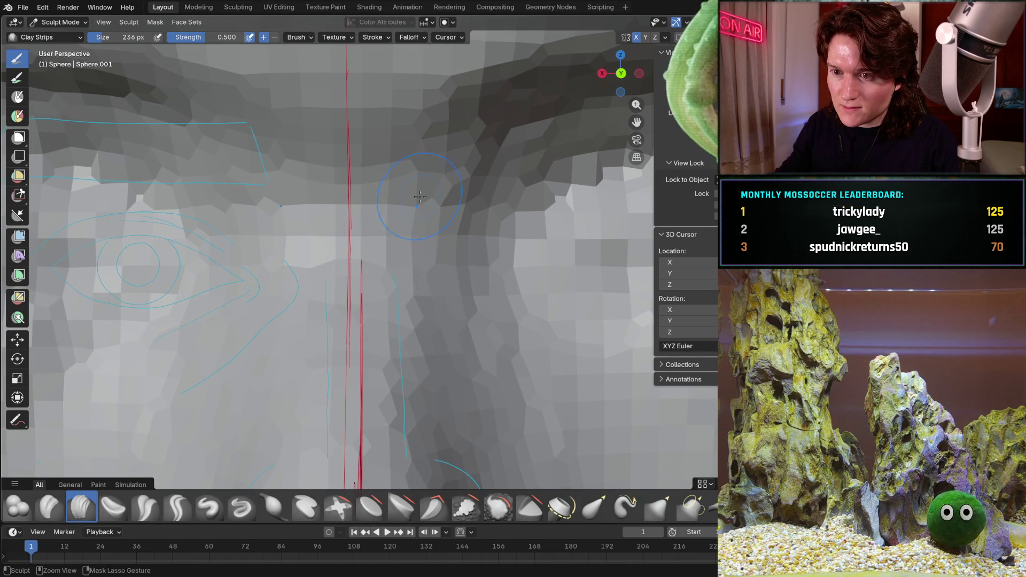
{"action": "middle_click_drag", "start_coordinate": [344, 241], "coordinate": [319, 301]}
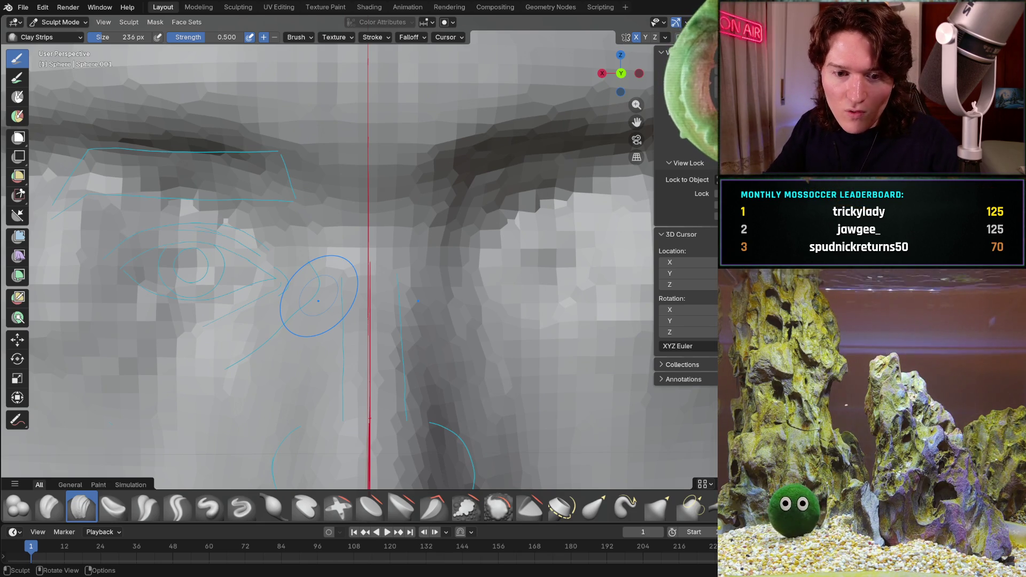
{"action": "key", "text": "KP_3"}
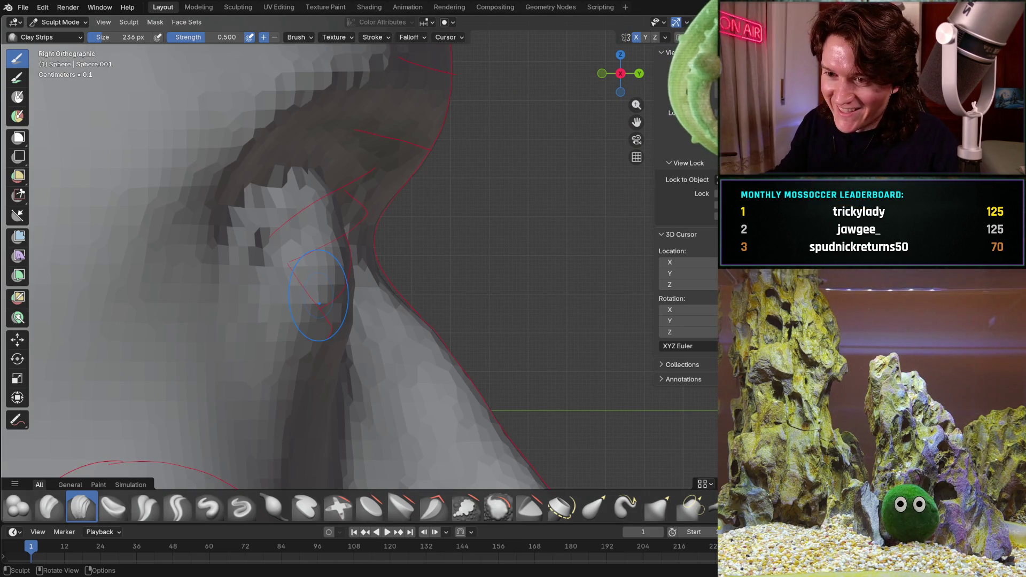
{"action": "mouse_move", "coordinate": [393, 274]}
{"action": "middle_mouse_down"}
{"action": "mouse_move", "coordinate": [403, 200]}
{"action": "mouse_move", "coordinate": [385, 165]}
{"action": "mouse_move", "coordinate": [303, 183]}
{"action": "middle_mouse_up"}
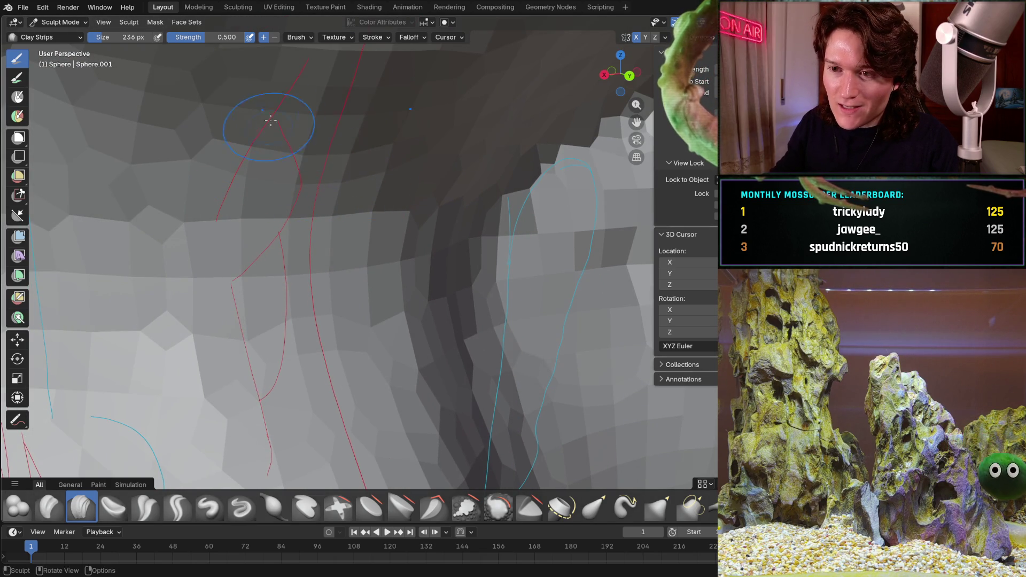
{"action": "mouse_move", "coordinate": [353, 184]}
{"action": "middle_mouse_down", "text": "ctrl"}
{"action": "mouse_move", "coordinate": [349, 246]}
{"action": "mouse_move", "coordinate": [331, 288]}
{"action": "middle_mouse_up", "text": "ctrl"}
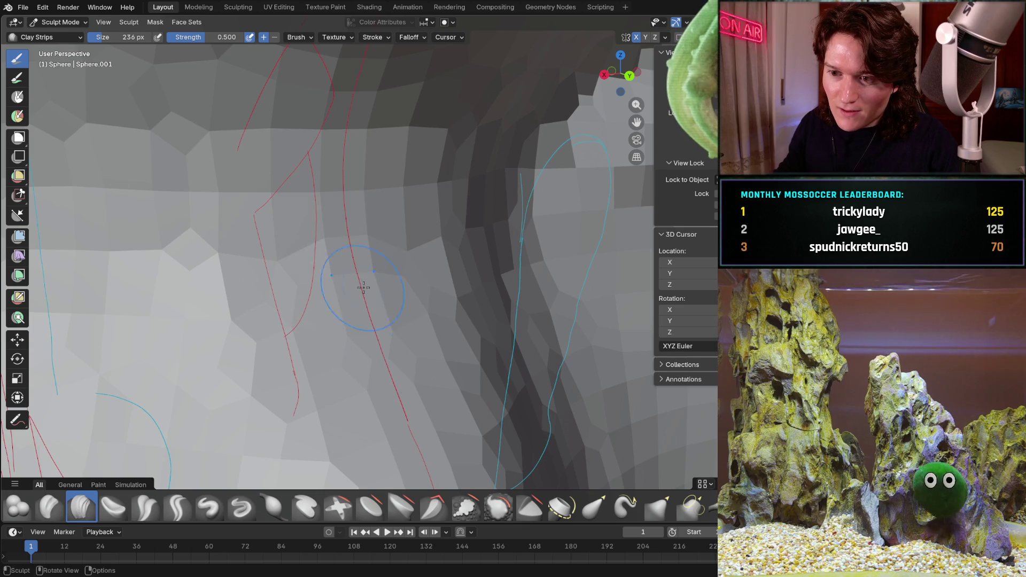
{"action": "mouse_move", "coordinate": [353, 254]}
{"action": "middle_mouse_down"}
{"action": "mouse_move", "coordinate": [371, 266]}
{"action": "mouse_move", "coordinate": [361, 231]}
{"action": "middle_mouse_up"}
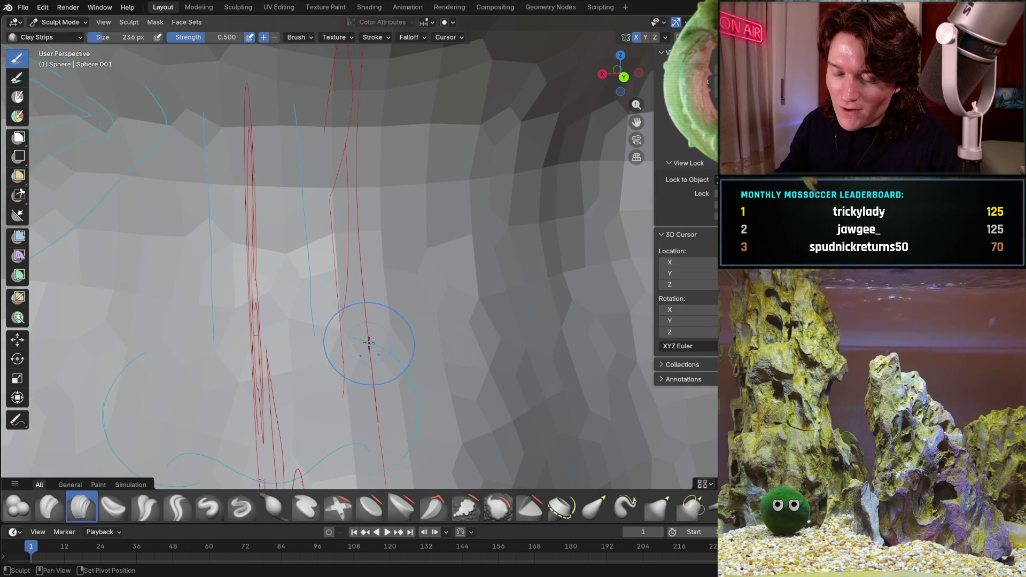
{"action": "middle_click_drag", "start_coordinate": [355, 339], "coordinate": [359, 268]}
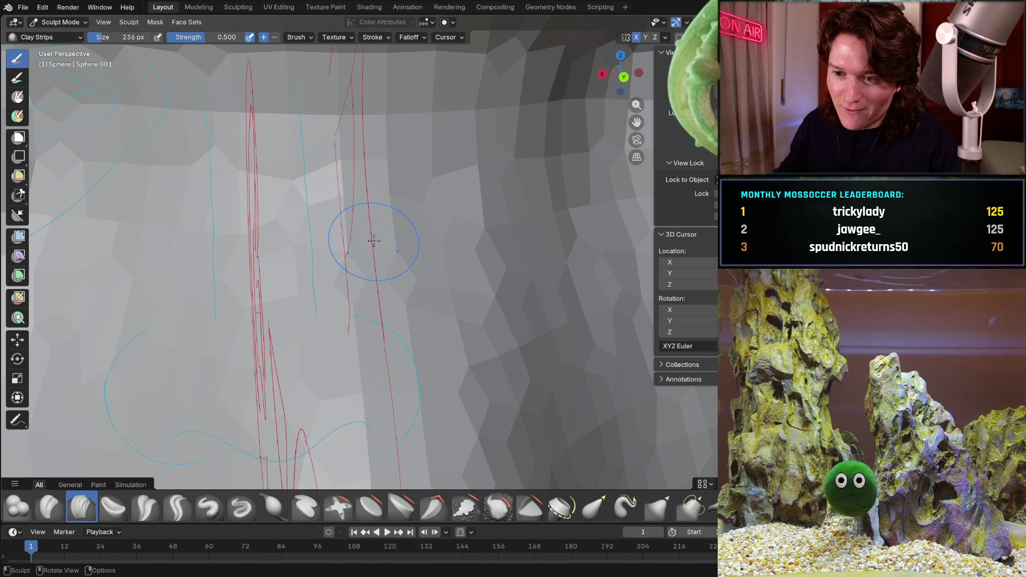
{"action": "key", "text": "KP_3"}
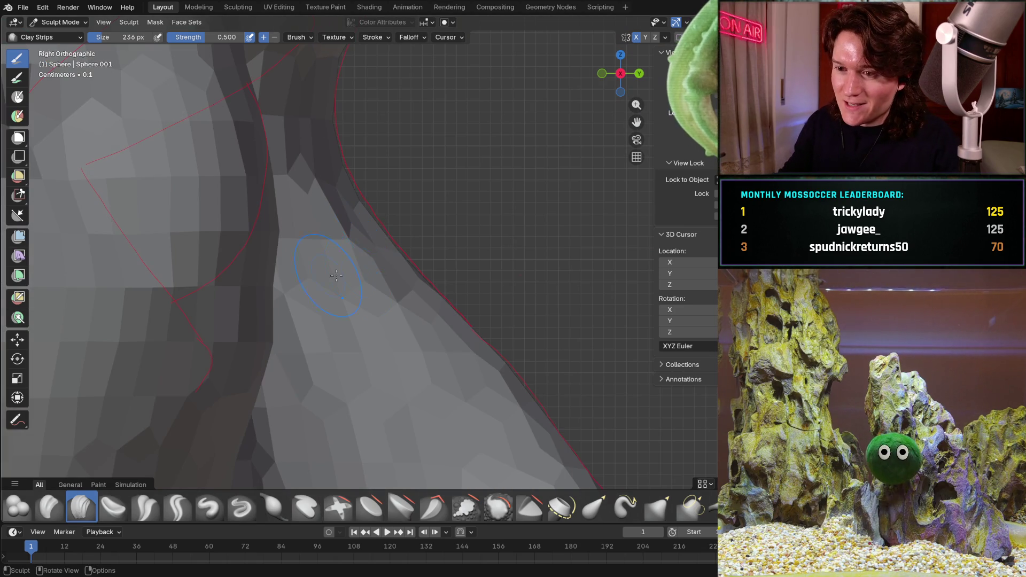
{"action": "mouse_move", "coordinate": [317, 275]}
{"action": "middle_mouse_down"}
{"action": "mouse_move", "coordinate": [347, 309]}
{"action": "mouse_move", "coordinate": [338, 236]}
{"action": "middle_mouse_up"}
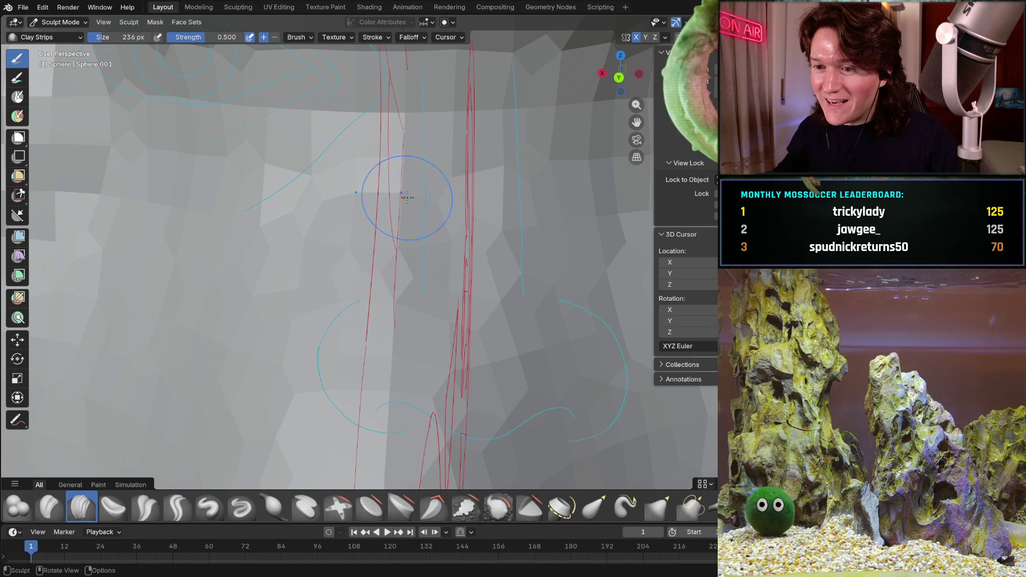
{"action": "mouse_move", "coordinate": [419, 270]}
{"action": "middle_mouse_down"}
{"action": "mouse_move", "coordinate": [459, 261]}
{"action": "mouse_move", "coordinate": [428, 229]}
{"action": "middle_mouse_up"}
{"action": "mouse_move", "coordinate": [448, 282]}
{"action": "middle_mouse_down"}
{"action": "mouse_move", "coordinate": [442, 325]}
{"action": "mouse_move", "coordinate": [389, 245]}
{"action": "mouse_move", "coordinate": [470, 230]}
{"action": "mouse_move", "coordinate": [431, 275]}
{"action": "mouse_move", "coordinate": [435, 212]}
{"action": "mouse_move", "coordinate": [456, 172]}
{"action": "mouse_move", "coordinate": [470, 214]}
{"action": "mouse_move", "coordinate": [455, 250]}
{"action": "mouse_move", "coordinate": [492, 145]}
{"action": "middle_mouse_up"}
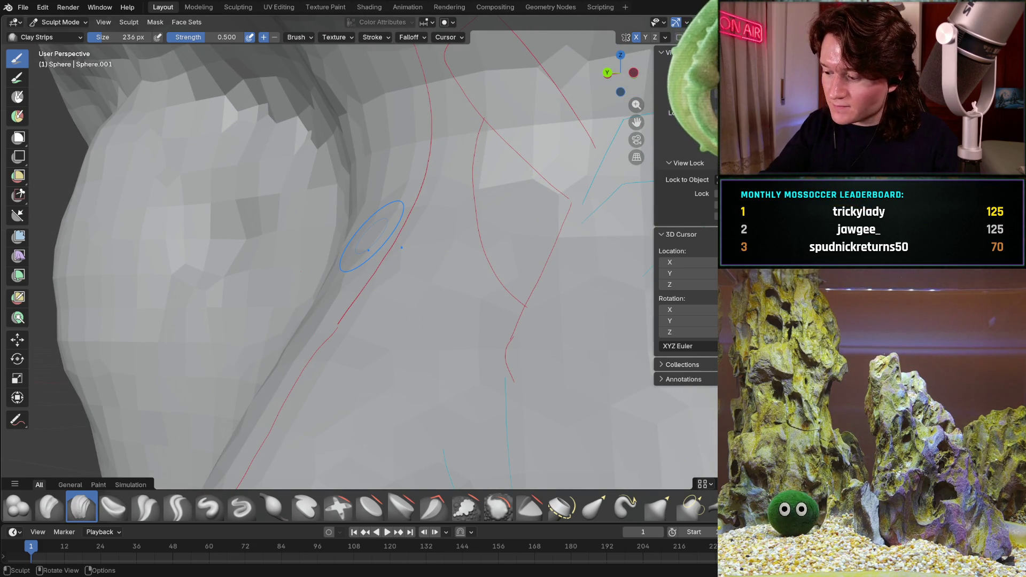
{"action": "key", "text": "KP_3"}
Check the jaw profile, zoom out to the whole head, and settle in Right Orthographic view.
{"action": "middle_click_drag", "start_coordinate": [413, 265], "coordinate": [408, 214], "text": "ctrl"}
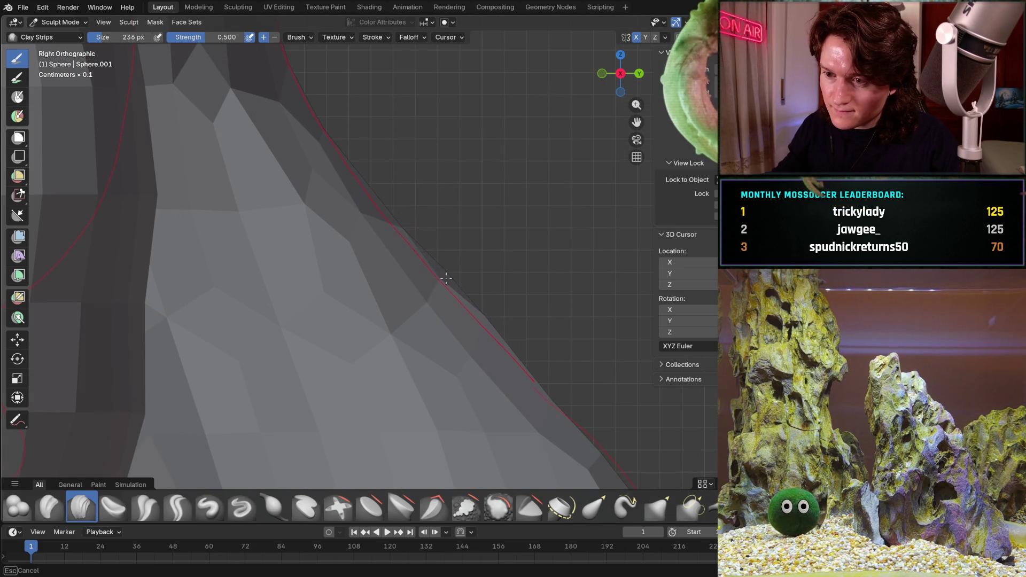
{"action": "mouse_move", "coordinate": [476, 262]}
{"action": "middle_mouse_down"}
{"action": "mouse_move", "coordinate": [465, 245]}
{"action": "mouse_move", "coordinate": [396, 377]}
{"action": "middle_mouse_up"}
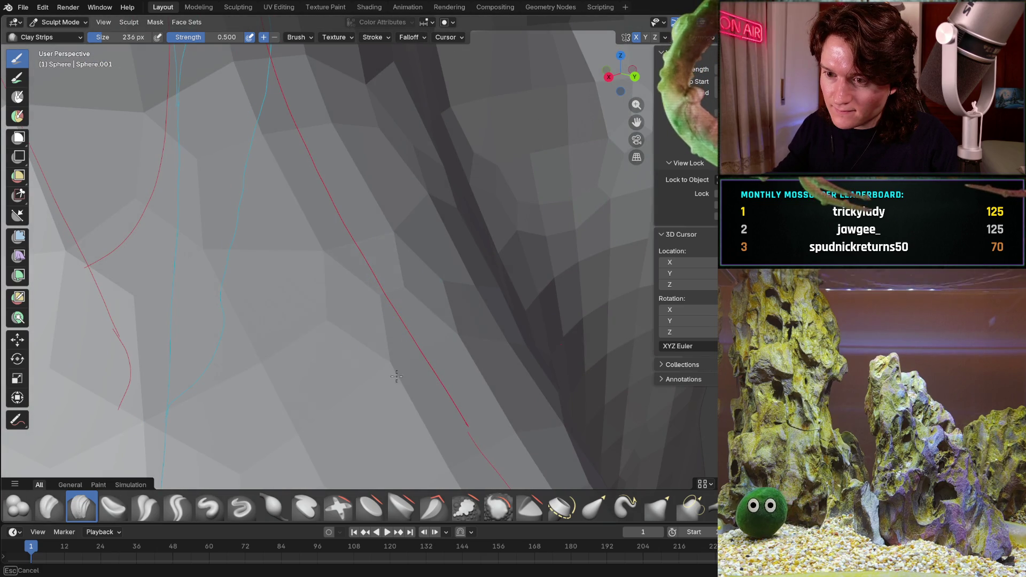
{"action": "mouse_move", "coordinate": [484, 280]}
{"action": "middle_mouse_down"}
{"action": "mouse_move", "coordinate": [425, 388]}
{"action": "mouse_move", "coordinate": [368, 294]}
{"action": "middle_mouse_up"}
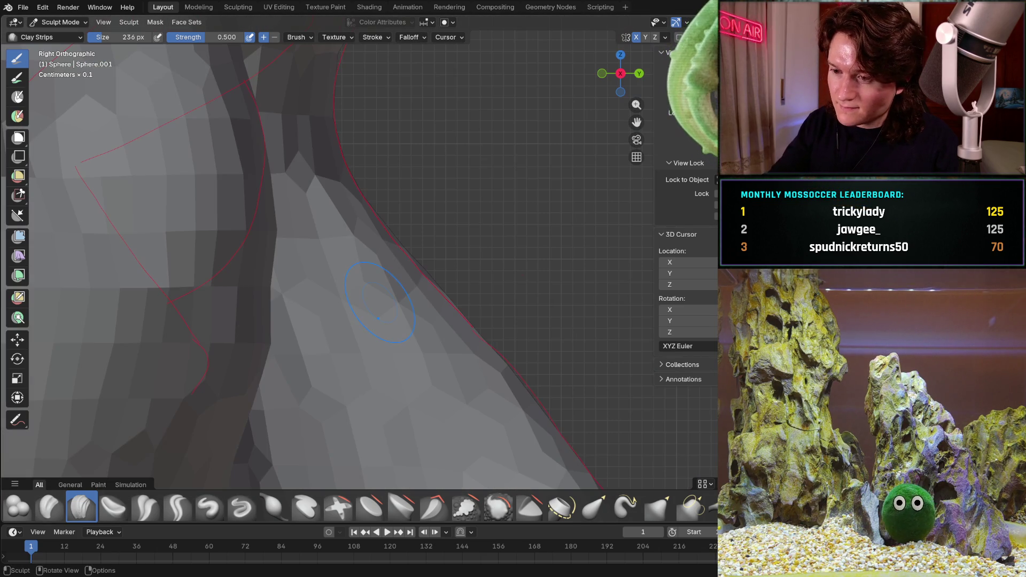
{"action": "mouse_move", "coordinate": [416, 264]}
{"action": "middle_mouse_down", "text": "ctrl"}
{"action": "mouse_move", "coordinate": [411, 216]}
{"action": "mouse_move", "coordinate": [424, 258]}
{"action": "middle_mouse_up", "text": "ctrl"}
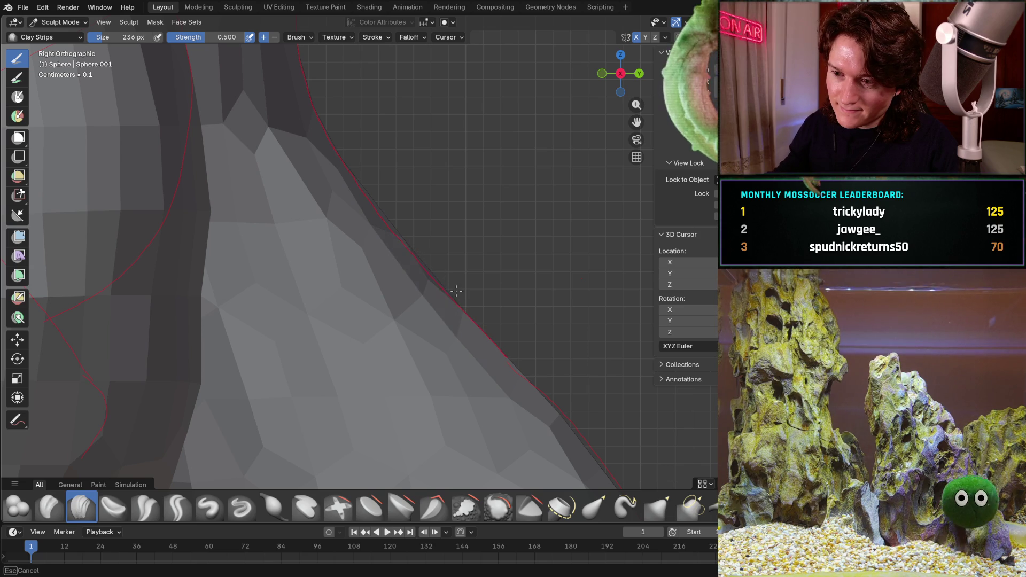
{"action": "middle_click_drag", "start_coordinate": [456, 291], "coordinate": [454, 283], "text": "ctrl"}
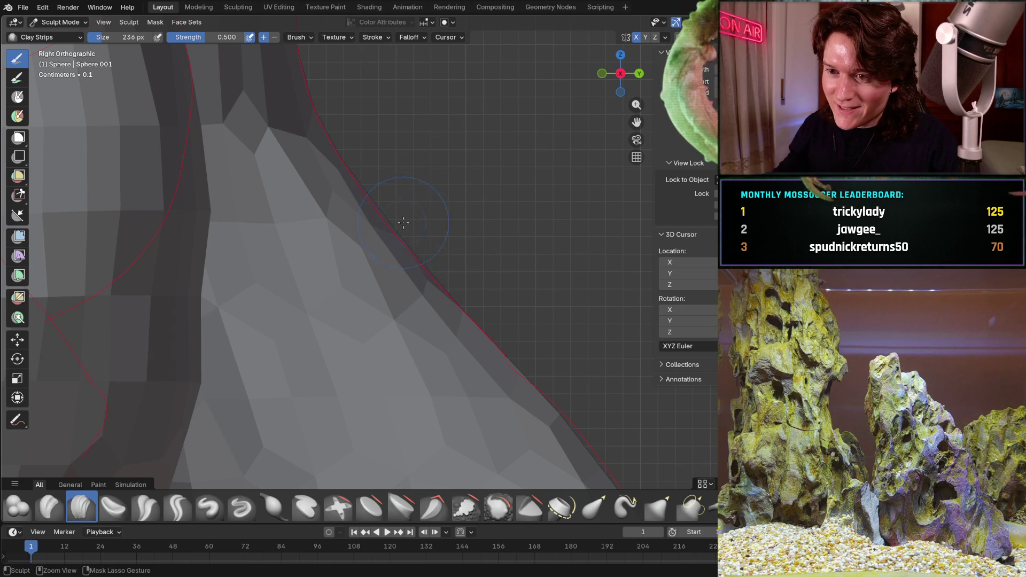
{"action": "mouse_move", "coordinate": [378, 183]}
{"action": "middle_mouse_down"}
{"action": "mouse_move", "coordinate": [378, 202]}
{"action": "mouse_move", "coordinate": [343, 227]}
{"action": "mouse_move", "coordinate": [400, 266]}
{"action": "mouse_move", "coordinate": [369, 229]}
{"action": "mouse_move", "coordinate": [332, 298]}
{"action": "mouse_move", "coordinate": [436, 260]}
{"action": "middle_mouse_up"}
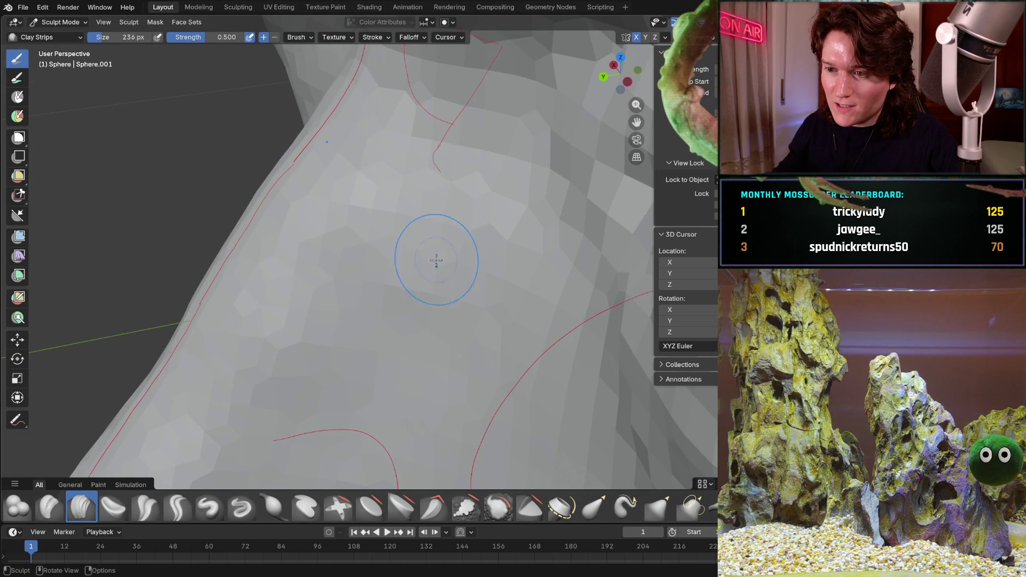
{"action": "mouse_move", "coordinate": [450, 198]}
{"action": "middle_mouse_down", "text": "ctrl"}
{"action": "mouse_move", "coordinate": [355, 304]}
{"action": "mouse_move", "coordinate": [374, 321]}
{"action": "mouse_move", "coordinate": [355, 321]}
{"action": "mouse_move", "coordinate": [399, 299]}
{"action": "middle_mouse_up", "text": "ctrl"}
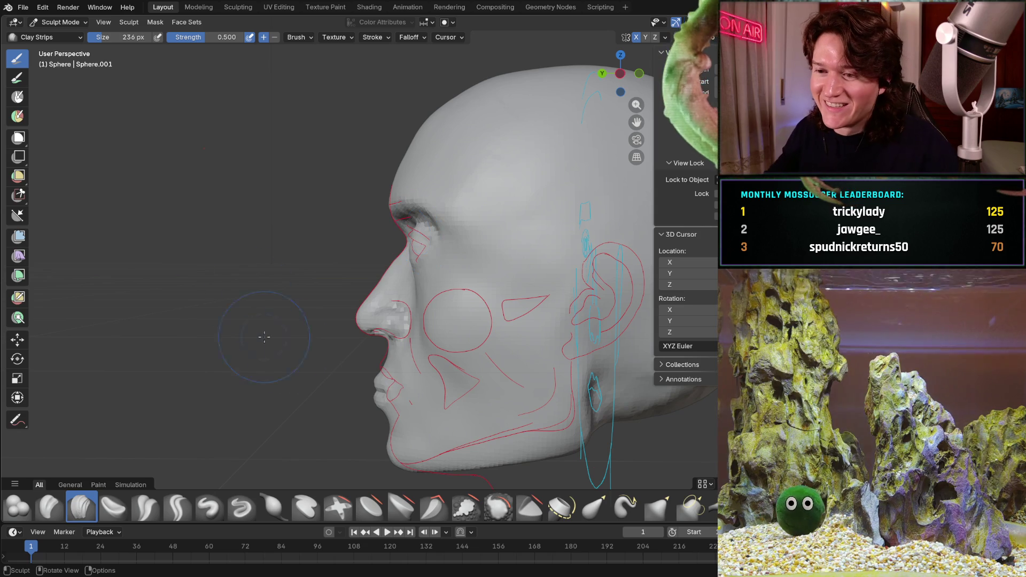
{"action": "mouse_move", "coordinate": [390, 322]}
{"action": "middle_mouse_down"}
{"action": "mouse_move", "coordinate": [439, 315]}
{"action": "mouse_move", "coordinate": [302, 222]}
{"action": "mouse_move", "coordinate": [338, 244]}
{"action": "middle_mouse_up"}
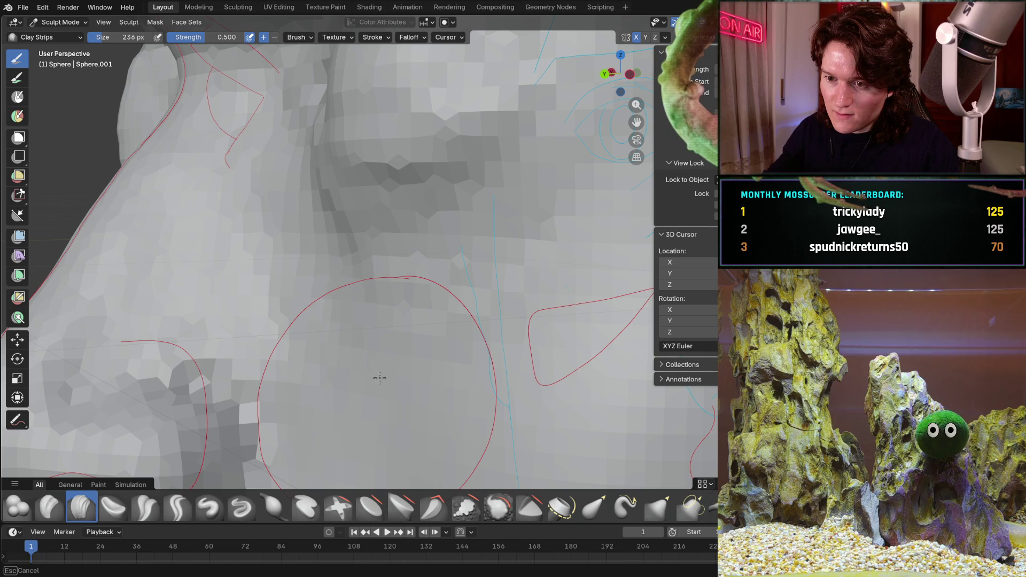
{"action": "mouse_move", "coordinate": [404, 291]}
{"action": "middle_mouse_down", "text": "ctrl"}
{"action": "mouse_move", "coordinate": [344, 342]}
{"action": "mouse_move", "coordinate": [424, 343]}
{"action": "mouse_move", "coordinate": [559, 252]}
{"action": "middle_mouse_up", "text": "ctrl"}
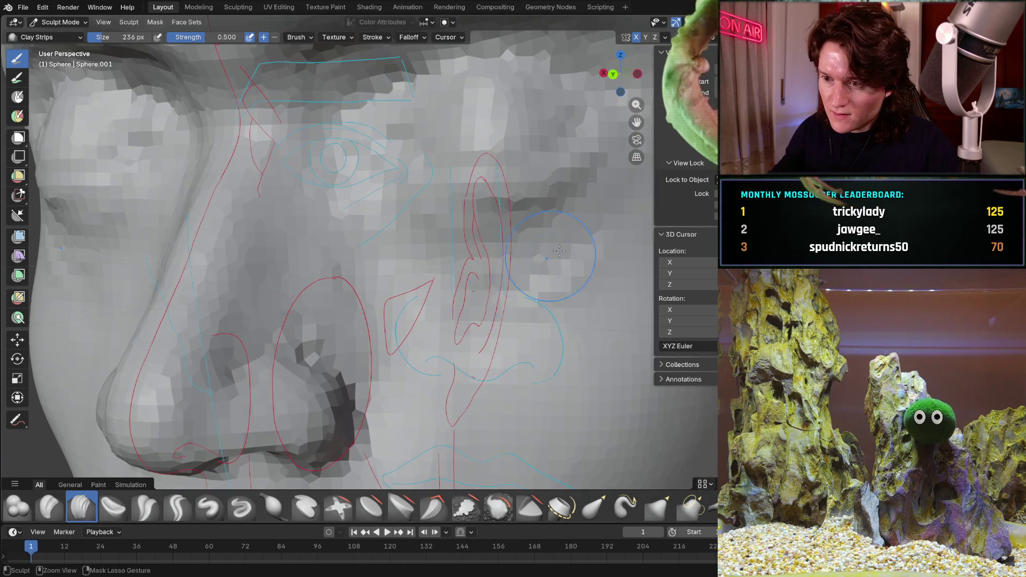
{"action": "mouse_move", "coordinate": [405, 287]}
{"action": "middle_mouse_down"}
{"action": "mouse_move", "coordinate": [341, 275]}
{"action": "mouse_move", "coordinate": [373, 207]}
{"action": "middle_mouse_up"}
{"action": "key", "text": "KP_3"}
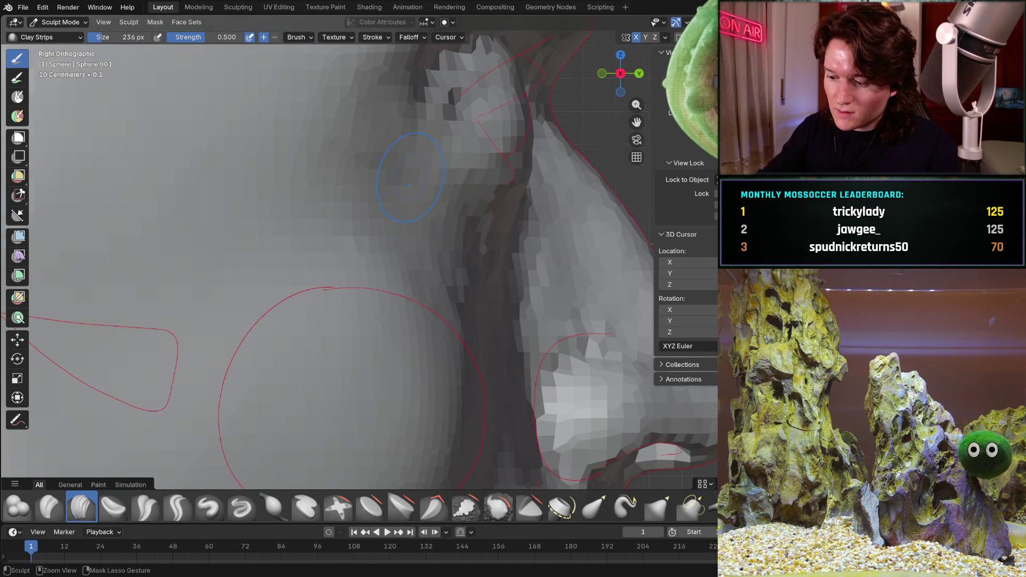
{"action": "key", "text": "ctrl+KP_1"}
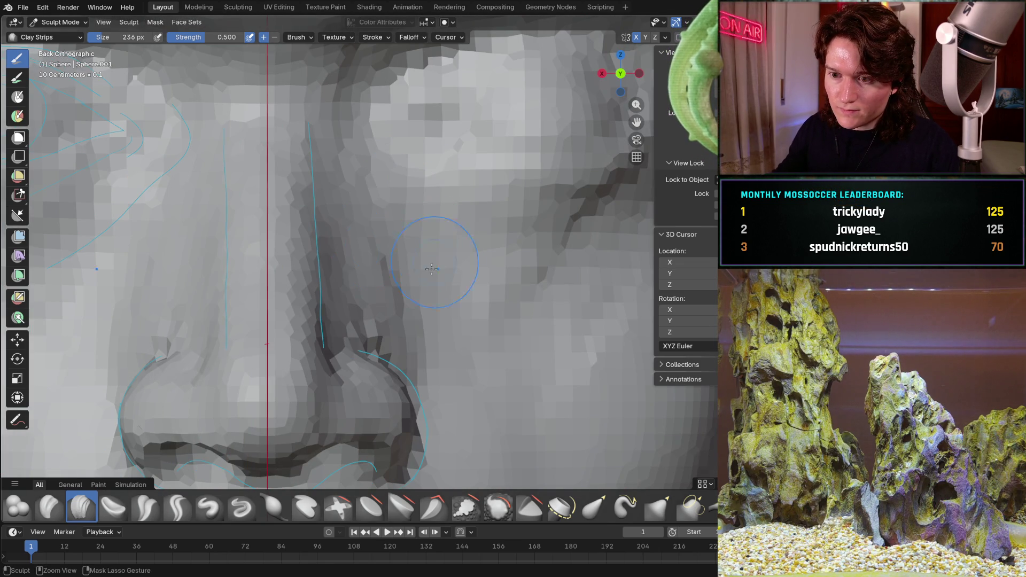
{"action": "scroll", "coordinate": [432, 268], "scroll_direction": "down", "scroll_amount": 1}
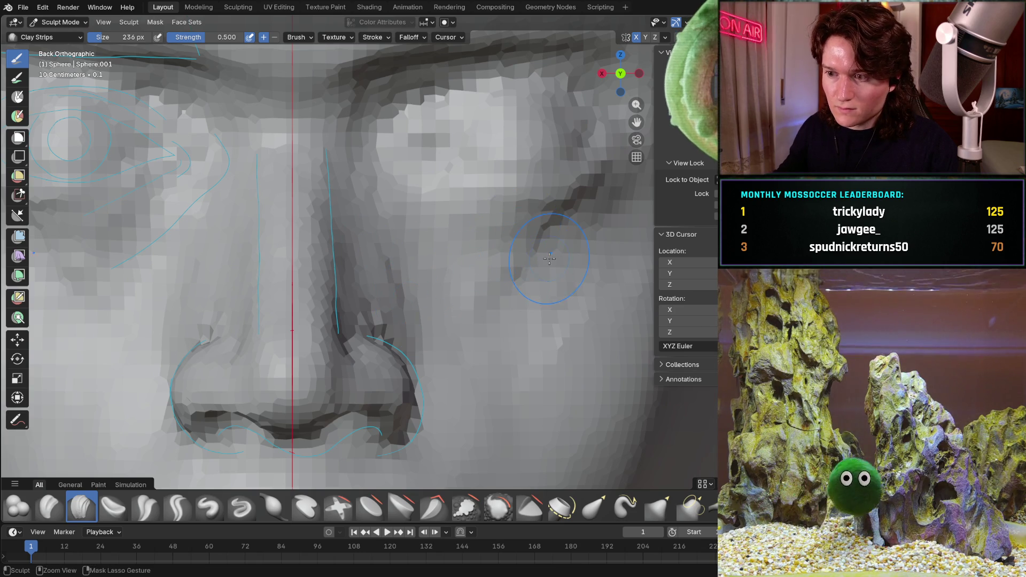
{"action": "scroll", "coordinate": [549, 260], "scroll_direction": "down", "scroll_amount": 4}
{"action": "mouse_move", "coordinate": [433, 285]}
{"action": "middle_mouse_down"}
{"action": "mouse_move", "coordinate": [441, 272]}
{"action": "mouse_move", "coordinate": [430, 261]}
{"action": "mouse_move", "coordinate": [316, 256]}
{"action": "mouse_move", "coordinate": [322, 165]}
{"action": "mouse_move", "coordinate": [315, 375]}
{"action": "mouse_move", "coordinate": [377, 372]}
{"action": "middle_mouse_up"}
{"action": "scroll", "coordinate": [430, 260], "scroll_direction": "up", "scroll_amount": 3}
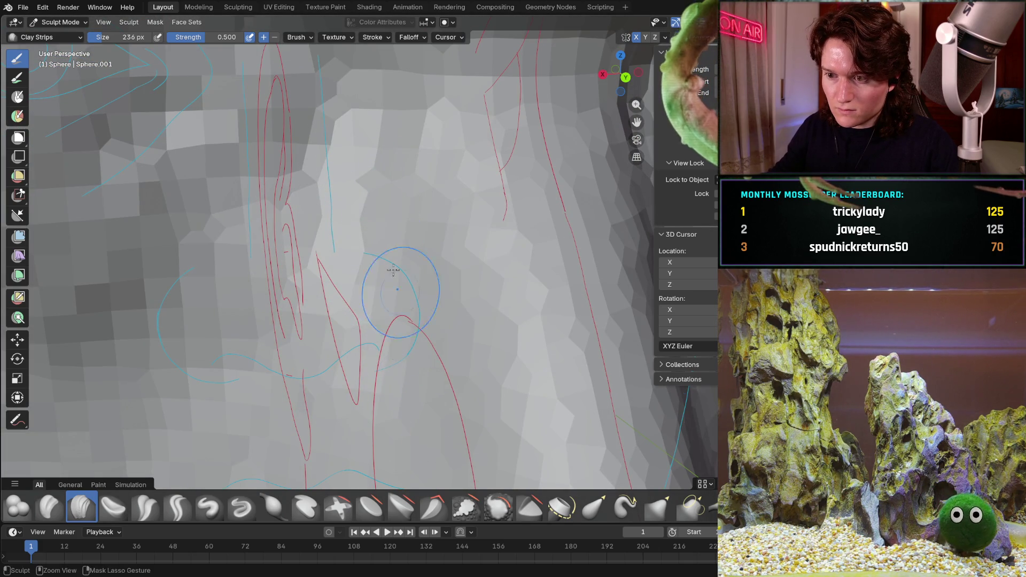
{"action": "mouse_move", "coordinate": [353, 327]}
{"action": "middle_mouse_down"}
{"action": "mouse_move", "coordinate": [282, 252]}
{"action": "mouse_move", "coordinate": [363, 265]}
{"action": "mouse_move", "coordinate": [428, 321]}
{"action": "middle_mouse_up"}
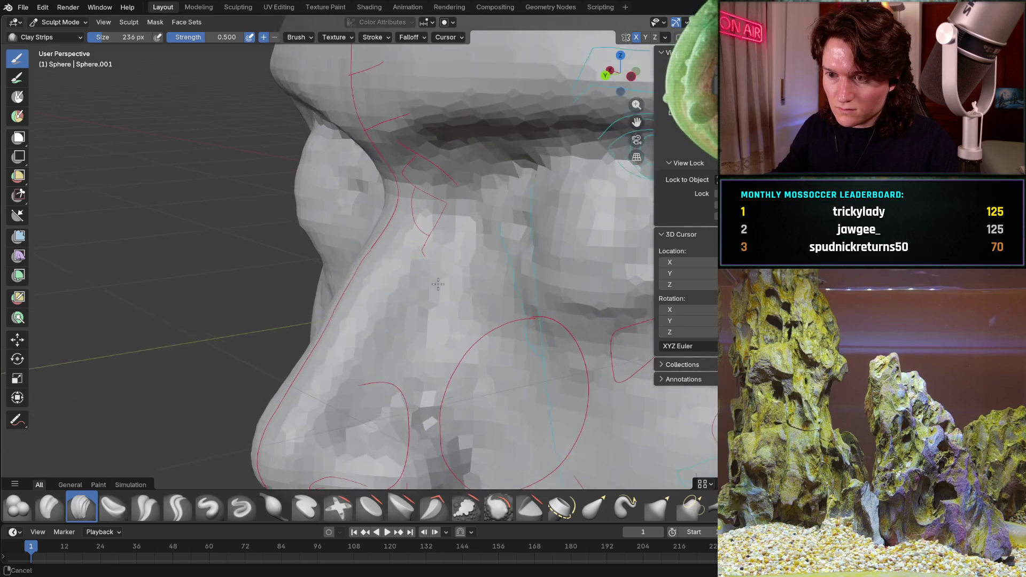
{"action": "scroll", "coordinate": [446, 271], "scroll_direction": "up", "scroll_amount": 3}
{"action": "middle_click_drag", "start_coordinate": [447, 258], "coordinate": [474, 175], "text": "ctrl"}
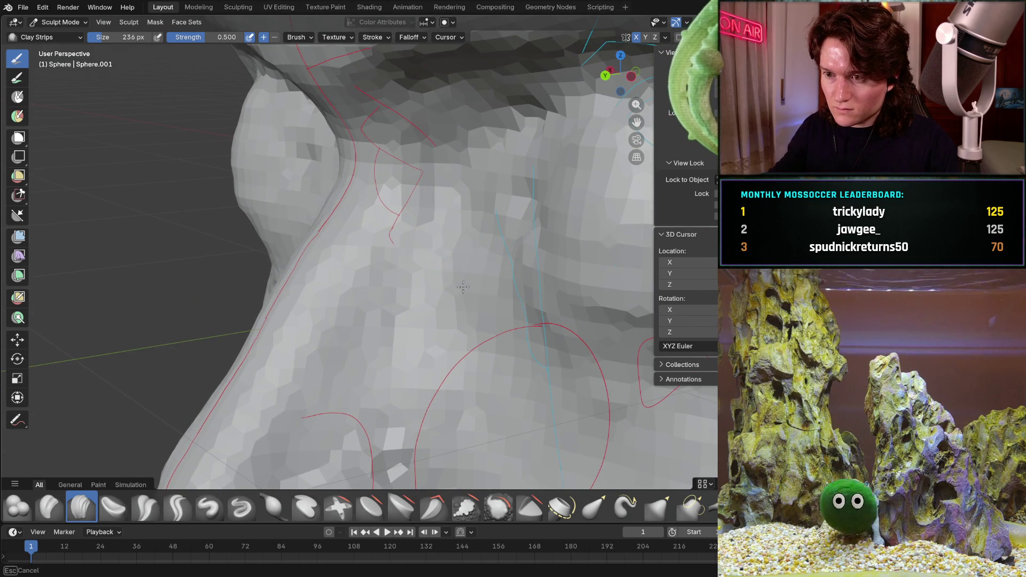
{"action": "middle_click_drag", "start_coordinate": [459, 380], "coordinate": [439, 242], "text": "shift"}
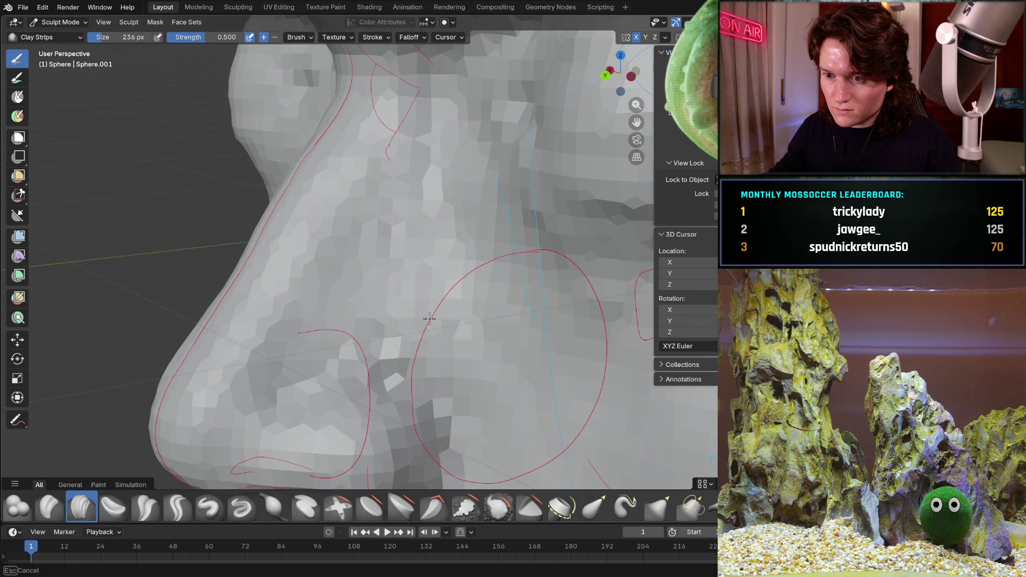
{"action": "scroll", "coordinate": [492, 275], "scroll_direction": "down", "scroll_amount": 3}
{"action": "mouse_move", "coordinate": [491, 276]}
{"action": "middle_mouse_down"}
{"action": "mouse_move", "coordinate": [555, 272]}
{"action": "mouse_move", "coordinate": [557, 260]}
{"action": "middle_mouse_up"}
{"action": "scroll", "coordinate": [529, 274], "scroll_direction": "down", "scroll_amount": 3}
{"action": "key", "text": "KP_1"}
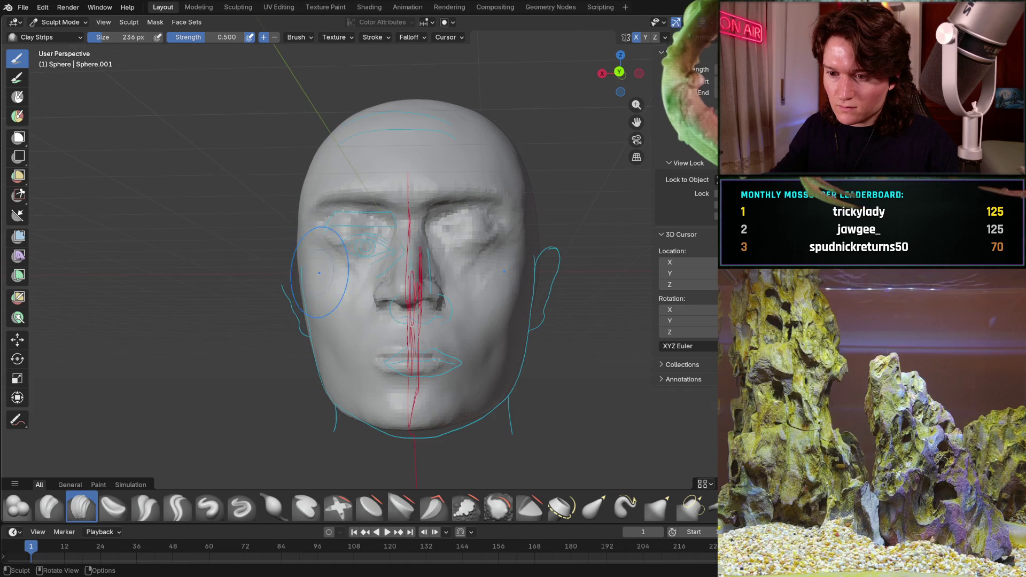
{"action": "mouse_move", "coordinate": [378, 287]}
{"action": "middle_mouse_down"}
{"action": "mouse_move", "coordinate": [406, 345]}
{"action": "mouse_move", "coordinate": [418, 325]}
{"action": "middle_mouse_up"}
{"action": "key", "text": "ctrl+KP_1"}
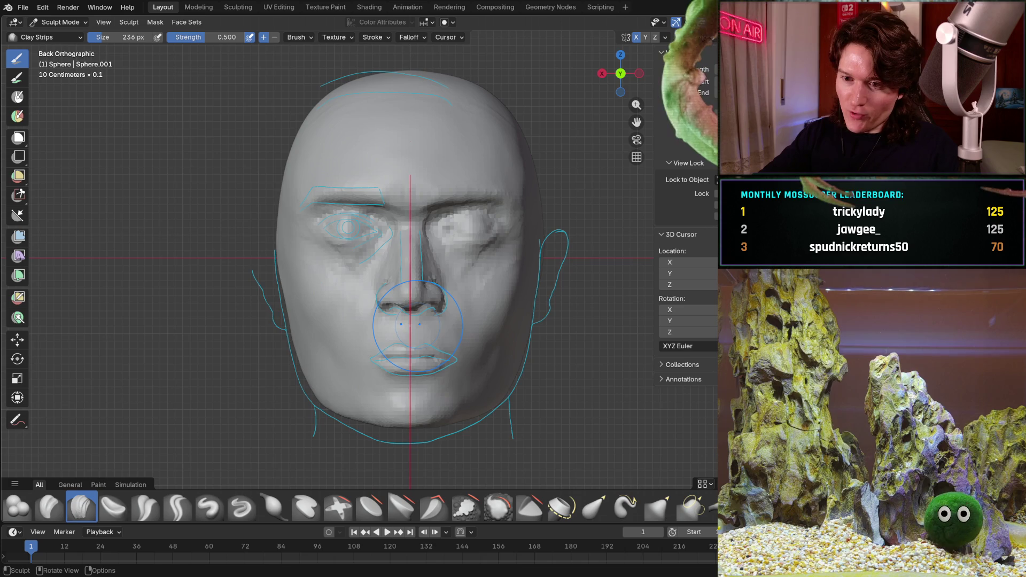
{"action": "key", "text": "KP_3"}
{"action": "key", "text": "ctrl+KP_1"}
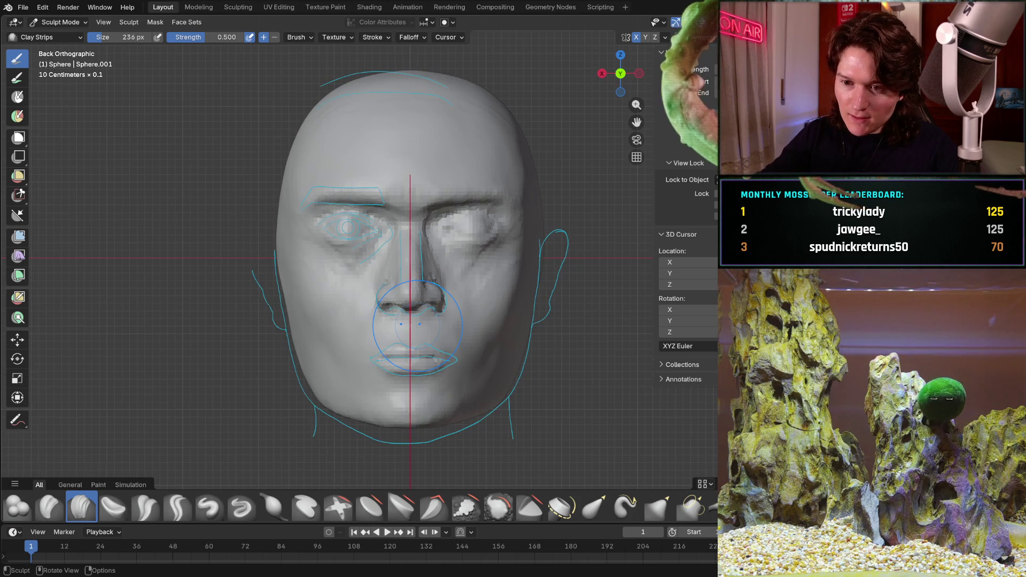
{"action": "mouse_move", "coordinate": [306, 348]}
{"action": "middle_mouse_down", "text": "ctrl"}
{"action": "mouse_move", "coordinate": [345, 311]}
{"action": "mouse_move", "coordinate": [367, 309]}
{"action": "mouse_move", "coordinate": [335, 315]}
{"action": "middle_mouse_up", "text": "ctrl"}
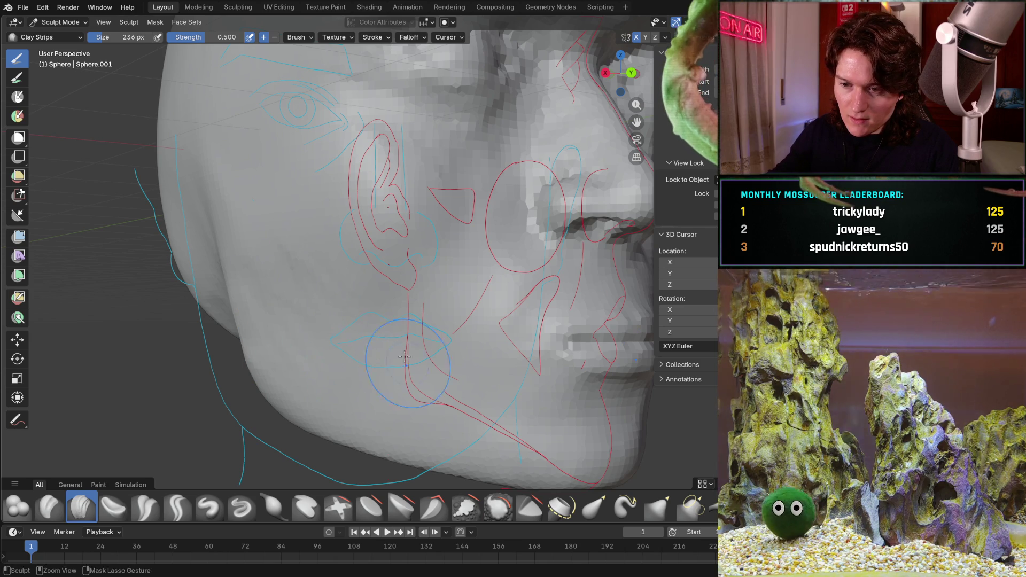
{"action": "mouse_move", "coordinate": [431, 372]}
{"action": "middle_mouse_down"}
{"action": "mouse_move", "coordinate": [417, 342]}
{"action": "mouse_move", "coordinate": [428, 321]}
{"action": "mouse_move", "coordinate": [240, 272]}
{"action": "mouse_move", "coordinate": [293, 276]}
{"action": "middle_mouse_up"}
{"action": "scroll", "coordinate": [385, 310], "scroll_direction": "up", "scroll_amount": 5}
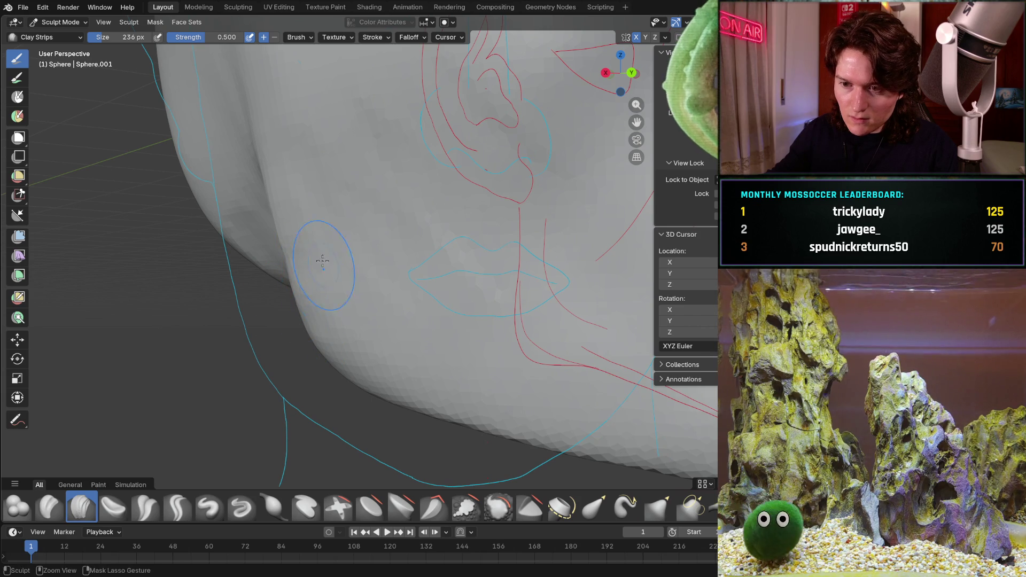
{"action": "mouse_move", "coordinate": [507, 320]}
{"action": "middle_mouse_down"}
{"action": "mouse_move", "coordinate": [451, 312]}
{"action": "mouse_move", "coordinate": [457, 236]}
{"action": "middle_mouse_up"}
{"action": "scroll", "coordinate": [451, 178], "scroll_direction": "up", "scroll_amount": 3}
{"action": "mouse_move", "coordinate": [451, 179]}
{"action": "middle_mouse_down"}
{"action": "mouse_move", "coordinate": [343, 305]}
{"action": "mouse_move", "coordinate": [429, 290]}
{"action": "mouse_move", "coordinate": [363, 239]}
{"action": "mouse_move", "coordinate": [326, 232]}
{"action": "middle_mouse_up"}
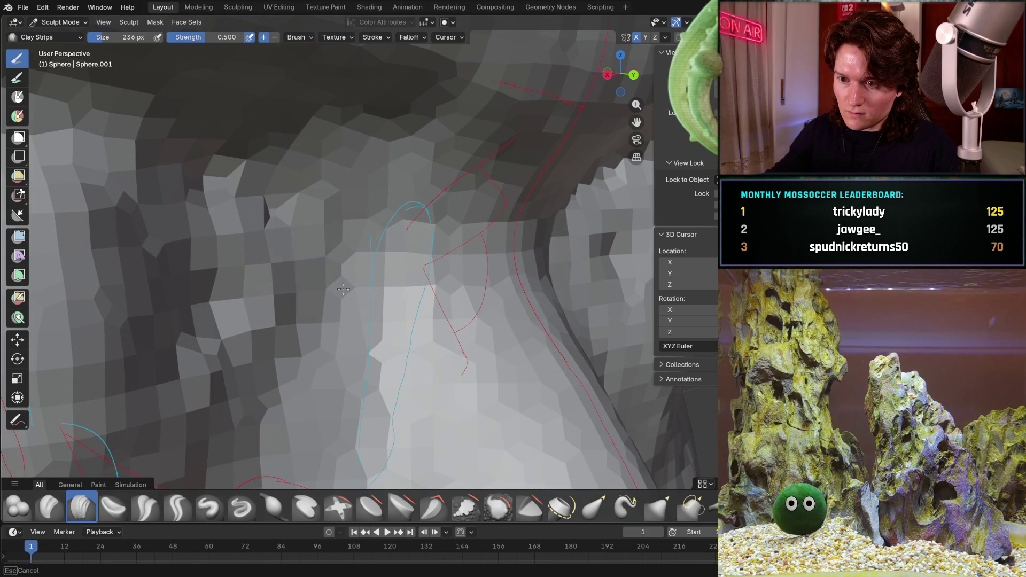
{"action": "middle_click_drag", "start_coordinate": [350, 364], "coordinate": [379, 381]}
{"action": "mouse_move", "coordinate": [392, 341]}
{"action": "middle_mouse_down"}
{"action": "mouse_move", "coordinate": [344, 225]}
{"action": "mouse_move", "coordinate": [326, 232]}
{"action": "mouse_move", "coordinate": [330, 161]}
{"action": "middle_mouse_up"}
{"action": "mouse_move", "coordinate": [324, 302]}
{"action": "middle_mouse_down"}
{"action": "mouse_move", "coordinate": [355, 220]}
{"action": "mouse_move", "coordinate": [468, 214]}
{"action": "middle_mouse_up"}
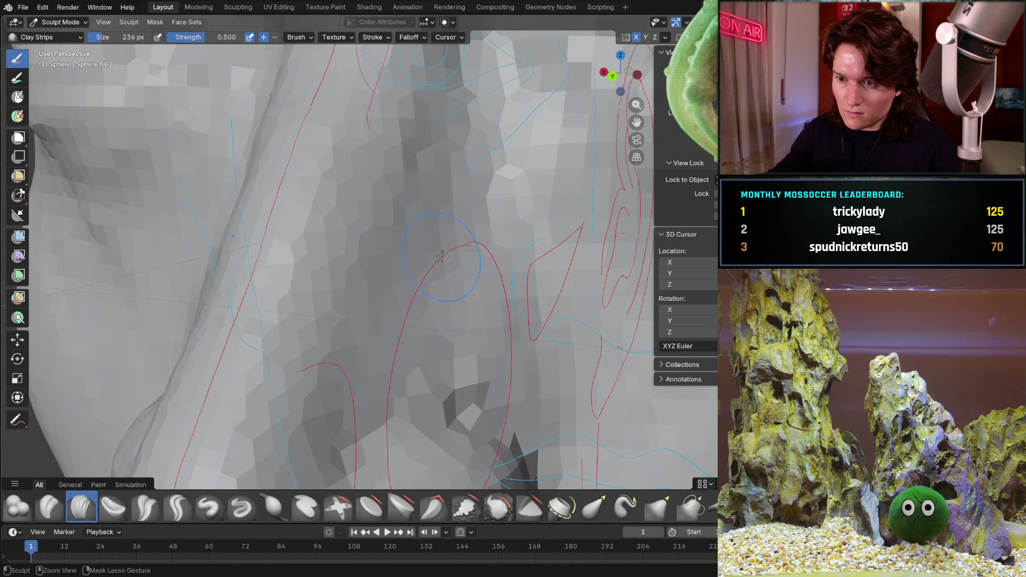
{"action": "mouse_move", "coordinate": [525, 347]}
{"action": "middle_mouse_down", "text": "ctrl"}
{"action": "mouse_move", "coordinate": [435, 320]}
{"action": "mouse_move", "coordinate": [389, 263]}
{"action": "mouse_move", "coordinate": [400, 229]}
{"action": "middle_mouse_up", "text": "ctrl"}
{"action": "scroll", "coordinate": [382, 230], "scroll_direction": "up", "scroll_amount": 4}
{"action": "scroll", "coordinate": [350, 198], "scroll_direction": "up", "scroll_amount": 4}
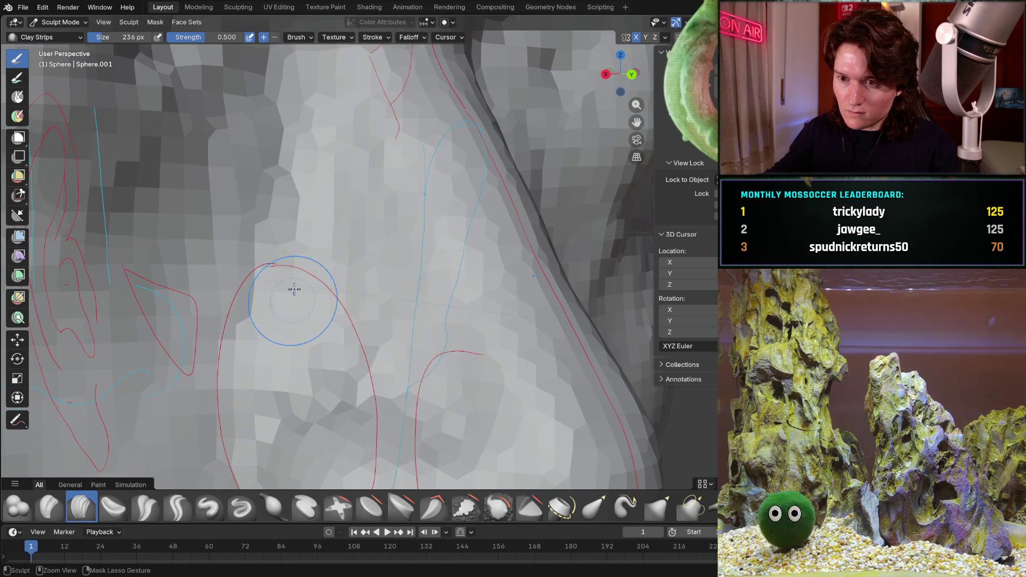
{"action": "scroll", "coordinate": [341, 165], "scroll_direction": "down", "scroll_amount": 8}
{"action": "middle_click_drag", "start_coordinate": [342, 171], "coordinate": [351, 196]}
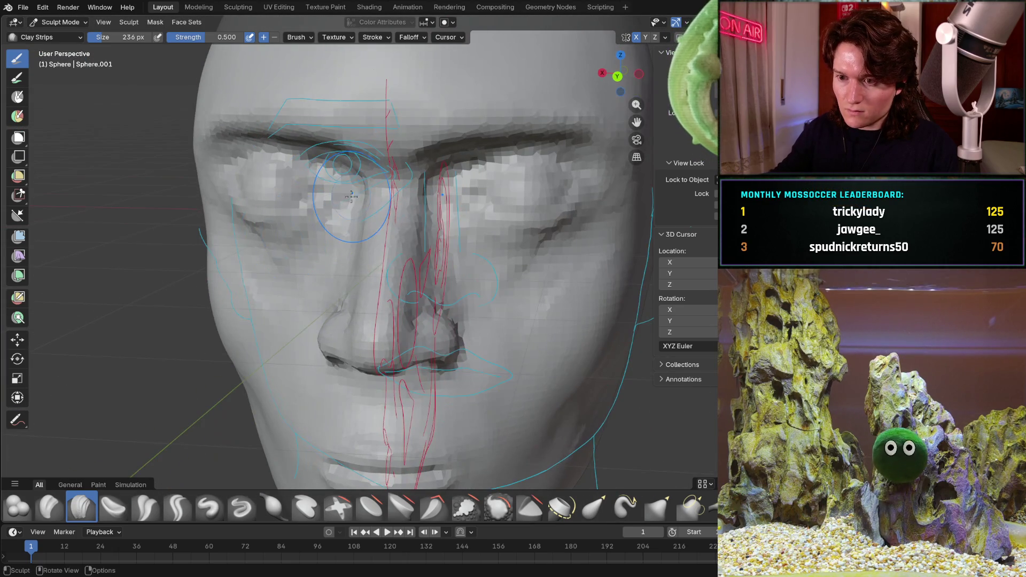
{"action": "scroll", "coordinate": [350, 301], "scroll_direction": "up", "scroll_amount": 6}
{"action": "middle_click_drag", "start_coordinate": [342, 252], "coordinate": [325, 211]}
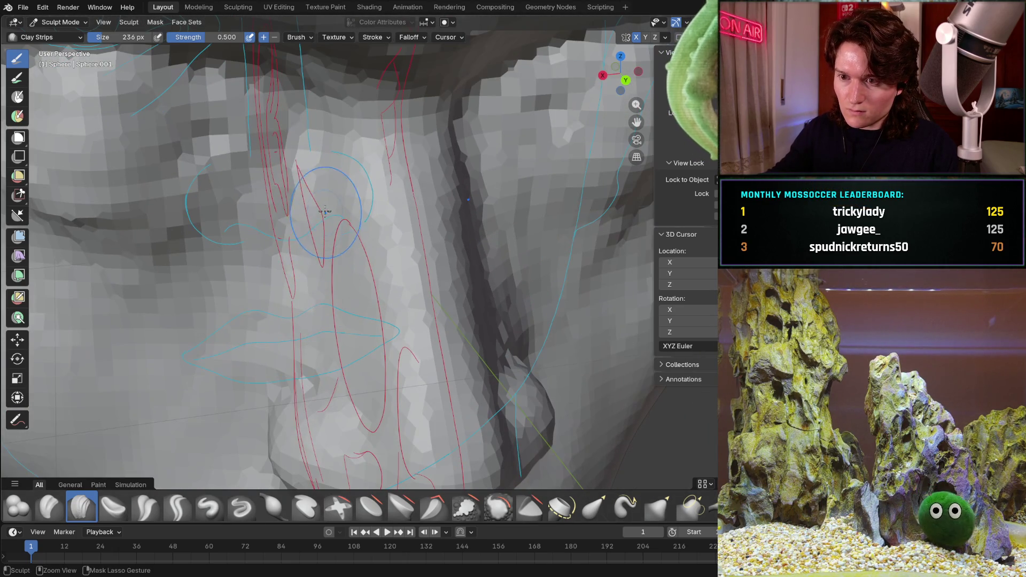
{"action": "middle_click_drag", "start_coordinate": [325, 293], "coordinate": [447, 263], "text": "alt"}
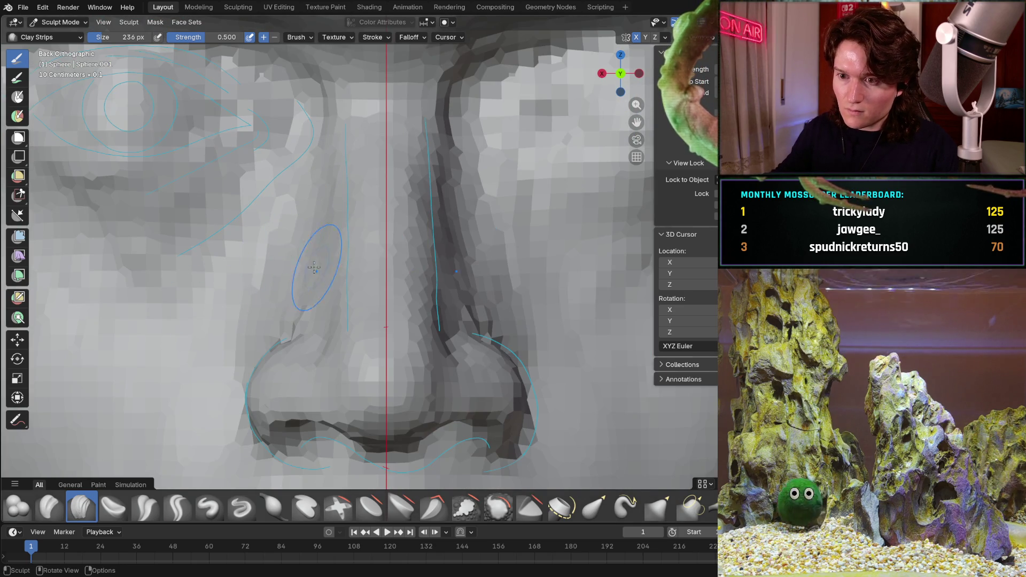
{"action": "middle_click_drag", "start_coordinate": [299, 245], "coordinate": [355, 241]}
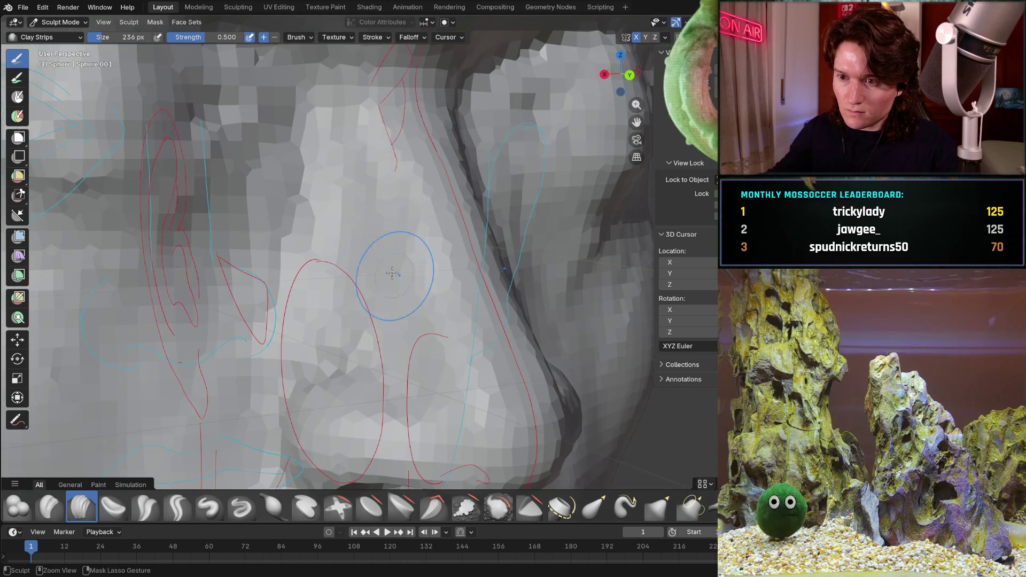
{"action": "middle_click_drag", "start_coordinate": [355, 286], "coordinate": [441, 199]}
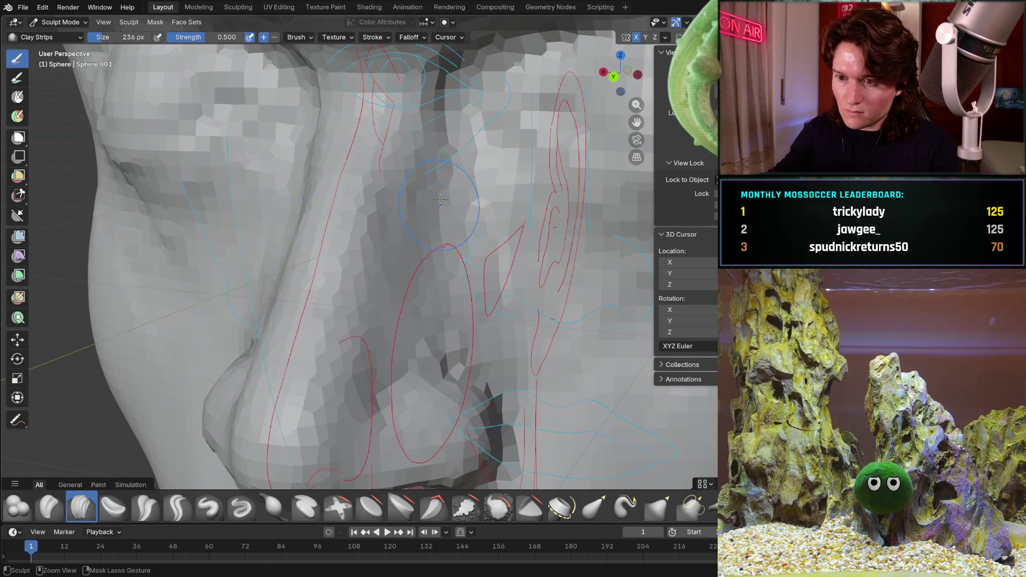
{"action": "middle_click_drag", "start_coordinate": [432, 308], "coordinate": [359, 301]}
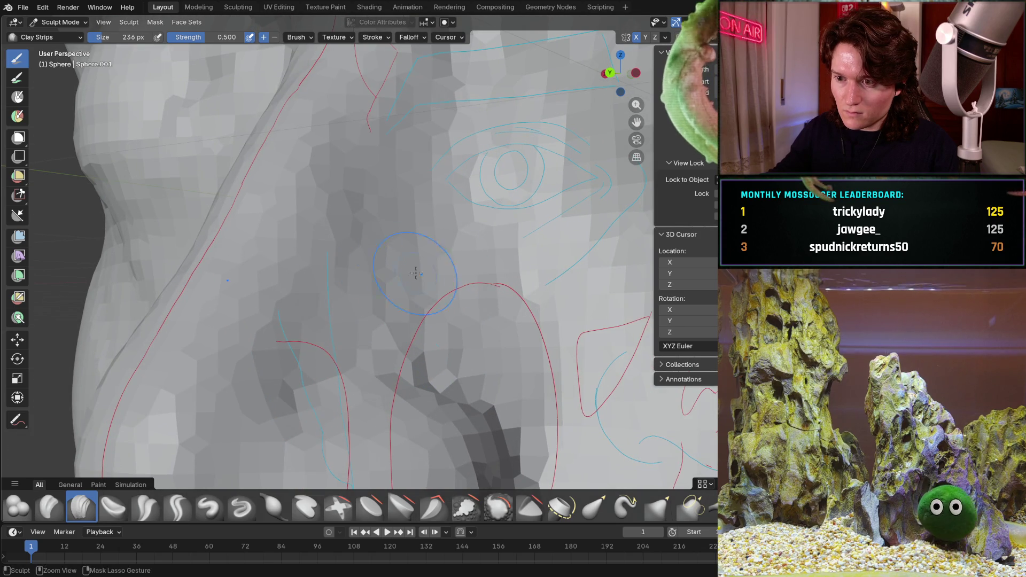
{"action": "mouse_move", "coordinate": [459, 177]}
{"action": "middle_mouse_down"}
{"action": "mouse_move", "coordinate": [435, 160]}
{"action": "mouse_move", "coordinate": [365, 221]}
{"action": "middle_mouse_up"}
Sculpt the brow ridge with a Clay Strips stroke in right side view, then orbit back to perspective.
{"action": "key", "text": "KP_3"}
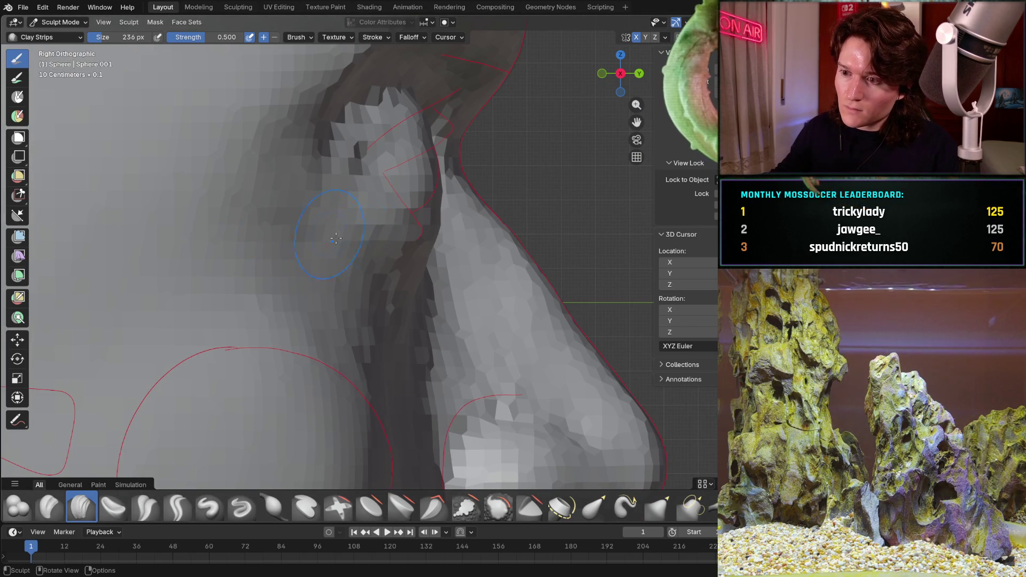
{"action": "scroll", "coordinate": [335, 239], "scroll_direction": "down", "scroll_amount": 6}
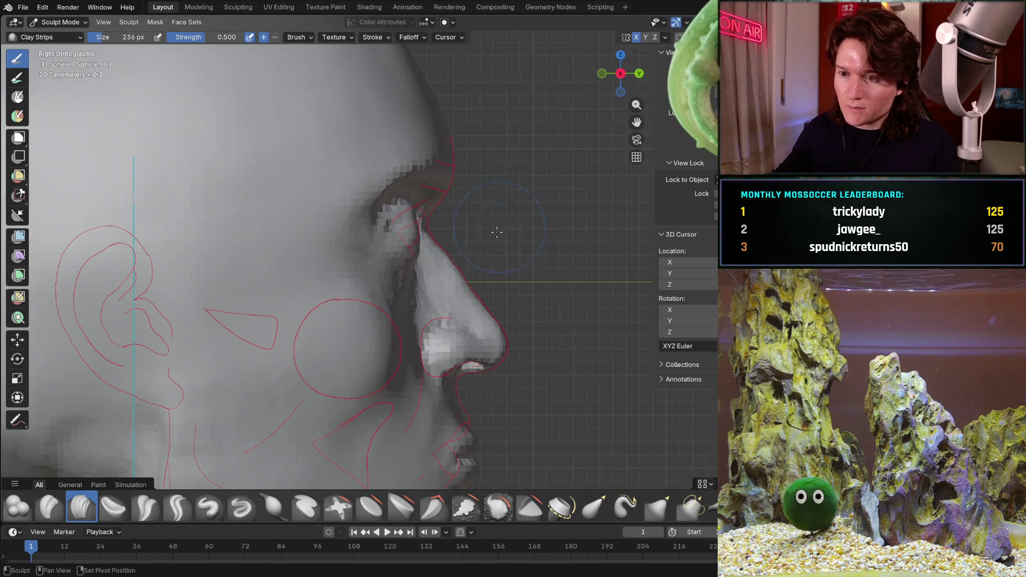
{"action": "scroll", "coordinate": [497, 232], "scroll_direction": "up", "scroll_amount": 2}
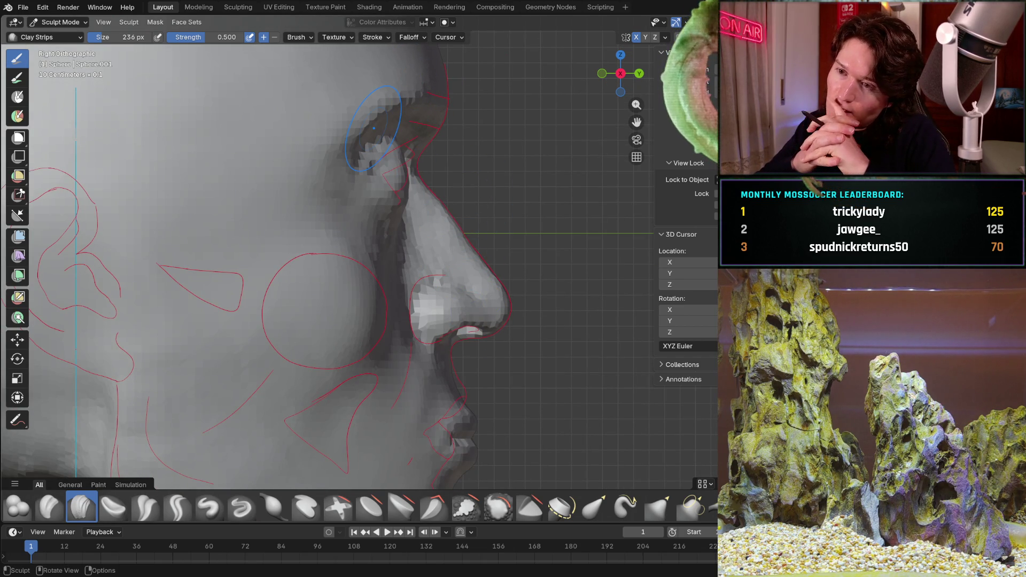
{"action": "left_click_drag", "start_coordinate": [372, 128], "coordinate": [418, 126]}
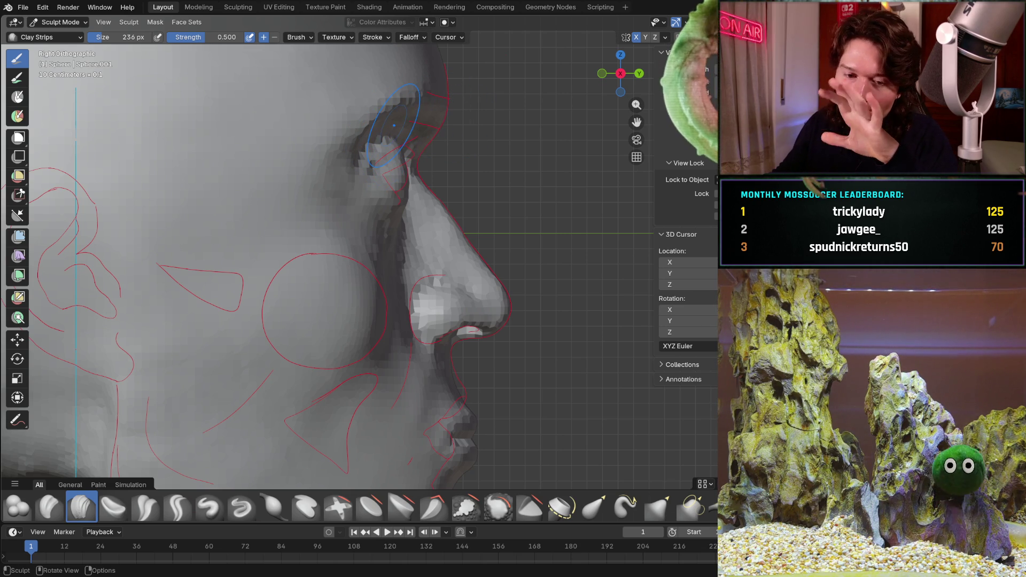
{"action": "mouse_move", "coordinate": [398, 233]}
{"action": "middle_mouse_down"}
{"action": "mouse_move", "coordinate": [417, 166]}
{"action": "mouse_move", "coordinate": [399, 242]}
{"action": "mouse_move", "coordinate": [462, 178]}
{"action": "mouse_move", "coordinate": [380, 335]}
{"action": "middle_mouse_up"}
{"action": "scroll", "coordinate": [417, 167], "scroll_direction": "up", "scroll_amount": 5}
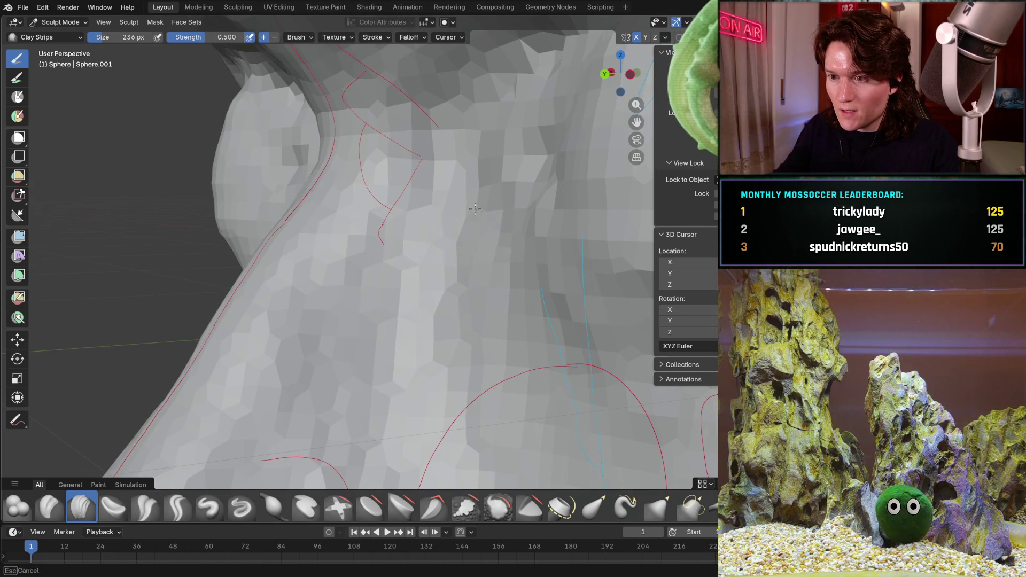
{"action": "mouse_move", "coordinate": [503, 209]}
{"action": "middle_mouse_down", "text": "ctrl"}
{"action": "mouse_move", "coordinate": [549, 150]}
{"action": "mouse_move", "coordinate": [482, 259]}
{"action": "middle_mouse_up", "text": "ctrl"}
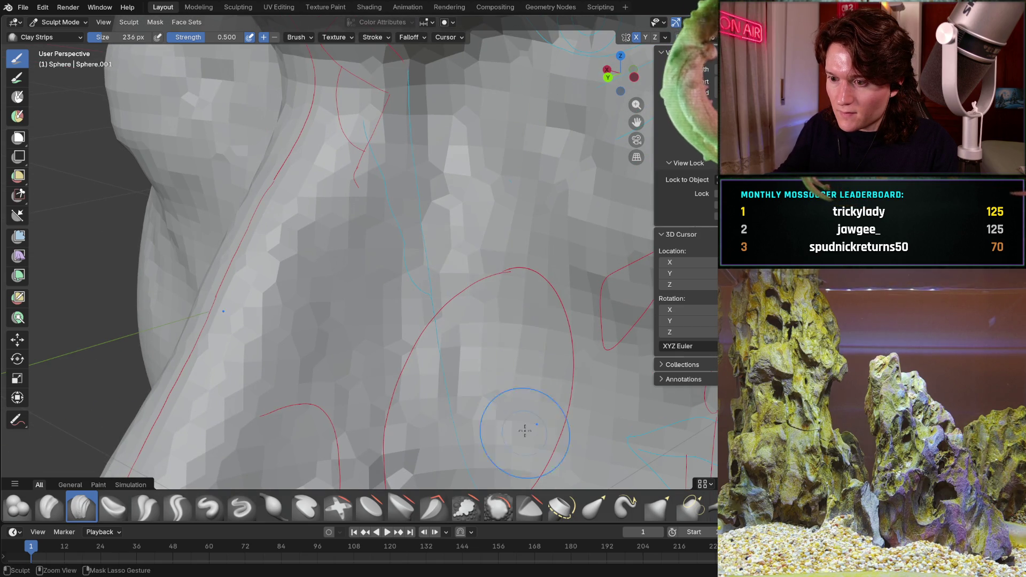
{"action": "mouse_move", "coordinate": [537, 306]}
{"action": "middle_mouse_down"}
{"action": "mouse_move", "coordinate": [459, 289]}
{"action": "mouse_move", "coordinate": [386, 254]}
{"action": "mouse_move", "coordinate": [394, 223]}
{"action": "mouse_move", "coordinate": [367, 199]}
{"action": "middle_mouse_up"}
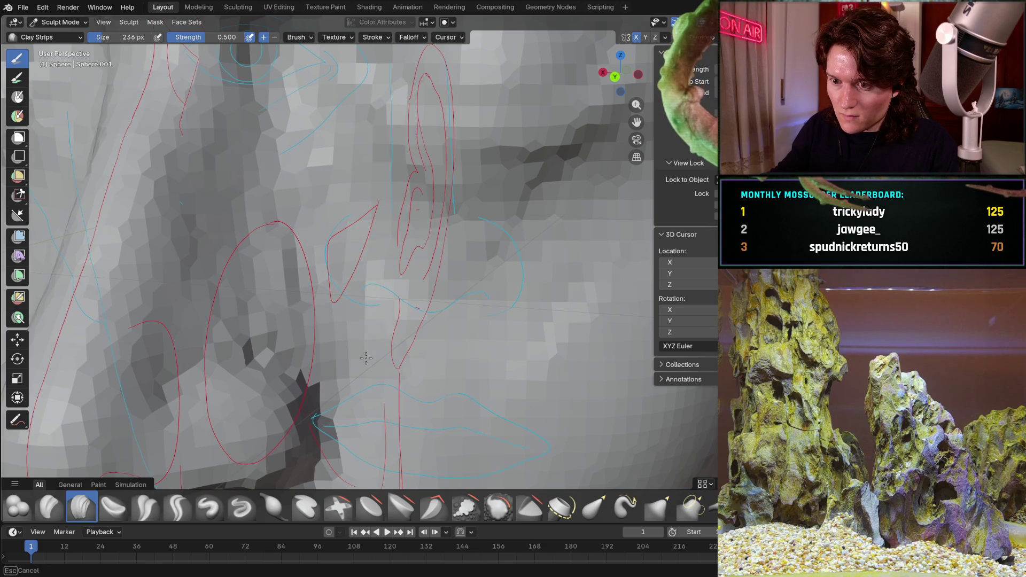
{"action": "mouse_move", "coordinate": [405, 327]}
{"action": "middle_mouse_down"}
{"action": "mouse_move", "coordinate": [347, 257]}
{"action": "mouse_move", "coordinate": [295, 221]}
{"action": "mouse_move", "coordinate": [341, 217]}
{"action": "mouse_move", "coordinate": [377, 251]}
{"action": "mouse_move", "coordinate": [417, 249]}
{"action": "mouse_move", "coordinate": [368, 244]}
{"action": "middle_mouse_up"}
{"action": "scroll", "coordinate": [341, 217], "scroll_direction": "down", "scroll_amount": 5}
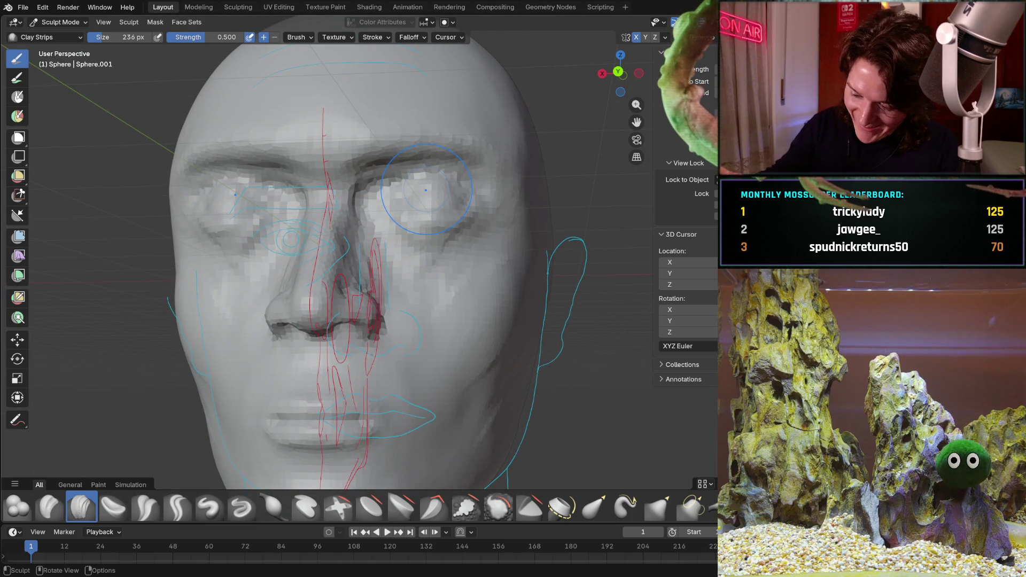
{"action": "key", "text": "KP_0"}
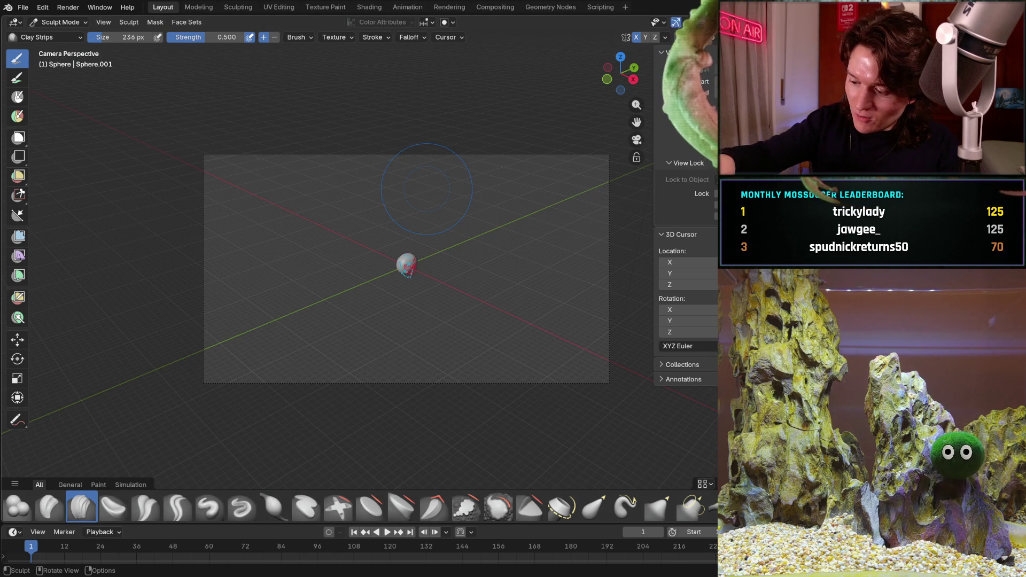
{"action": "key", "text": "KP_3"}
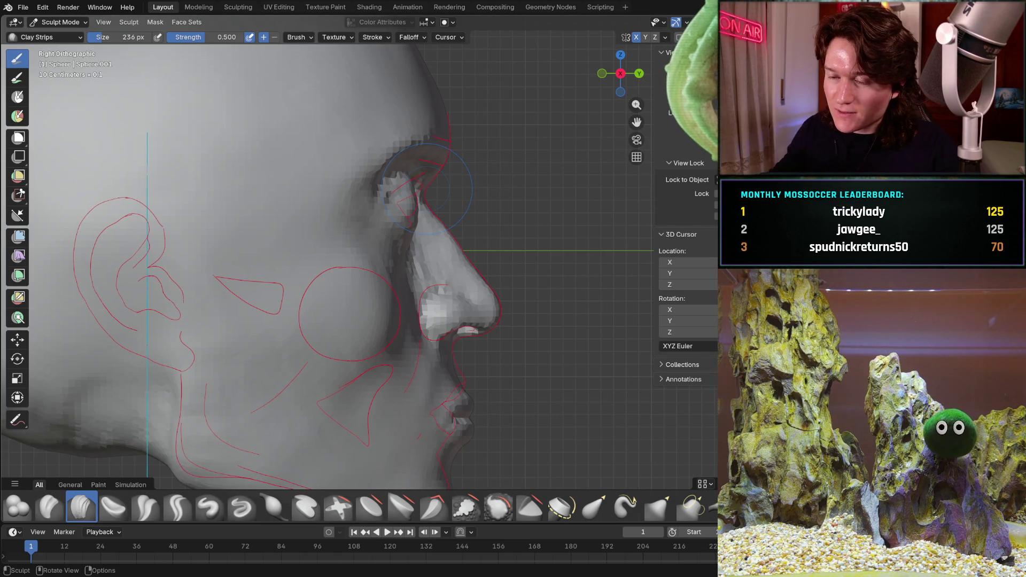
{"action": "middle_click_drag", "start_coordinate": [406, 278], "coordinate": [288, 227]}
{"action": "scroll", "coordinate": [289, 227], "scroll_direction": "up", "scroll_amount": 8}
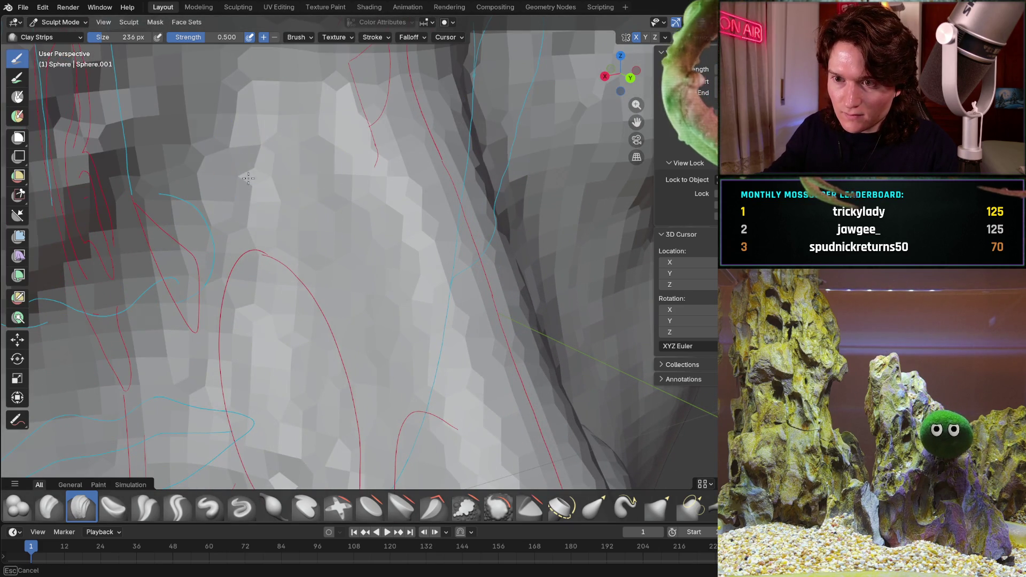
{"action": "mouse_move", "coordinate": [248, 178]}
{"action": "middle_mouse_down"}
{"action": "mouse_move", "coordinate": [266, 203]}
{"action": "mouse_move", "coordinate": [235, 171]}
{"action": "mouse_move", "coordinate": [242, 184]}
{"action": "middle_mouse_up"}
{"action": "middle_click_drag", "start_coordinate": [382, 120], "coordinate": [382, 120]}
{"action": "middle_click_drag", "start_coordinate": [398, 193], "coordinate": [399, 193]}
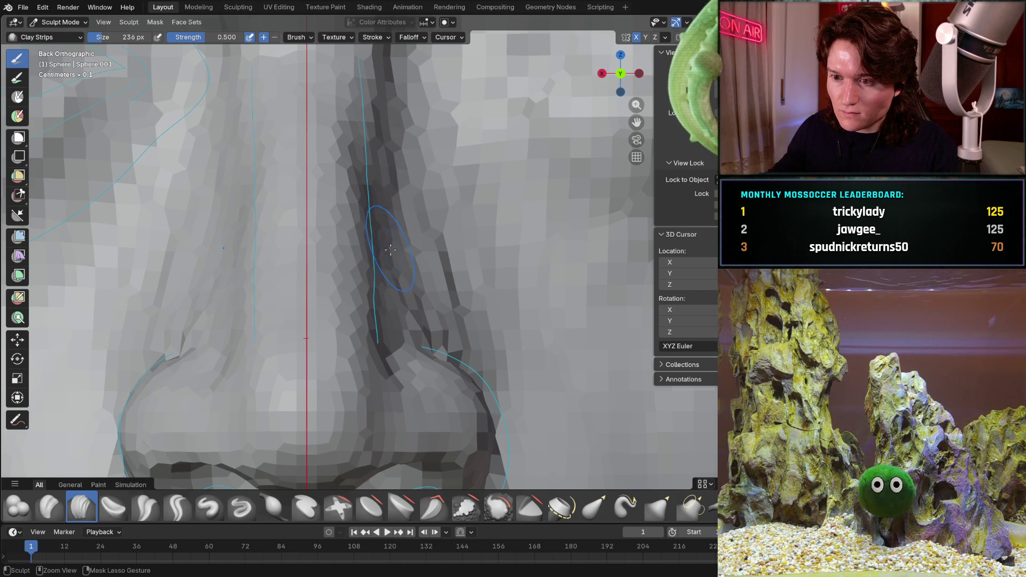
{"action": "mouse_move", "coordinate": [414, 211]}
{"action": "middle_mouse_down"}
{"action": "mouse_move", "coordinate": [342, 221]}
{"action": "mouse_move", "coordinate": [380, 214]}
{"action": "mouse_move", "coordinate": [220, 189]}
{"action": "middle_mouse_up"}
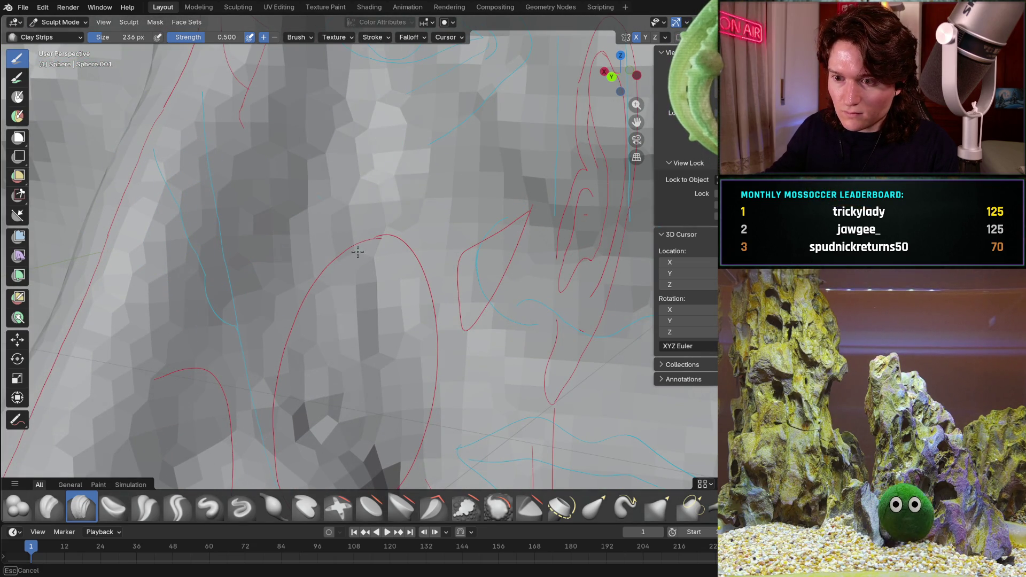
{"action": "mouse_move", "coordinate": [400, 415]}
{"action": "middle_mouse_down"}
{"action": "mouse_move", "coordinate": [396, 177]}
{"action": "mouse_move", "coordinate": [338, 264]}
{"action": "middle_mouse_up"}
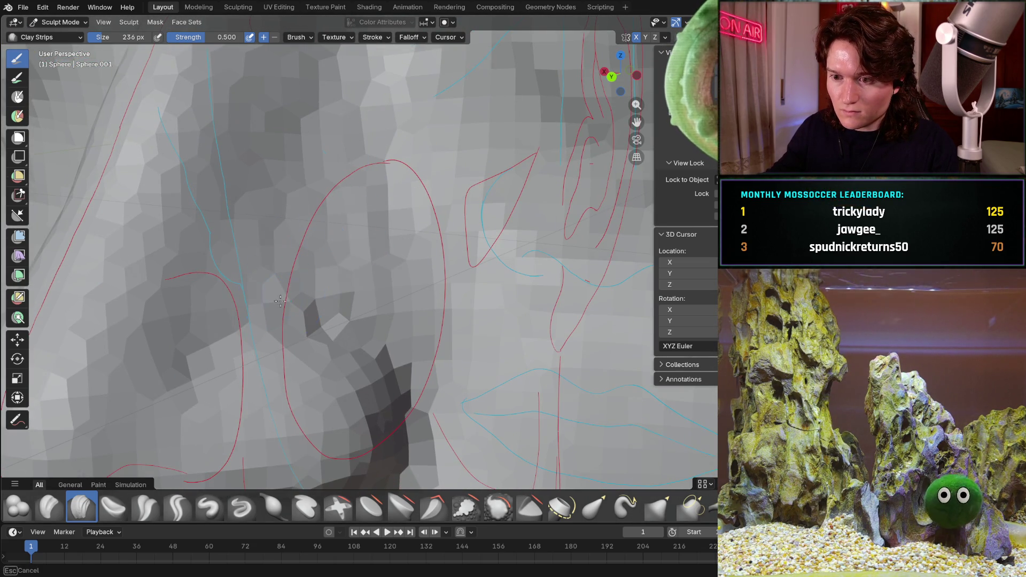
{"action": "mouse_move", "coordinate": [388, 192]}
{"action": "middle_mouse_down", "text": "ctrl"}
{"action": "mouse_move", "coordinate": [390, 299]}
{"action": "mouse_move", "coordinate": [404, 117]}
{"action": "middle_mouse_up", "text": "ctrl"}
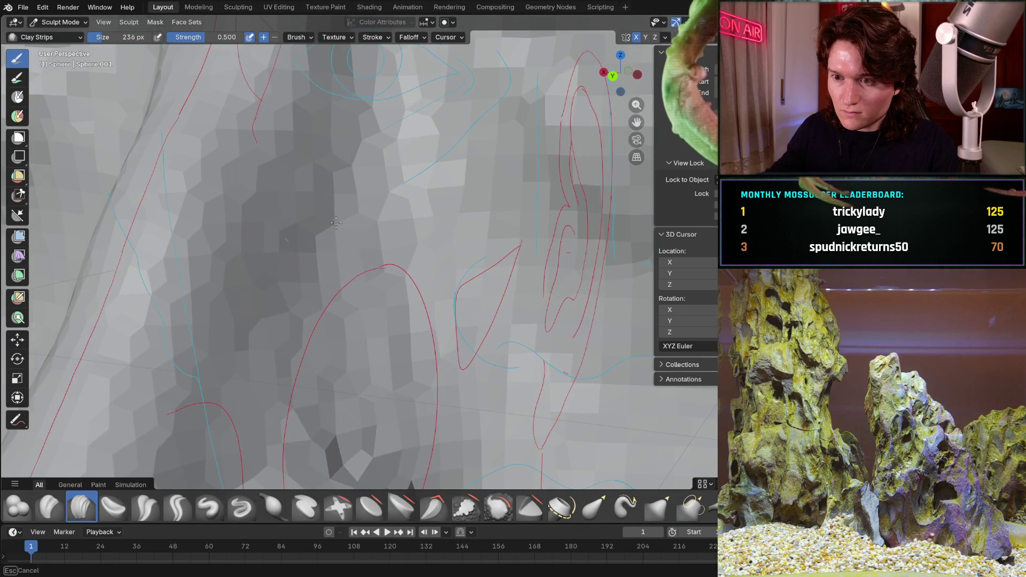
{"action": "mouse_move", "coordinate": [434, 171]}
{"action": "middle_mouse_down", "text": "ctrl"}
{"action": "mouse_move", "coordinate": [367, 263]}
{"action": "mouse_move", "coordinate": [369, 186]}
{"action": "mouse_move", "coordinate": [366, 288]}
{"action": "middle_mouse_up", "text": "ctrl"}
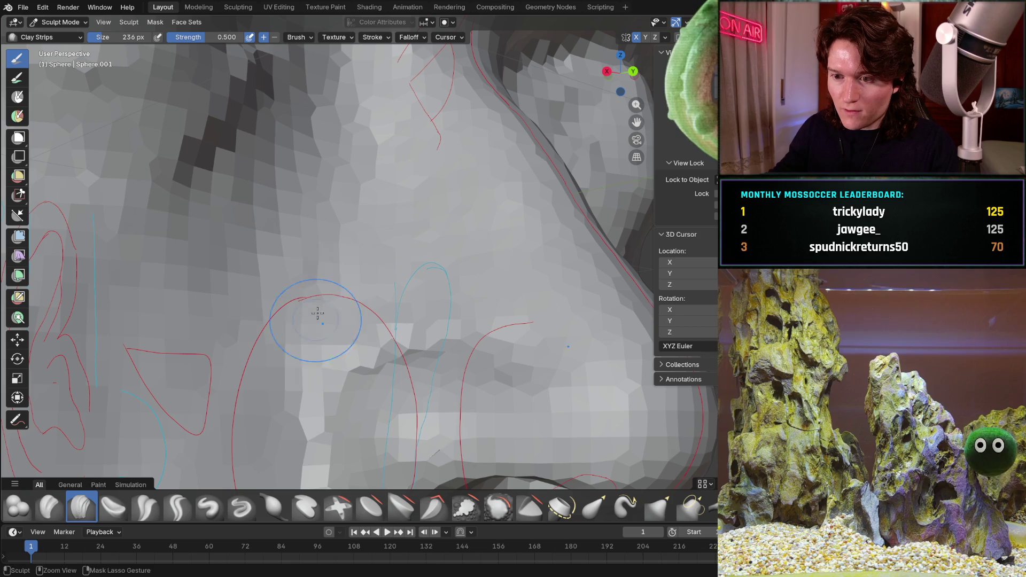
{"action": "mouse_move", "coordinate": [307, 317]}
{"action": "middle_mouse_down"}
{"action": "mouse_move", "coordinate": [313, 289]}
{"action": "mouse_move", "coordinate": [360, 245]}
{"action": "mouse_move", "coordinate": [332, 298]}
{"action": "mouse_move", "coordinate": [363, 266]}
{"action": "mouse_move", "coordinate": [451, 220]}
{"action": "middle_mouse_up"}
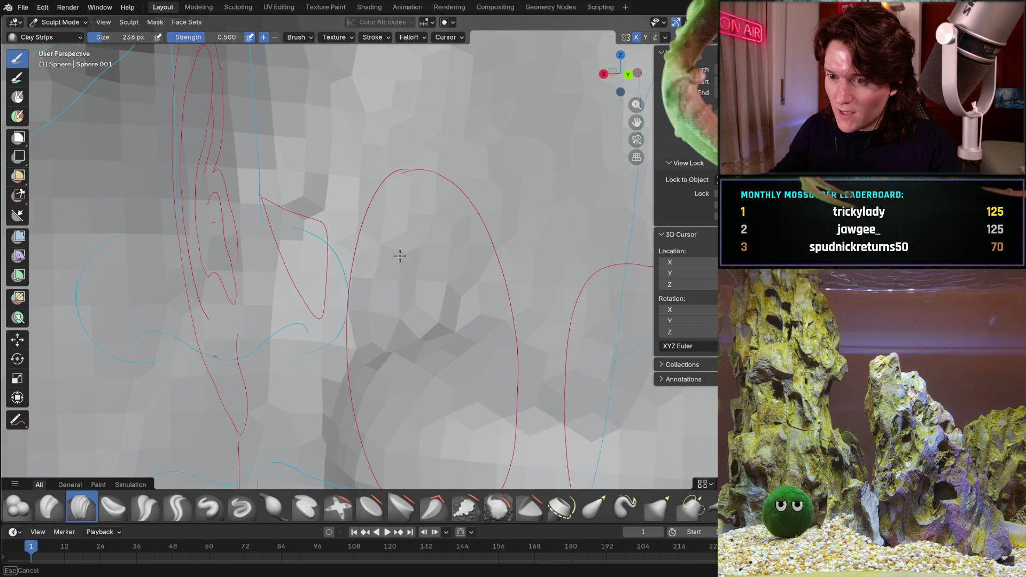
{"action": "middle_click_drag", "start_coordinate": [328, 286], "coordinate": [329, 286]}
{"action": "middle_click_drag", "start_coordinate": [383, 262], "coordinate": [390, 201], "text": "ctrl"}
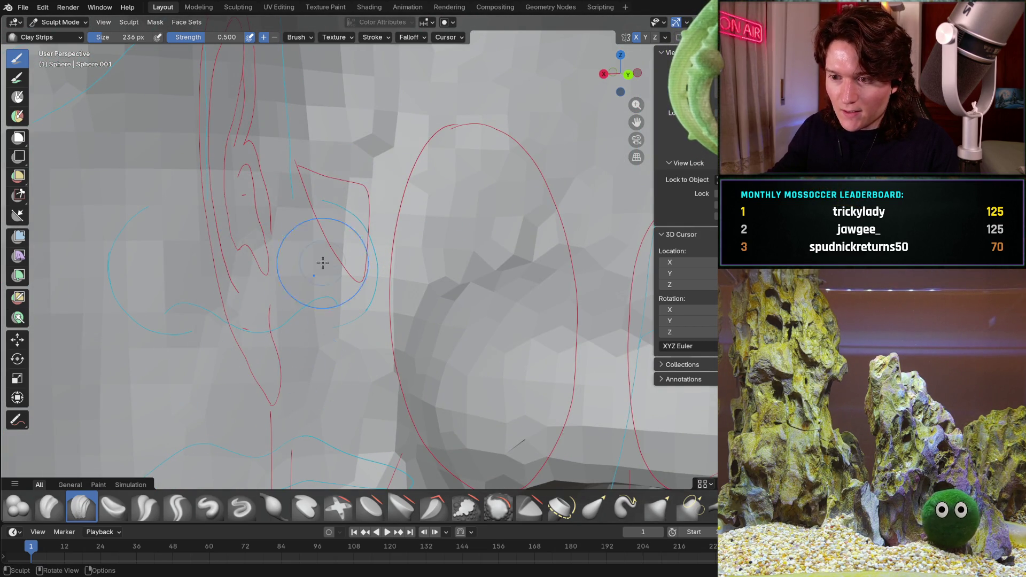
{"action": "scroll", "coordinate": [332, 221], "scroll_direction": "down", "scroll_amount": 2}
{"action": "mouse_move", "coordinate": [447, 250]}
{"action": "middle_mouse_down", "text": "shift"}
{"action": "mouse_move", "coordinate": [402, 240]}
{"action": "mouse_move", "coordinate": [437, 289]}
{"action": "middle_mouse_up", "text": "shift"}
{"action": "middle_click_drag", "start_coordinate": [436, 137], "coordinate": [437, 183], "text": "shift"}
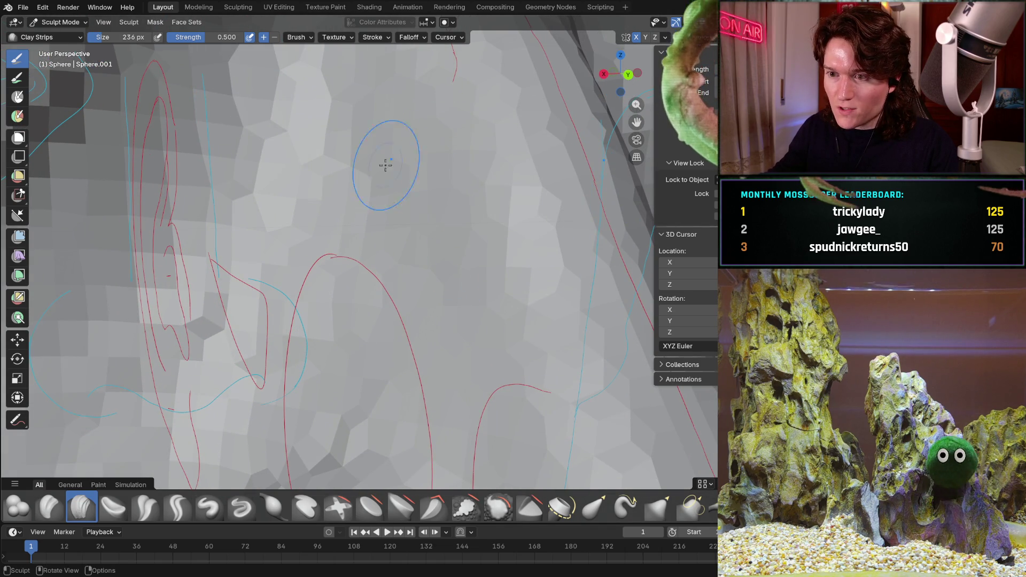
{"action": "scroll", "coordinate": [325, 133], "scroll_direction": "down", "scroll_amount": 3}
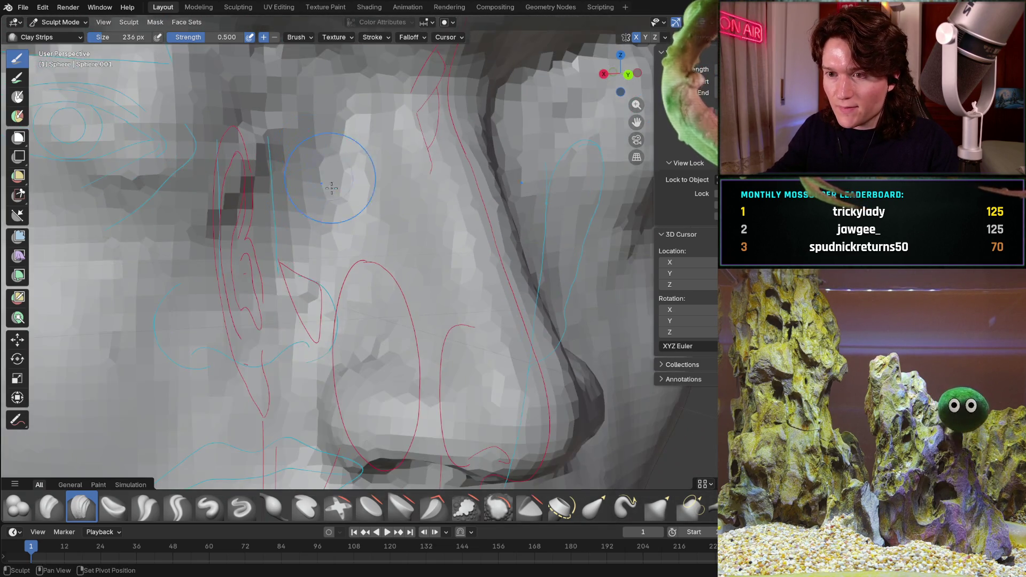
{"action": "scroll", "coordinate": [342, 160], "scroll_direction": "up", "scroll_amount": 4}
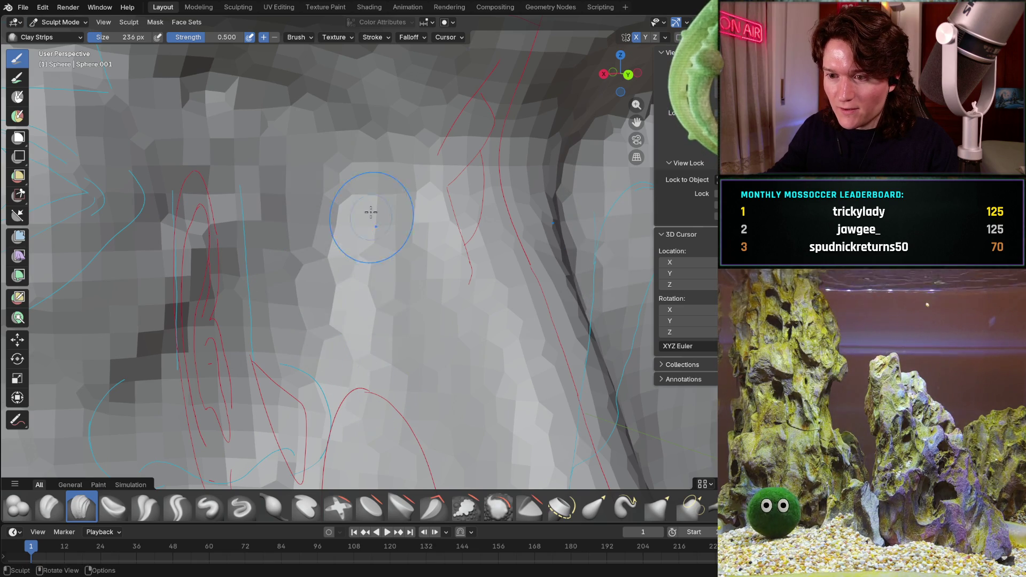
{"action": "scroll", "coordinate": [353, 206], "scroll_direction": "down", "scroll_amount": 5}
{"action": "mouse_move", "coordinate": [342, 200]}
{"action": "middle_mouse_down"}
{"action": "mouse_move", "coordinate": [322, 195]}
{"action": "mouse_move", "coordinate": [254, 258]}
{"action": "middle_mouse_up"}
{"action": "key", "text": "KP_3"}
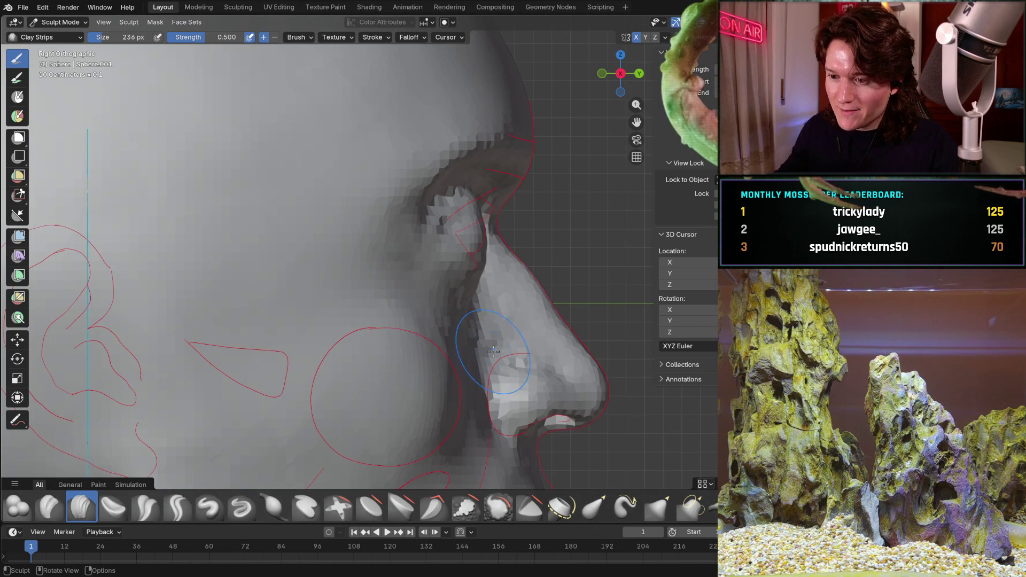
Zoom in on the nose and hide and unhide the sculpt to compare it with the side photo.
{"action": "scroll", "coordinate": [470, 299], "scroll_direction": "up", "scroll_amount": 2}
{"action": "mouse_move", "coordinate": [470, 299]}
{"action": "middle_mouse_down", "text": "shift"}
{"action": "mouse_move", "coordinate": [401, 264]}
{"action": "mouse_move", "coordinate": [405, 297]}
{"action": "middle_mouse_up", "text": "shift"}
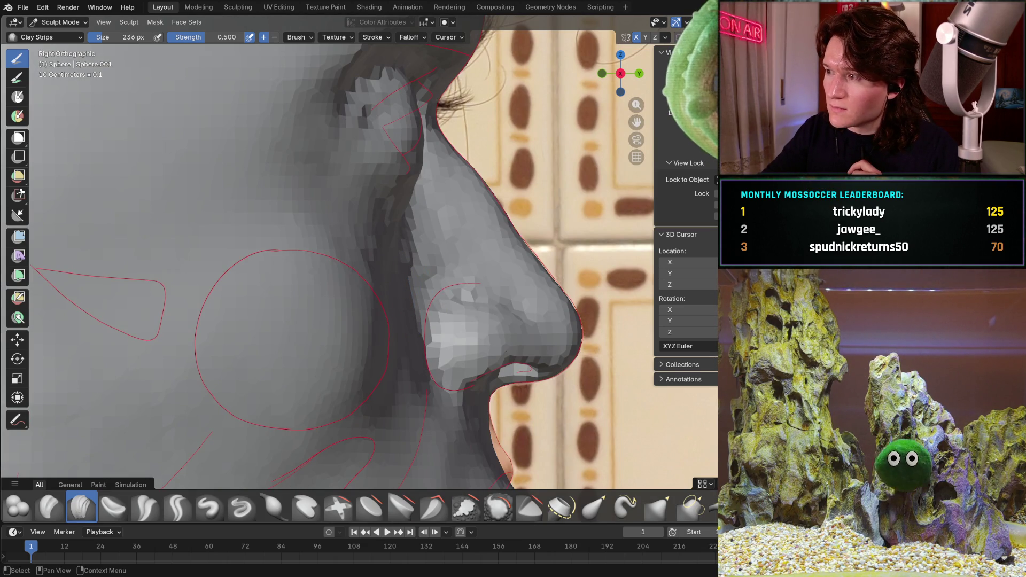
{"action": "key", "text": "h"}
{"action": "key", "text": "h"}
{"action": "key", "text": "h"}
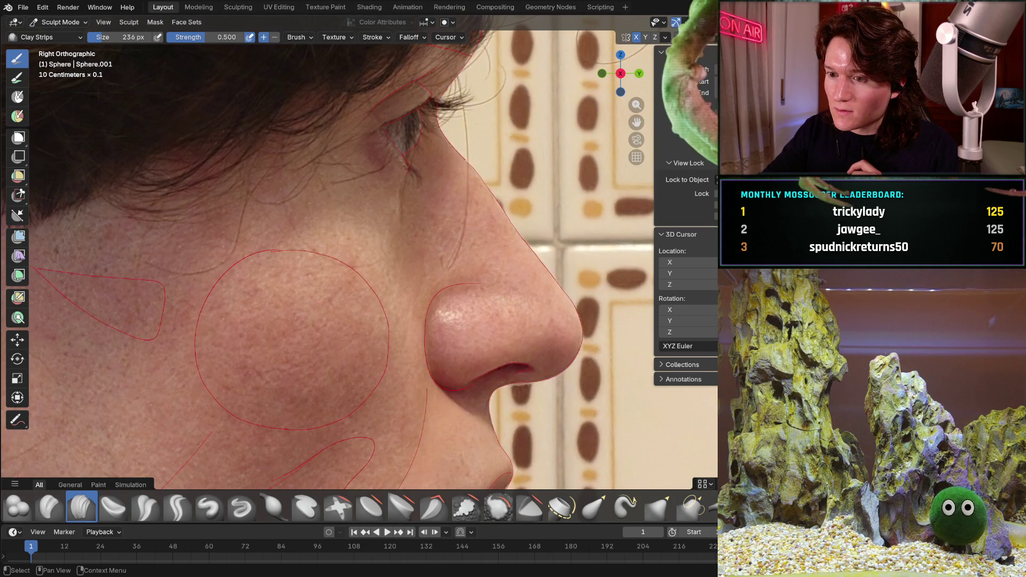
{"action": "key", "text": "h"}
{"action": "key", "text": "h"}
{"action": "key", "text": "alt+h"}
{"action": "key", "text": "h"}
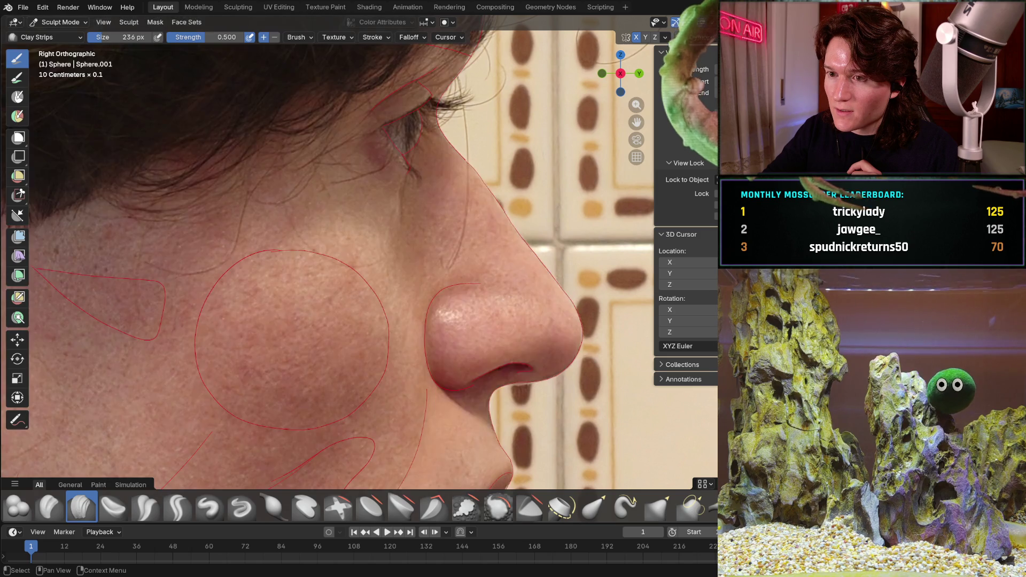
{"action": "key", "text": "alt+h"}
Toggle X-ray repeatedly in right side view to compare the profile, then switch to back orthographic view.
{"action": "middle_click_drag", "start_coordinate": [536, 241], "coordinate": [536, 241]}
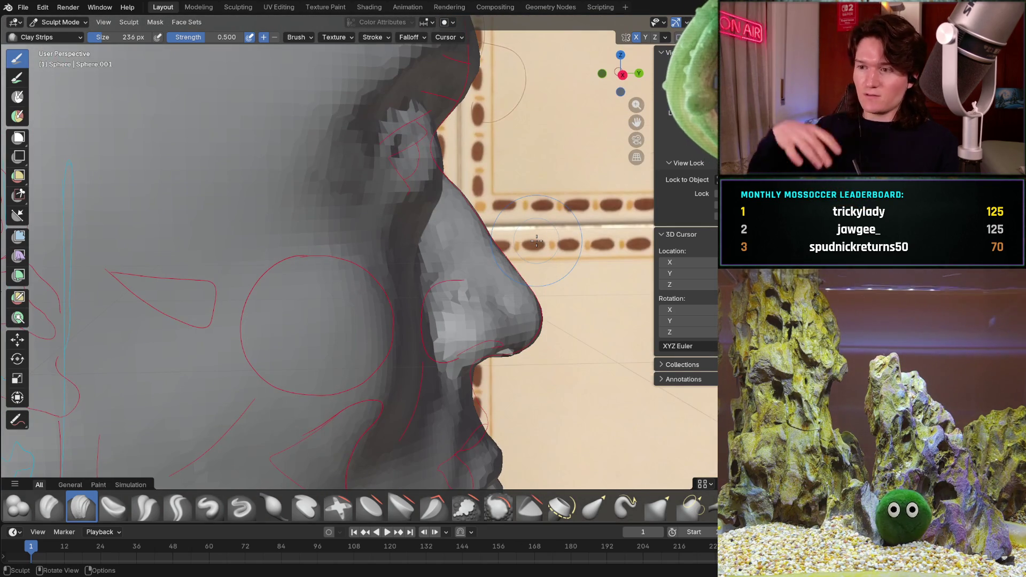
{"action": "scroll", "coordinate": [537, 240], "scroll_direction": "down", "scroll_amount": 5}
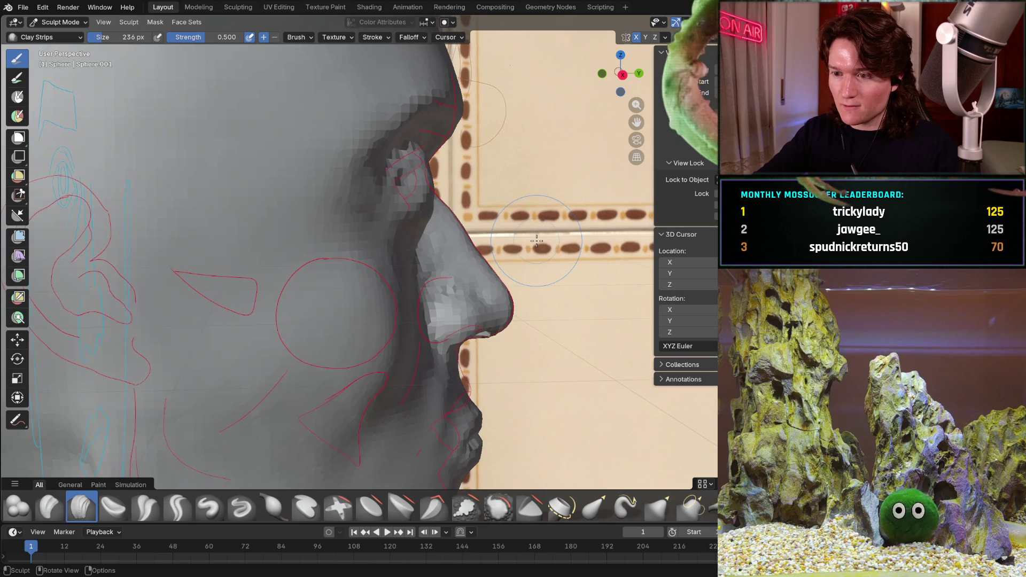
{"action": "middle_click_drag", "start_coordinate": [536, 240], "coordinate": [532, 241]}
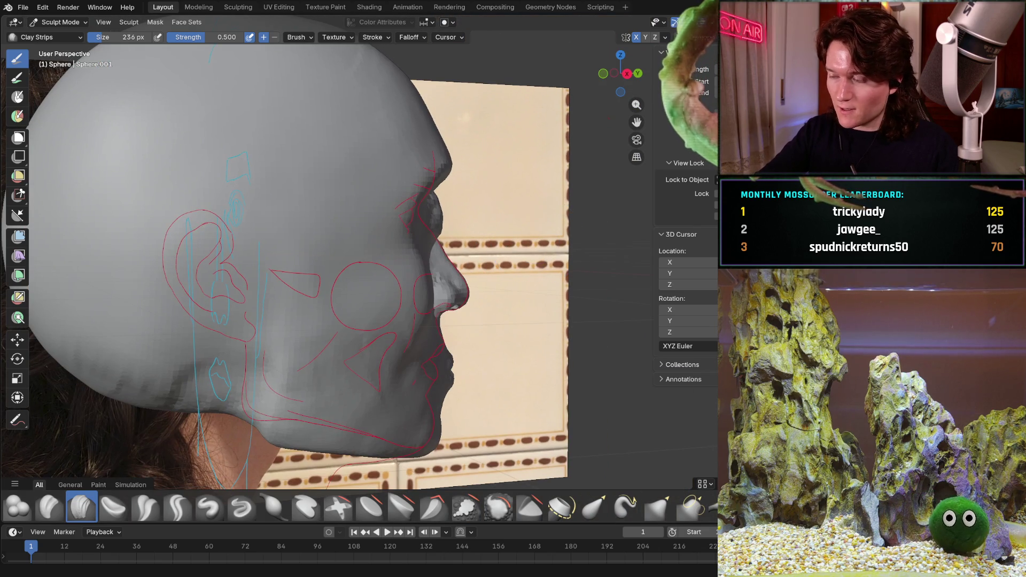
{"action": "key", "text": "alt+z"}
{"action": "key", "text": "alt+z"}
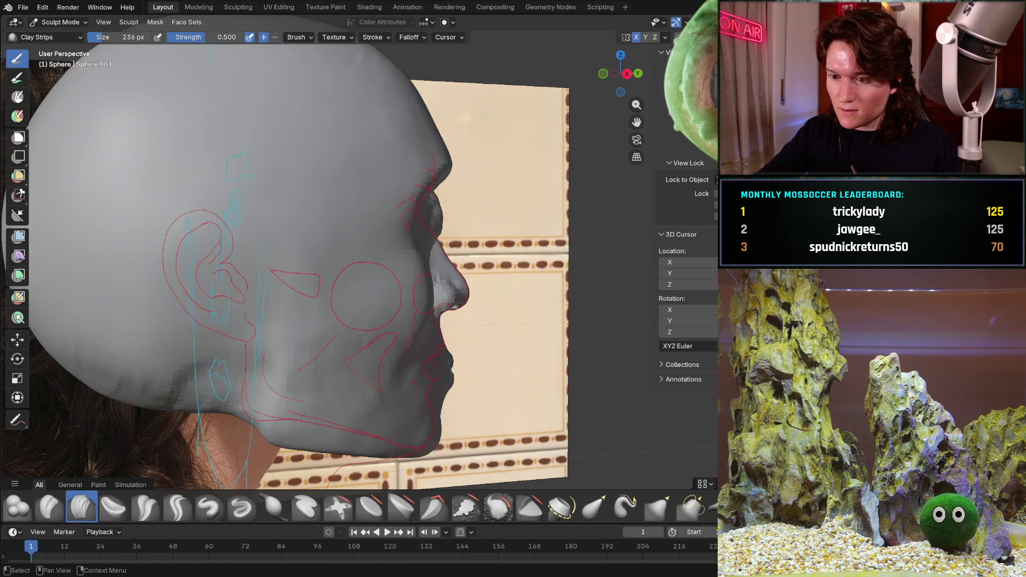
{"action": "key", "text": "alt+z"}
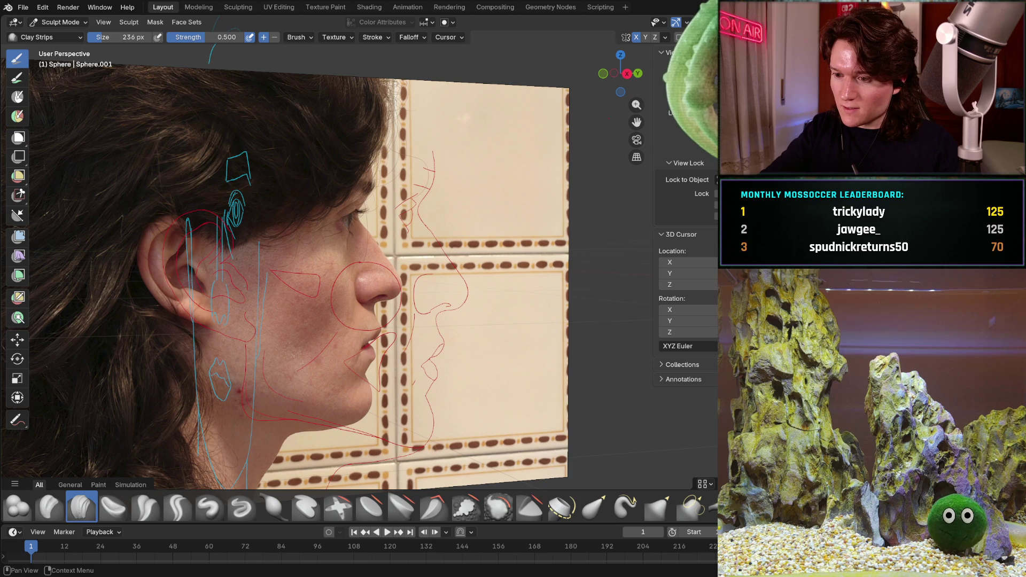
{"action": "key", "text": "KP_3"}
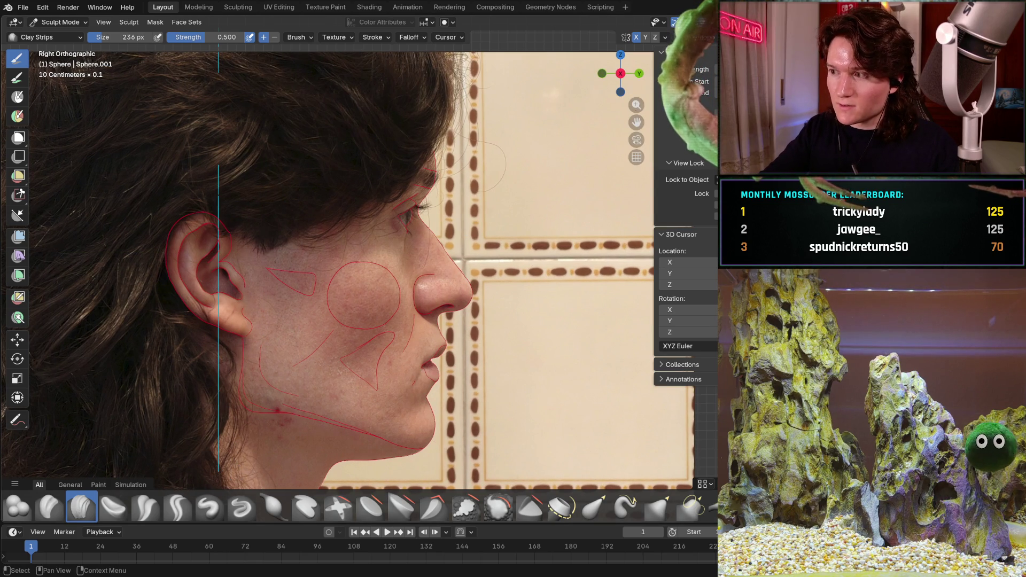
{"action": "key", "text": "alt+z"}
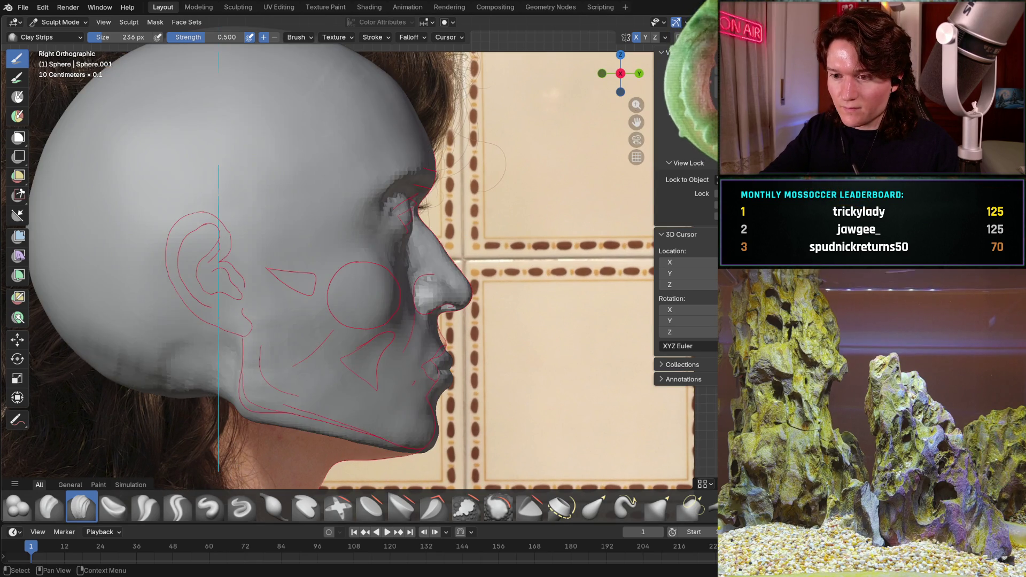
{"action": "key", "text": "alt+z"}
{"action": "key", "text": "alt+z"}
{"action": "key", "text": "alt+z"}
{"action": "key", "text": "alt+z"}
{"action": "key", "text": "alt+z"}
{"action": "key", "text": "alt+z"}
{"action": "key", "text": "alt+z"}
{"action": "key", "text": "alt+z"}
{"action": "key", "text": "alt+z"}
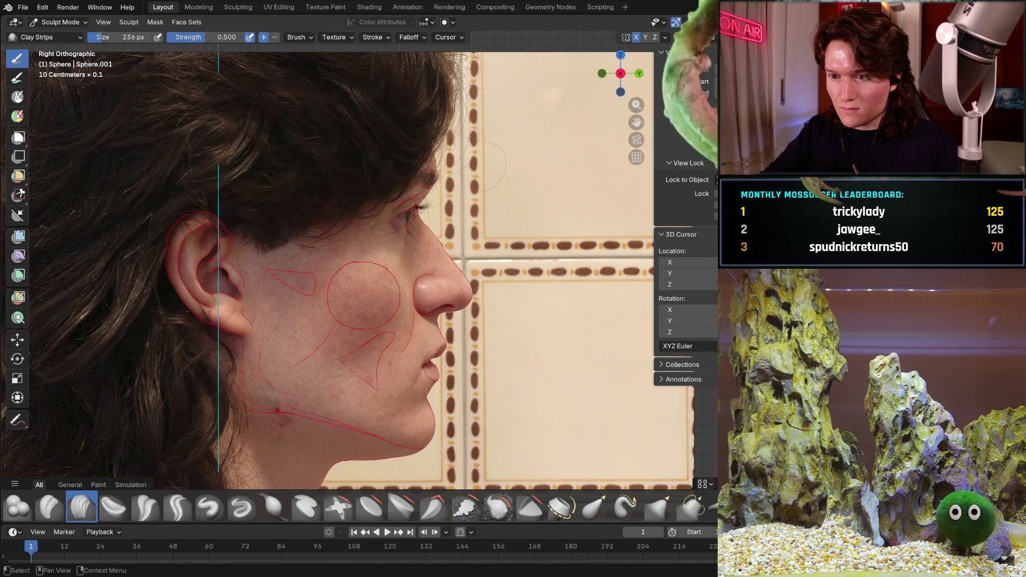
{"action": "key", "text": "alt+z"}
{"action": "key", "text": "alt+z"}
{"action": "key", "text": "alt+z"}
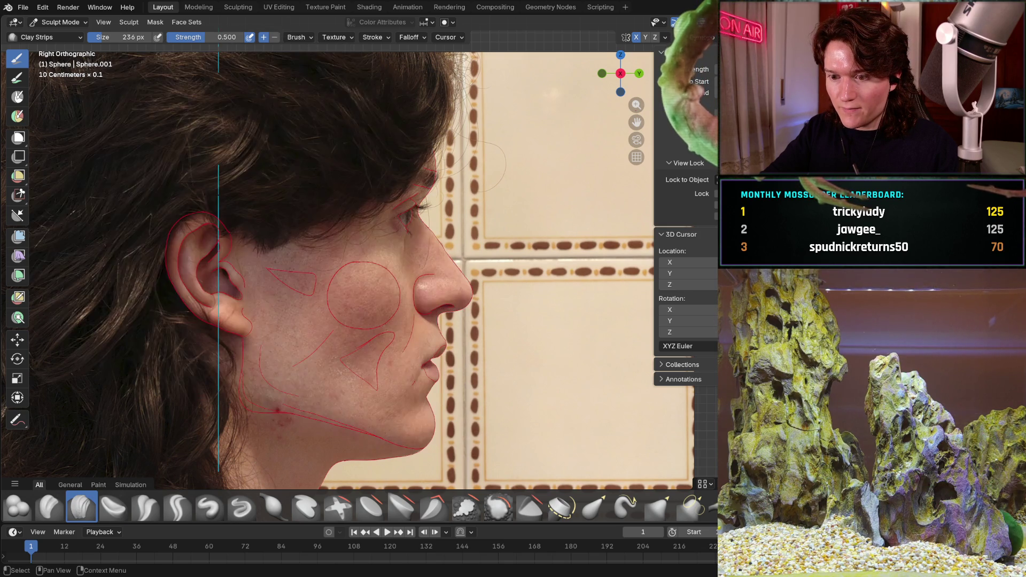
{"action": "key", "text": "alt+z"}
{"action": "key", "text": "alt+z"}
{"action": "key", "text": "alt+z"}
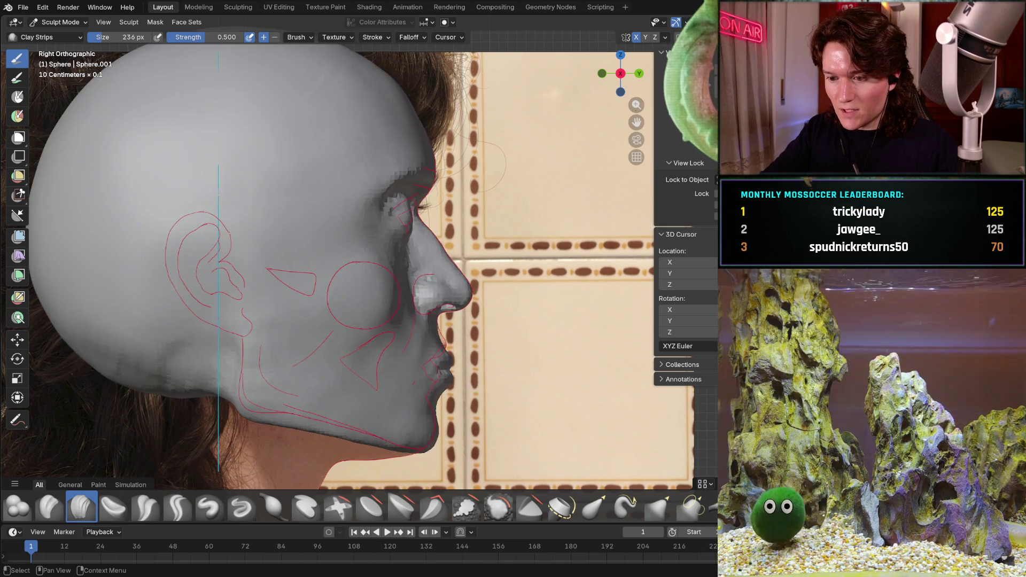
{"action": "key", "text": "alt+z"}
{"action": "key", "text": "alt+z"}
{"action": "key", "text": "alt+z"}
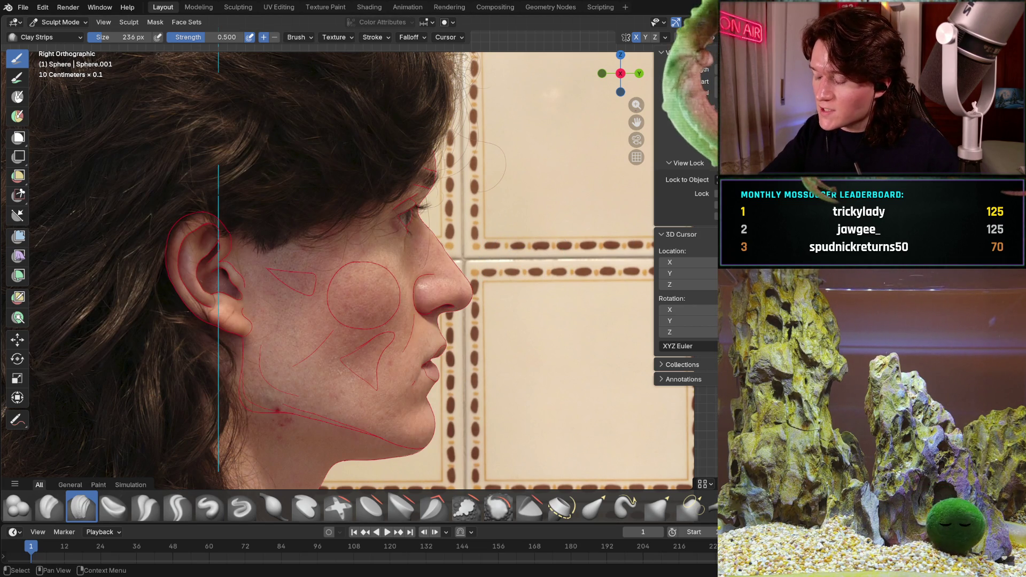
{"action": "key", "text": "alt+z"}
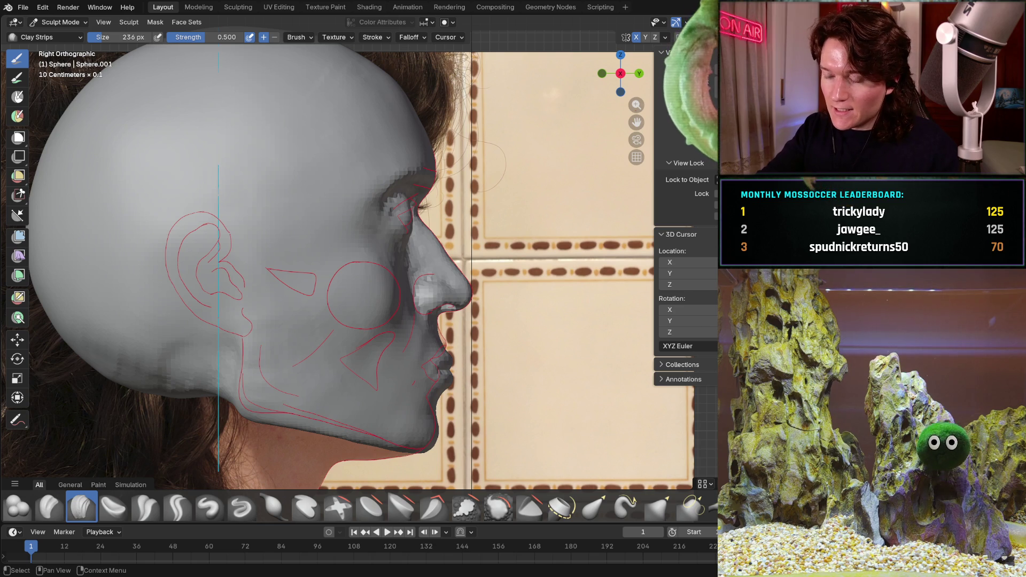
{"action": "key", "text": "ctrl+KP_1"}
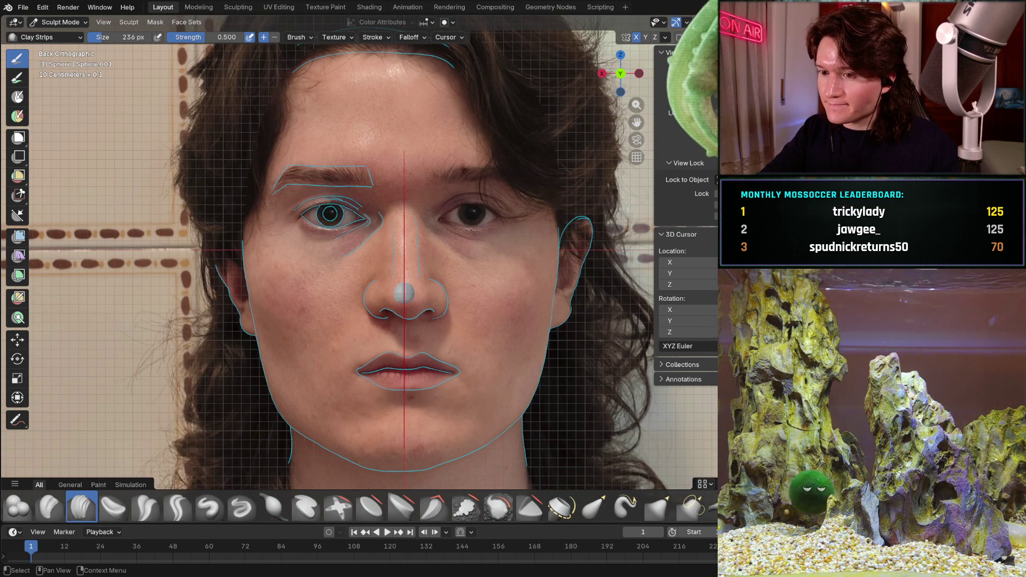
{"action": "key", "text": "alt+z"}
{"action": "key", "text": "alt+z"}
{"action": "key", "text": "alt+z"}
{"action": "key", "text": "alt+z"}
{"action": "key", "text": "alt+z"}
{"action": "key", "text": "alt+z"}
{"action": "key", "text": "alt+z"}
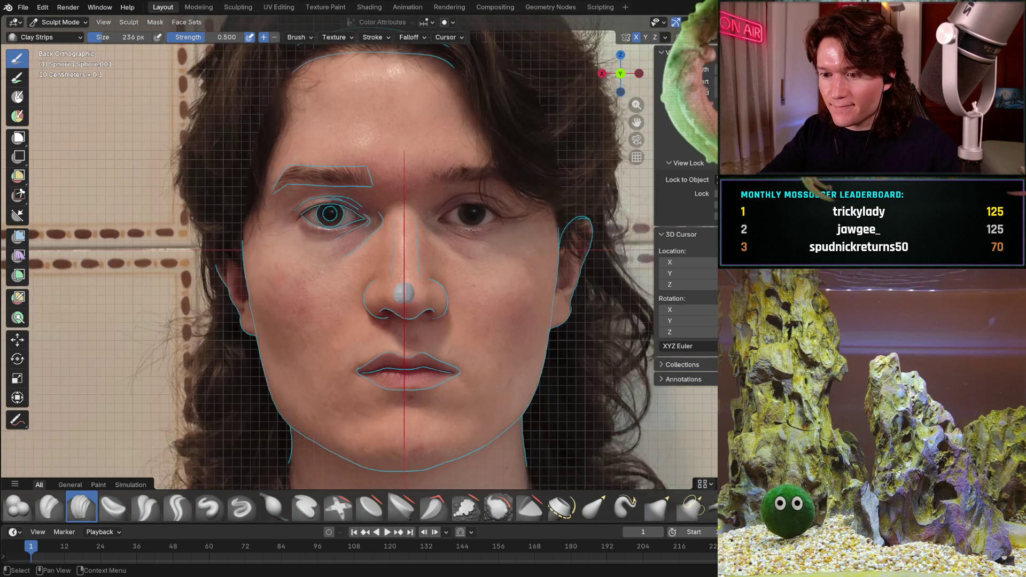
{"action": "key", "text": "alt+z"}
{"action": "key", "text": "alt+z"}
{"action": "key", "text": "alt+z"}
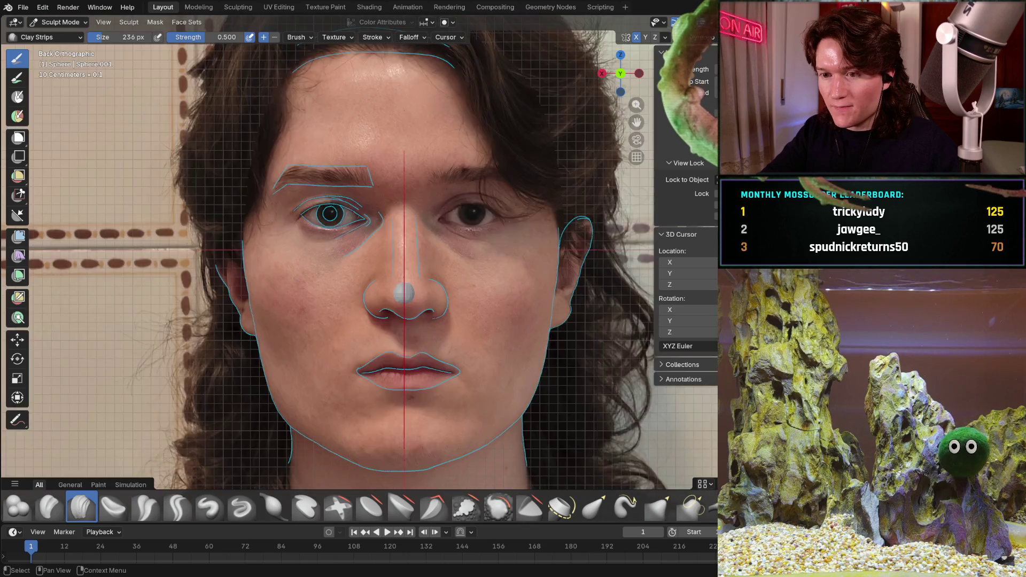
{"action": "key", "text": "alt+z"}
{"action": "key", "text": "alt+z"}
{"action": "key", "text": "alt+z"}
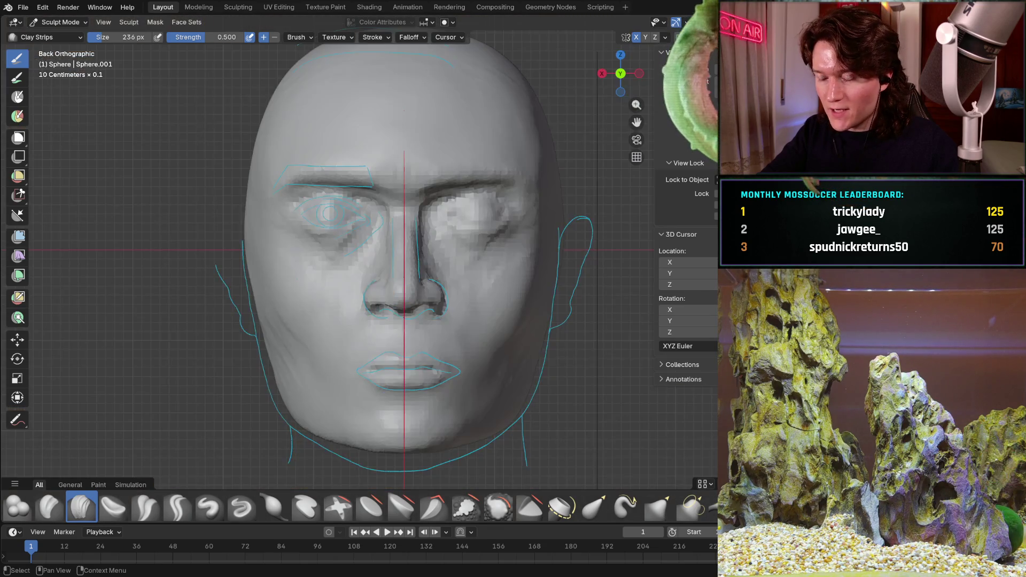
{"action": "key", "text": "alt+z"}
{"action": "key", "text": "alt+z"}
{"action": "key", "text": "alt+z"}
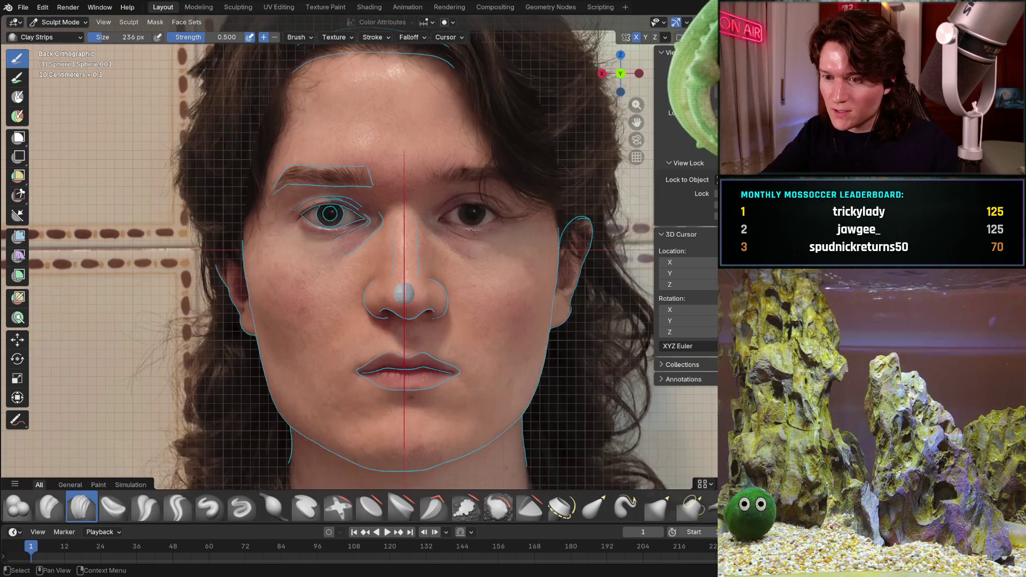
{"action": "key", "text": "alt+z"}
{"action": "key", "text": "alt+z"}
{"action": "key", "text": "alt+z"}
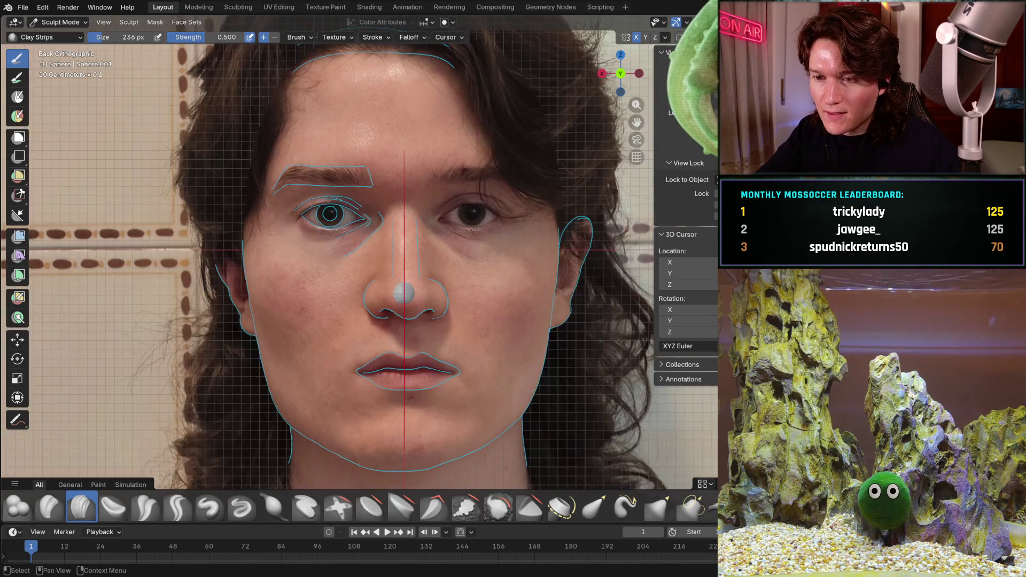
{"action": "key", "text": "alt+z"}
{"action": "key", "text": "alt+z"}
{"action": "key", "text": "alt+z"}
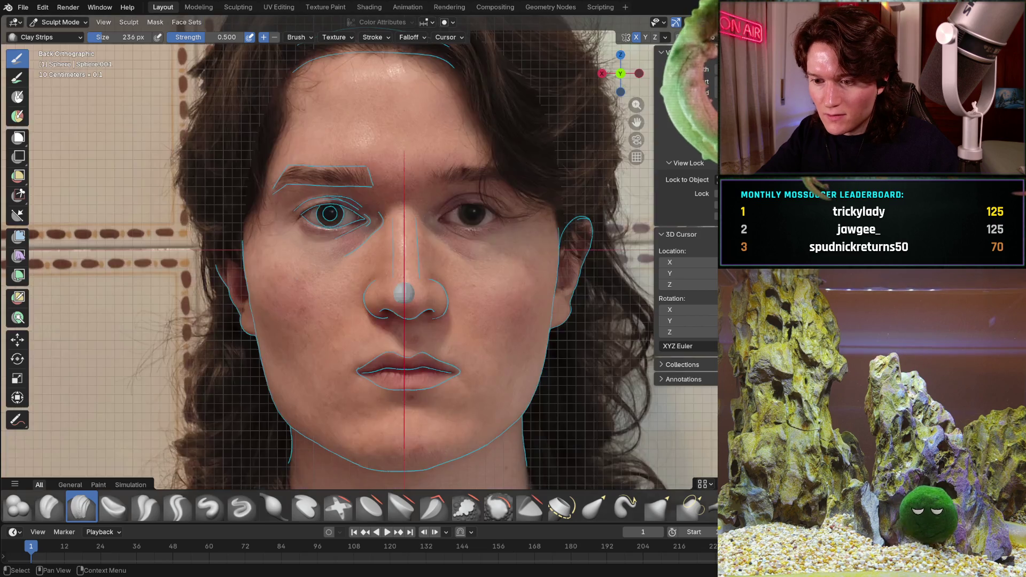
{"action": "key", "text": "alt+z"}
{"action": "key", "text": "alt+z"}
{"action": "key", "text": "alt+z"}
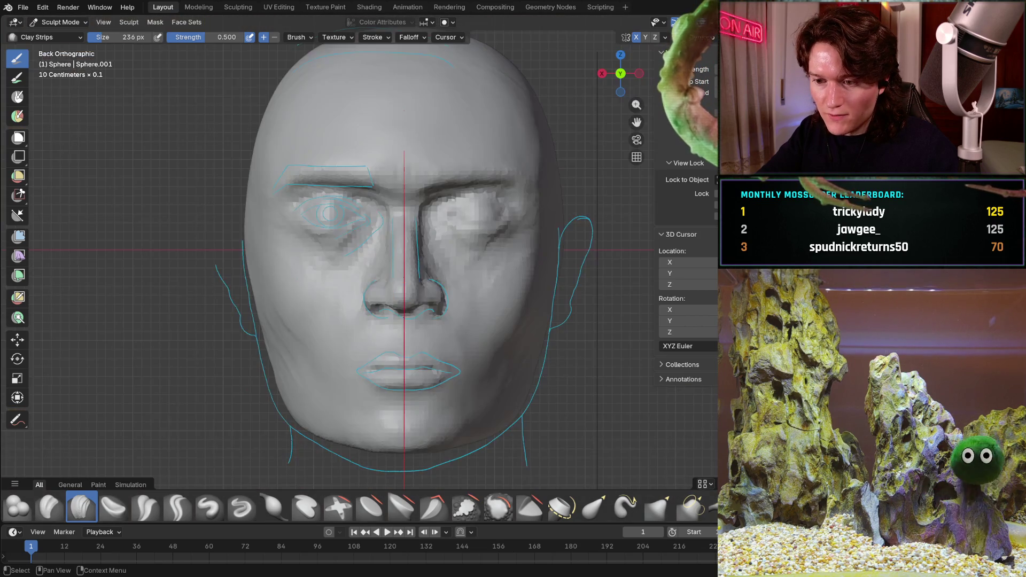
{"action": "key", "text": "alt+z"}
{"action": "key", "text": "alt+z"}
{"action": "key", "text": "alt+z"}
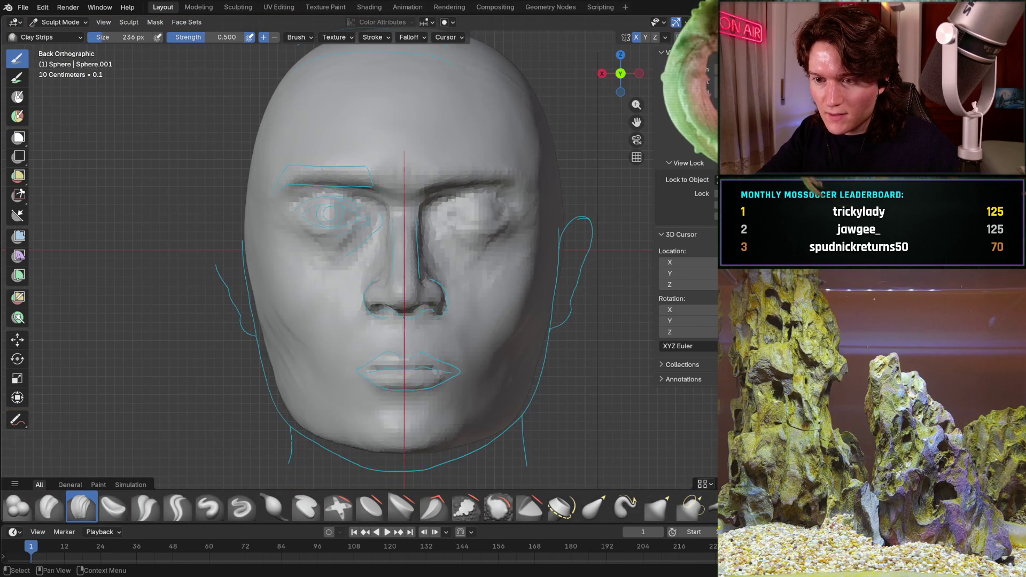
{"action": "key", "text": "alt+z"}
{"action": "key", "text": "alt+z"}
{"action": "key", "text": "alt+z"}
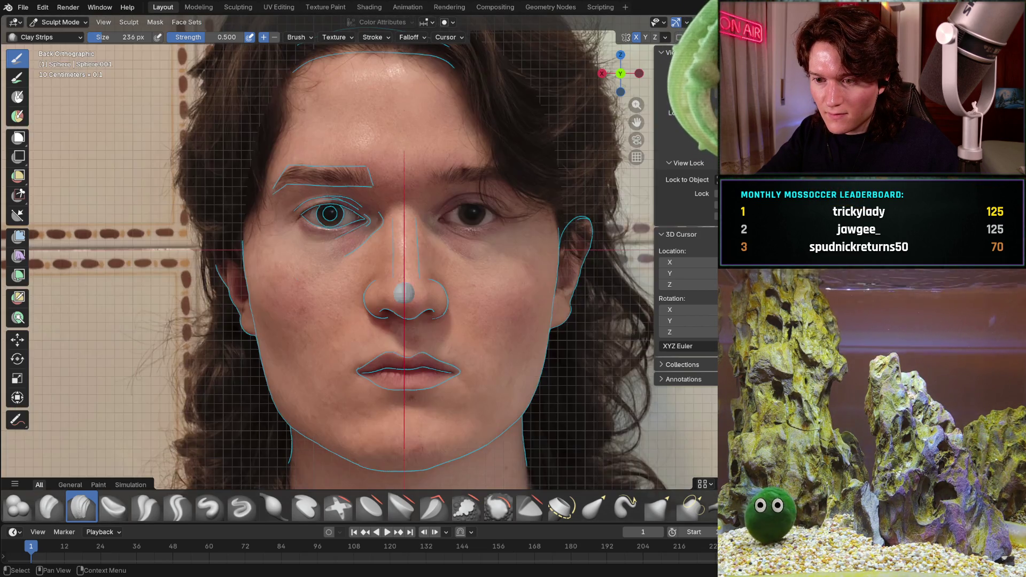
{"action": "key", "text": "alt+z"}
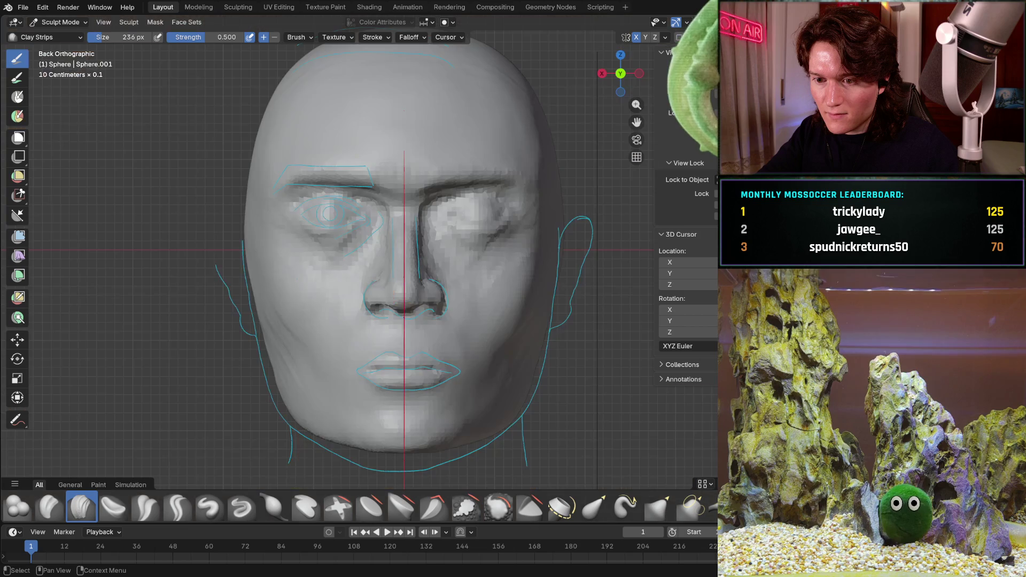
{"action": "key", "text": "alt+z"}
{"action": "key", "text": "alt+z"}
{"action": "key", "text": "alt+z"}
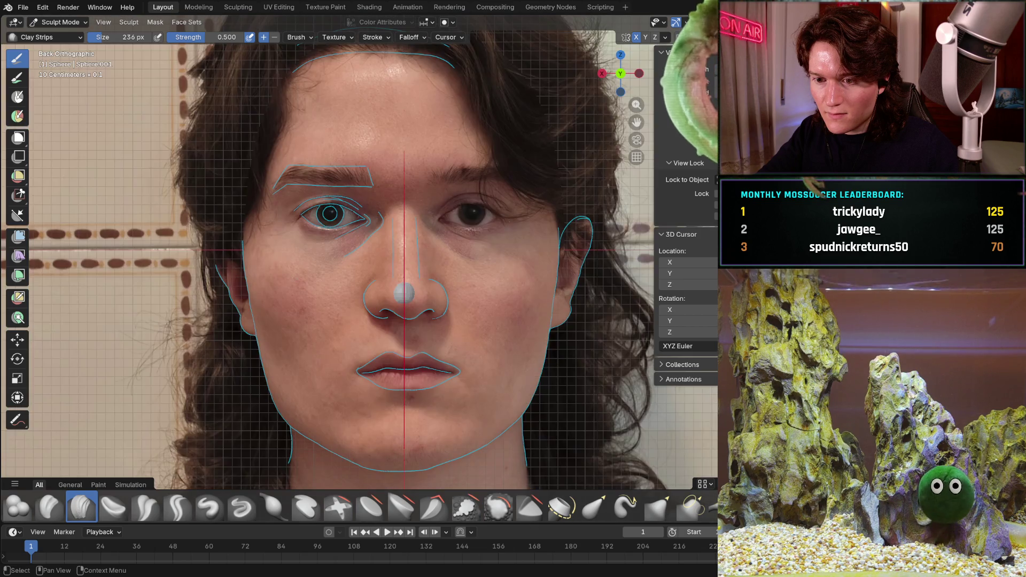
{"action": "key", "text": "alt+z"}
{"action": "key", "text": "alt+z"}
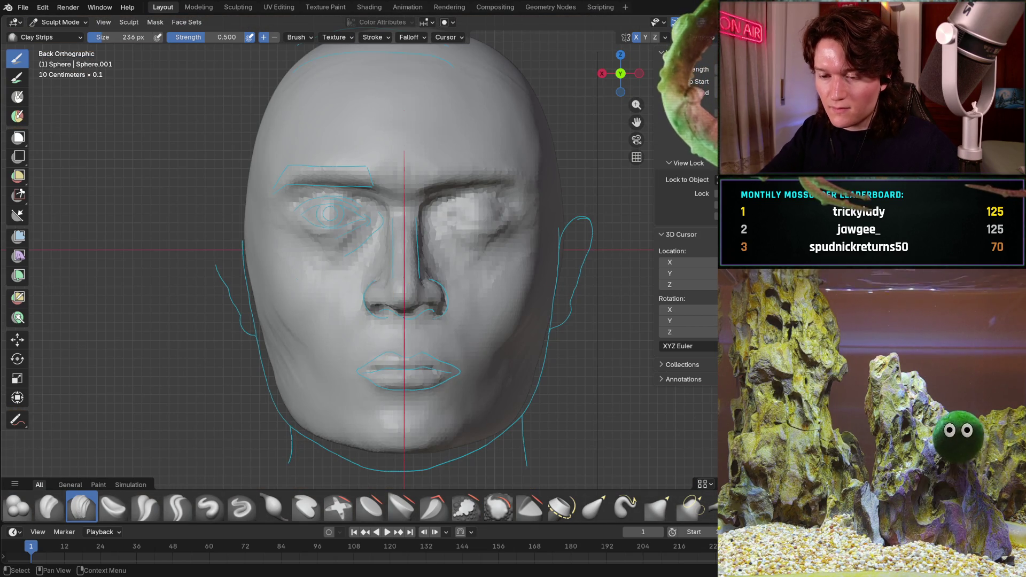
Toggle X-ray to compare the head with the guide lines, then zoom into the cheek from the right side view.
{"action": "mouse_move", "coordinate": [406, 277]}
{"action": "middle_mouse_down"}
{"action": "mouse_move", "coordinate": [395, 306]}
{"action": "mouse_move", "coordinate": [414, 302]}
{"action": "middle_mouse_up"}
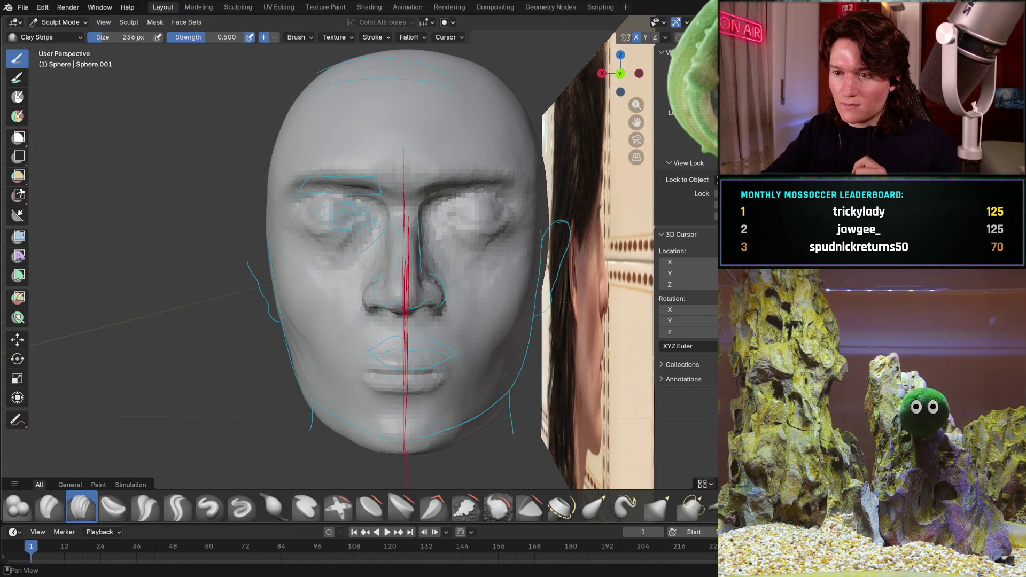
{"action": "key", "text": "alt+z"}
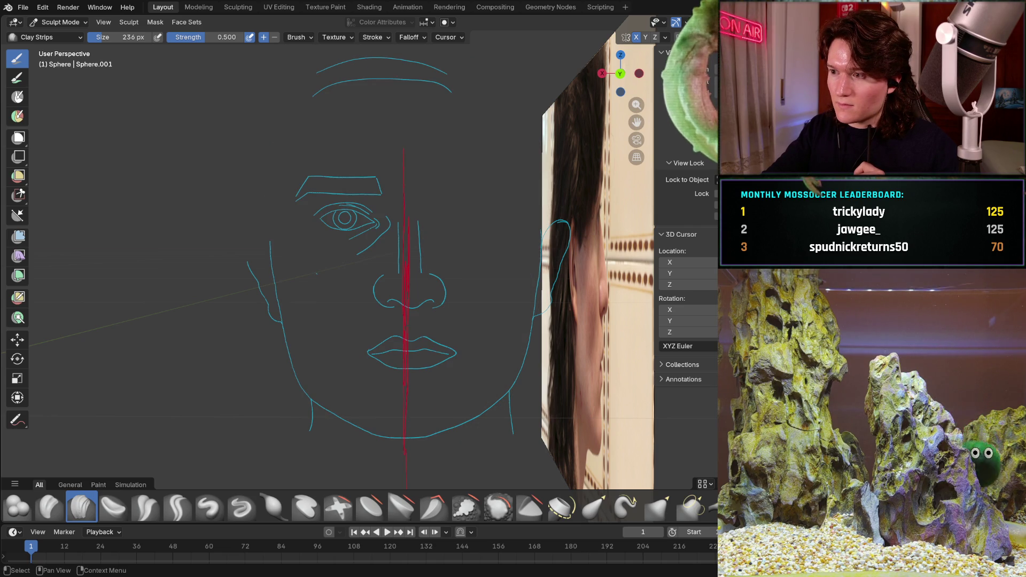
{"action": "key", "text": "alt+z"}
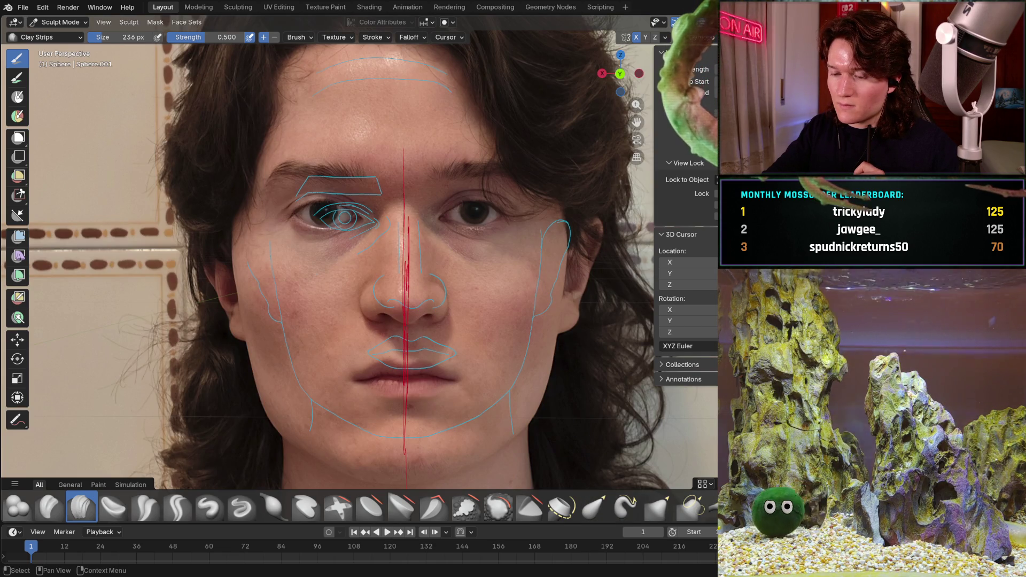
{"action": "key", "text": "alt+z"}
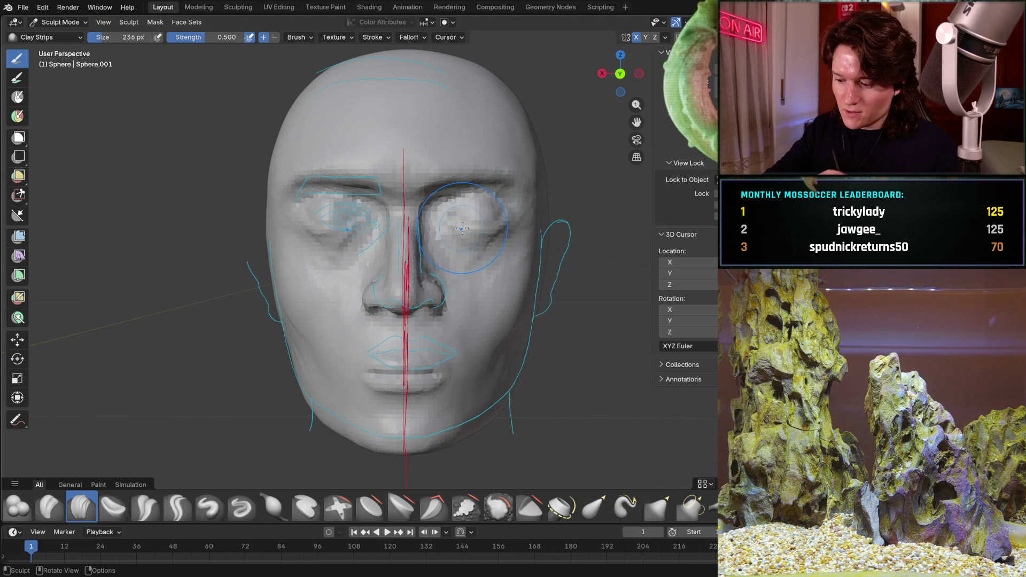
{"action": "key", "text": "KP_7"}
{"action": "key", "text": "KP_3"}
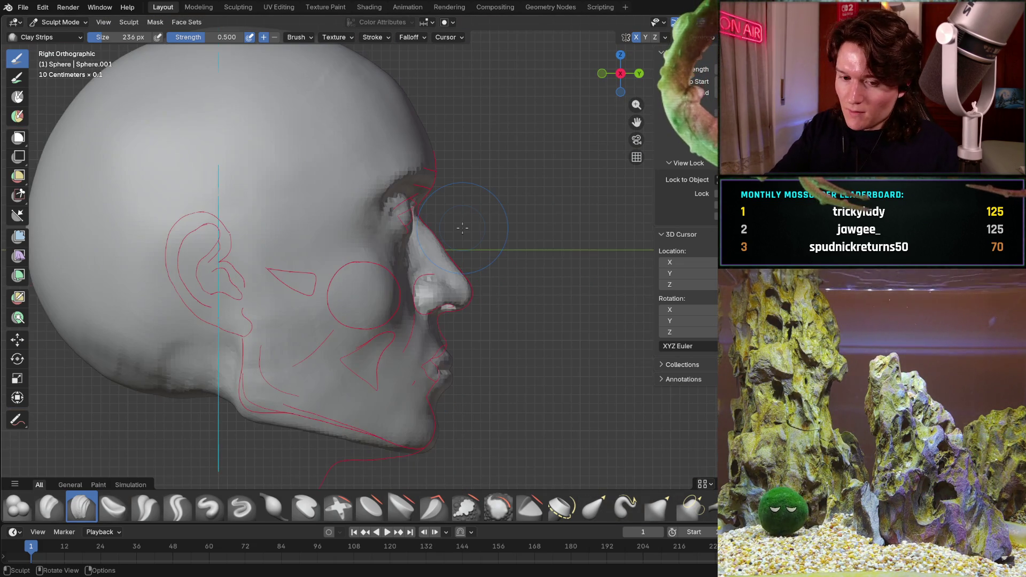
{"action": "mouse_move", "coordinate": [462, 228]}
{"action": "middle_mouse_down", "text": "ctrl"}
{"action": "mouse_move", "coordinate": [368, 266]}
{"action": "mouse_move", "coordinate": [342, 291]}
{"action": "mouse_move", "coordinate": [285, 280]}
{"action": "middle_mouse_up", "text": "ctrl"}
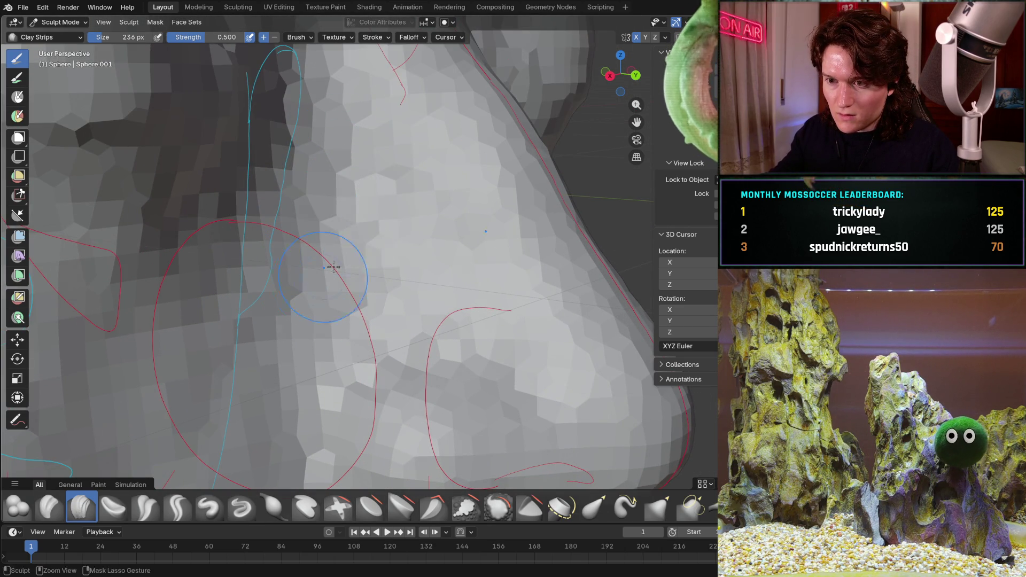
{"action": "mouse_move", "coordinate": [266, 389]}
{"action": "middle_mouse_down", "text": "ctrl"}
{"action": "mouse_move", "coordinate": [334, 263]}
{"action": "mouse_move", "coordinate": [306, 283]}
{"action": "mouse_move", "coordinate": [295, 322]}
{"action": "mouse_move", "coordinate": [324, 293]}
{"action": "middle_mouse_up", "text": "ctrl"}
{"action": "scroll", "coordinate": [332, 214], "scroll_direction": "down", "scroll_amount": 5}
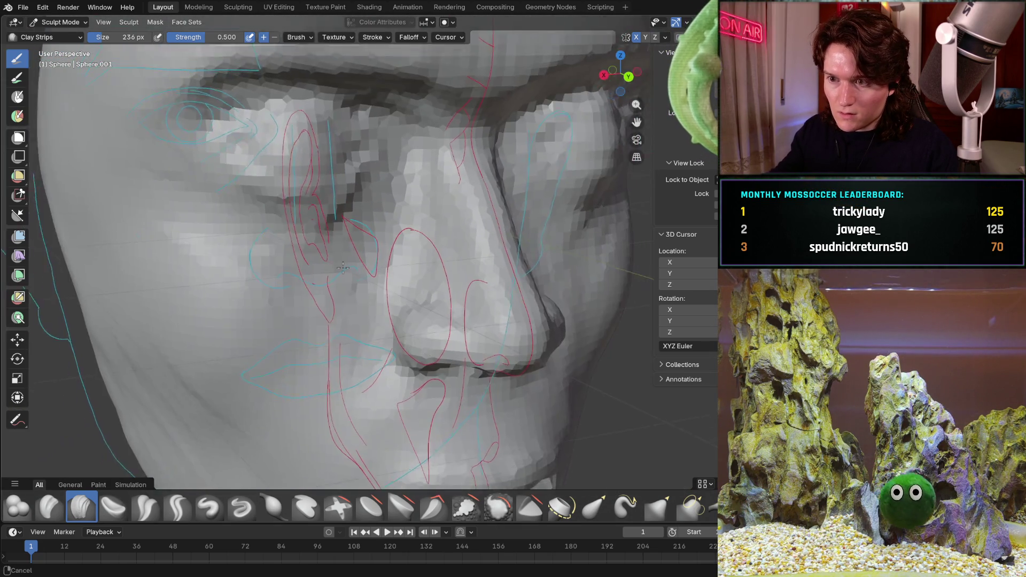
{"action": "scroll", "coordinate": [347, 203], "scroll_direction": "up", "scroll_amount": 5}
{"action": "scroll", "coordinate": [369, 187], "scroll_direction": "down", "scroll_amount": 5}
{"action": "scroll", "coordinate": [393, 170], "scroll_direction": "up", "scroll_amount": 4}
{"action": "scroll", "coordinate": [394, 170], "scroll_direction": "down", "scroll_amount": 3}
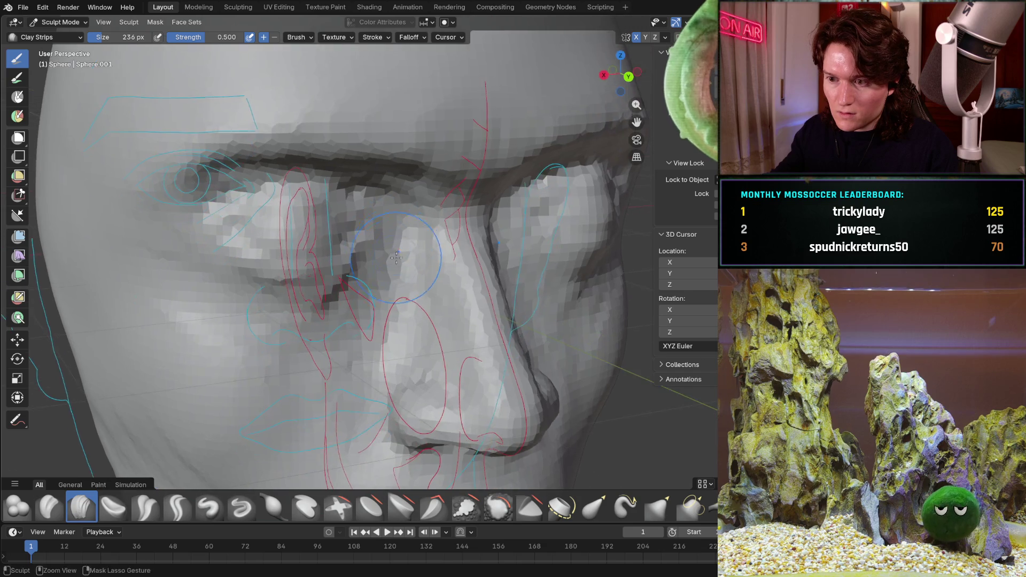
{"action": "scroll", "coordinate": [406, 224], "scroll_direction": "up", "scroll_amount": 6}
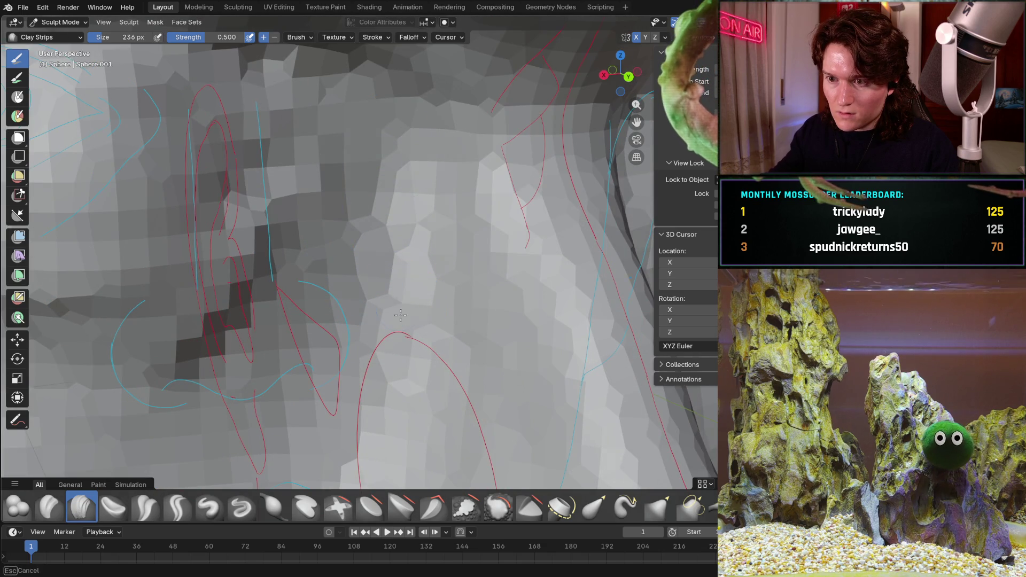
{"action": "middle_click_drag", "start_coordinate": [407, 350], "coordinate": [403, 316], "text": "ctrl"}
{"action": "mouse_move", "coordinate": [339, 307]}
{"action": "middle_mouse_down", "text": "ctrl"}
{"action": "mouse_move", "coordinate": [409, 271]}
{"action": "mouse_move", "coordinate": [411, 321]}
{"action": "mouse_move", "coordinate": [435, 264]}
{"action": "mouse_move", "coordinate": [479, 227]}
{"action": "middle_mouse_up", "text": "ctrl"}
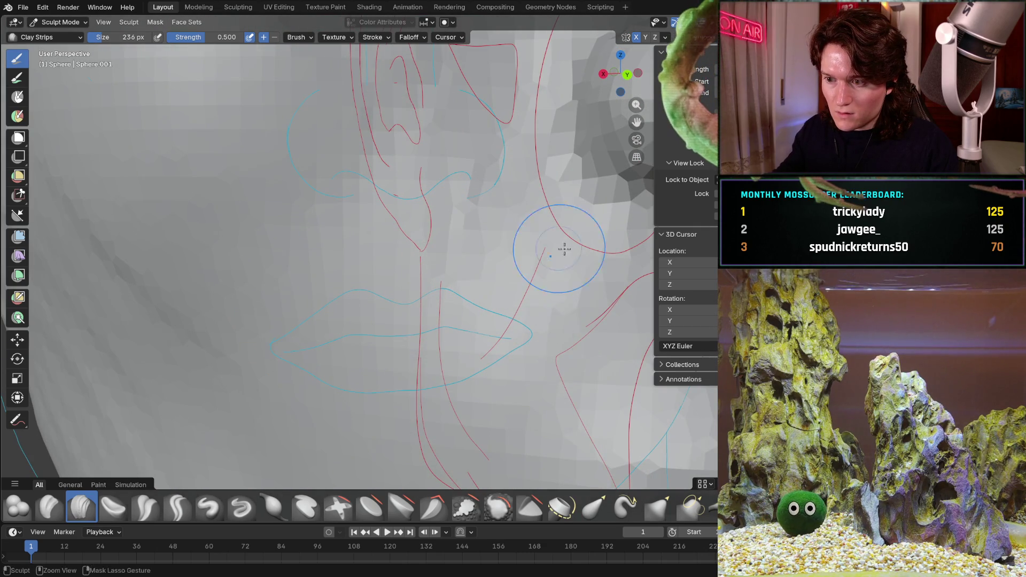
{"action": "scroll", "coordinate": [548, 270], "scroll_direction": "down", "scroll_amount": 5}
{"action": "mouse_move", "coordinate": [470, 291]}
{"action": "middle_mouse_down"}
{"action": "mouse_move", "coordinate": [410, 292]}
{"action": "mouse_move", "coordinate": [460, 261]}
{"action": "middle_mouse_up"}
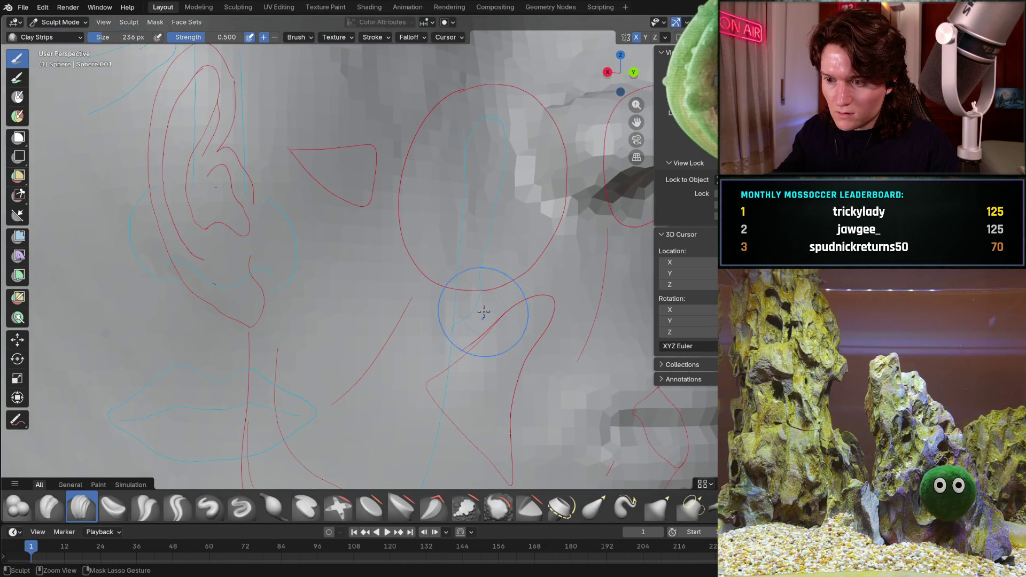
{"action": "scroll", "coordinate": [495, 341], "scroll_direction": "down", "scroll_amount": 5}
{"action": "mouse_move", "coordinate": [495, 341]}
{"action": "middle_mouse_down"}
{"action": "mouse_move", "coordinate": [313, 293]}
{"action": "mouse_move", "coordinate": [452, 239]}
{"action": "mouse_move", "coordinate": [407, 284]}
{"action": "mouse_move", "coordinate": [373, 243]}
{"action": "mouse_move", "coordinate": [298, 217]}
{"action": "middle_mouse_up"}
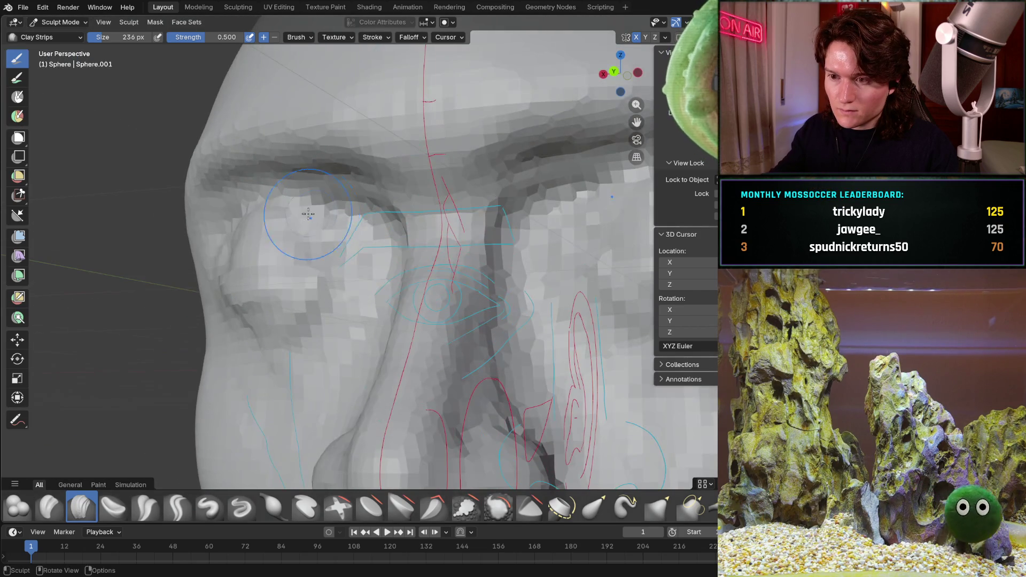
{"action": "key", "text": "KP_3"}
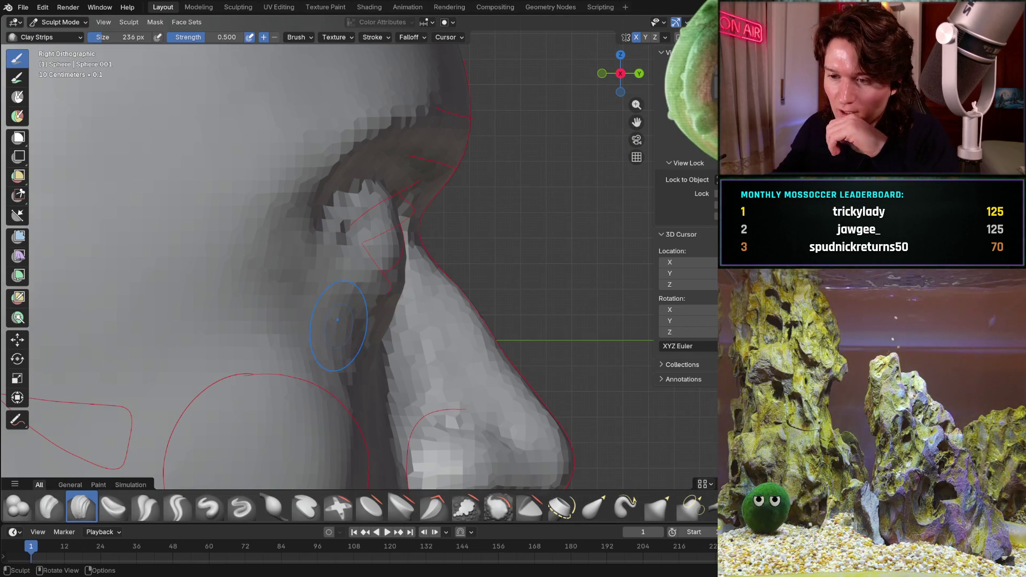
{"action": "middle_click_drag", "start_coordinate": [367, 300], "coordinate": [353, 304]}
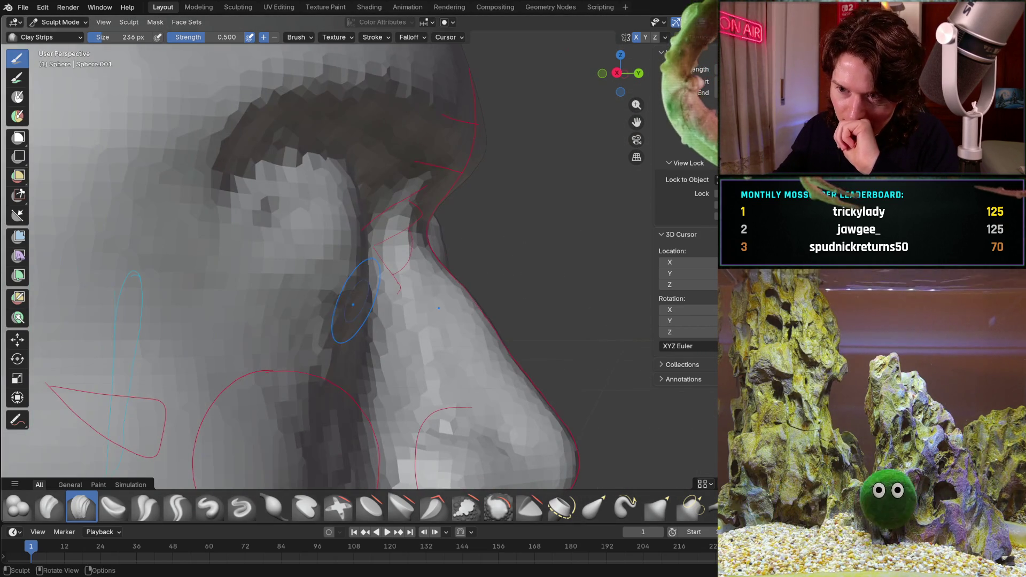
{"action": "key", "text": "KP_1"}
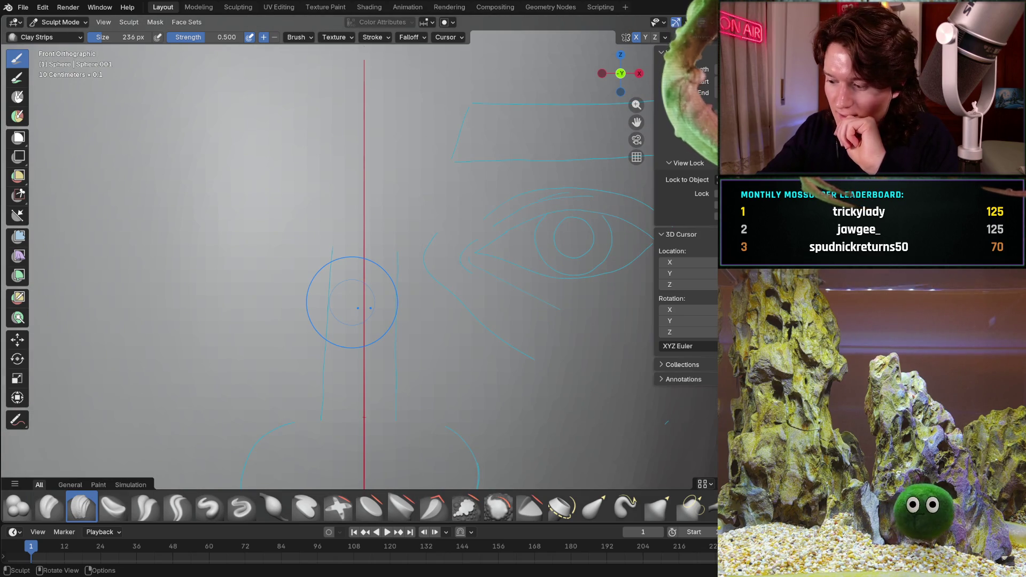
{"action": "key", "text": "KP_3"}
{"action": "key", "text": "ctrl+KP_1"}
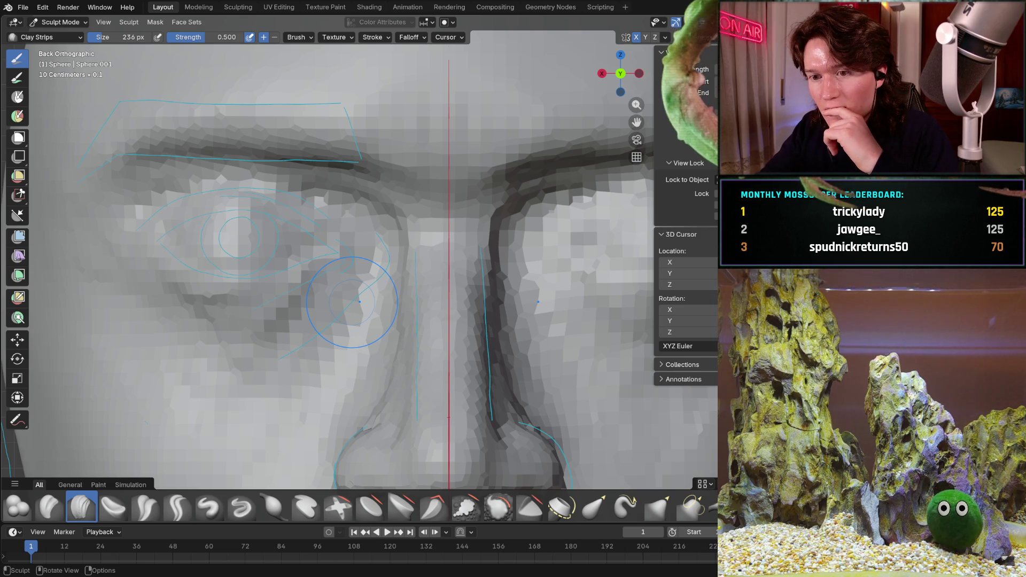
{"action": "key", "text": "KP_3"}
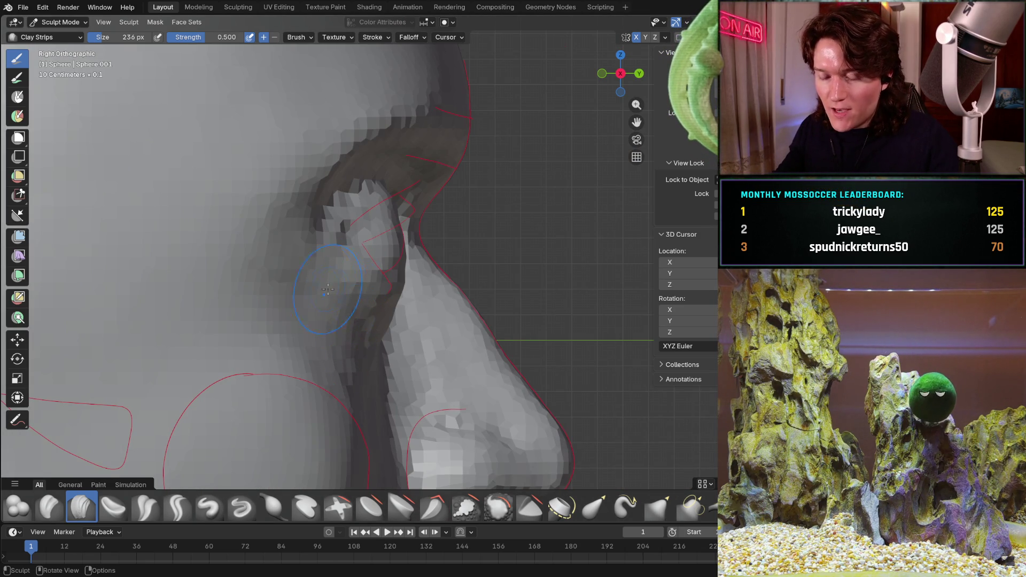
{"action": "mouse_move", "coordinate": [369, 327]}
{"action": "middle_mouse_down"}
{"action": "mouse_move", "coordinate": [297, 335]}
{"action": "mouse_move", "coordinate": [439, 265]}
{"action": "middle_mouse_up"}
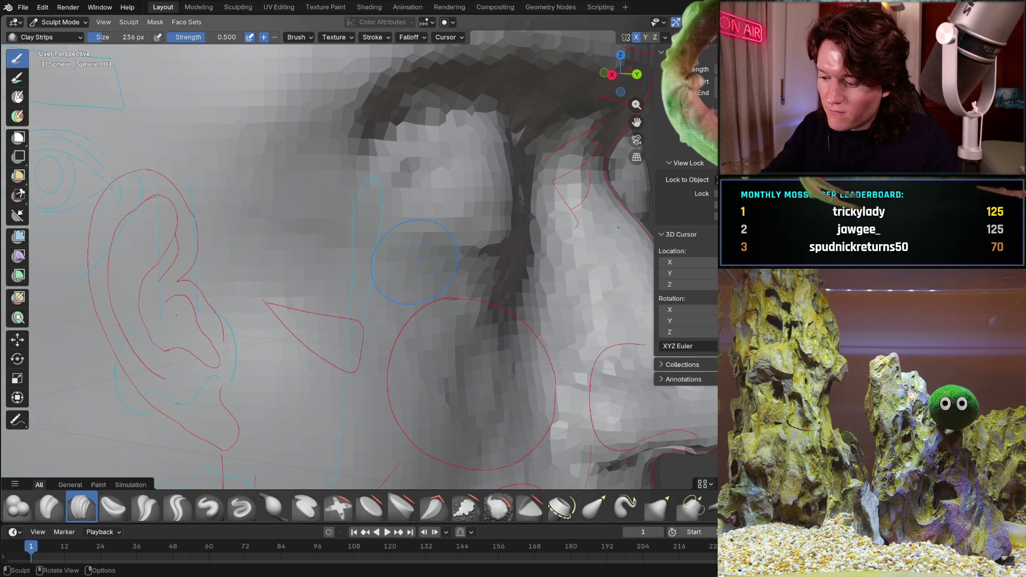
{"action": "key", "text": "KP_3"}
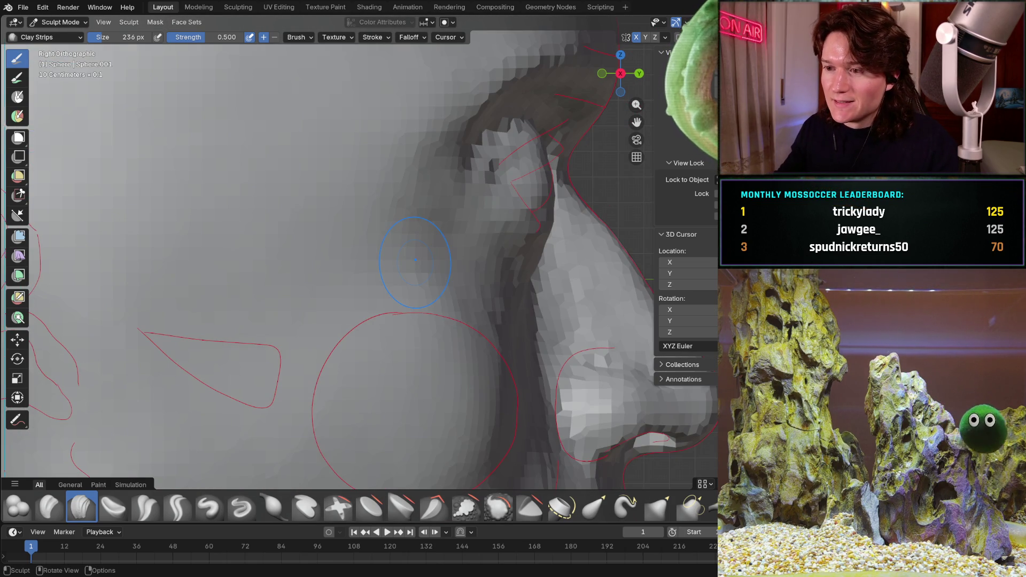
{"action": "middle_click_drag", "start_coordinate": [521, 248], "coordinate": [428, 256]}
Lay several Clay Strips strokes across the cheek below the eye, orbiting between them.
{"action": "mouse_move", "coordinate": [428, 256]}
{"action": "left_mouse_down", "text": "ctrl"}
{"action": "mouse_move", "coordinate": [447, 223]}
{"action": "mouse_move", "coordinate": [441, 230]}
{"action": "left_mouse_up", "text": "ctrl"}
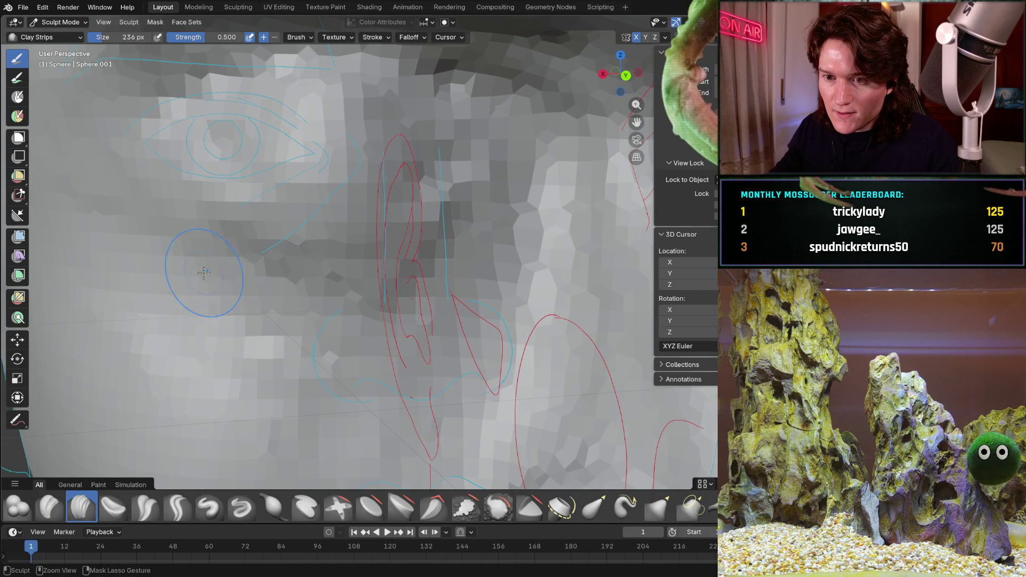
{"action": "left_click_drag", "start_coordinate": [188, 206], "coordinate": [234, 213]}
{"action": "left_click_drag", "start_coordinate": [450, 220], "coordinate": [293, 259]}
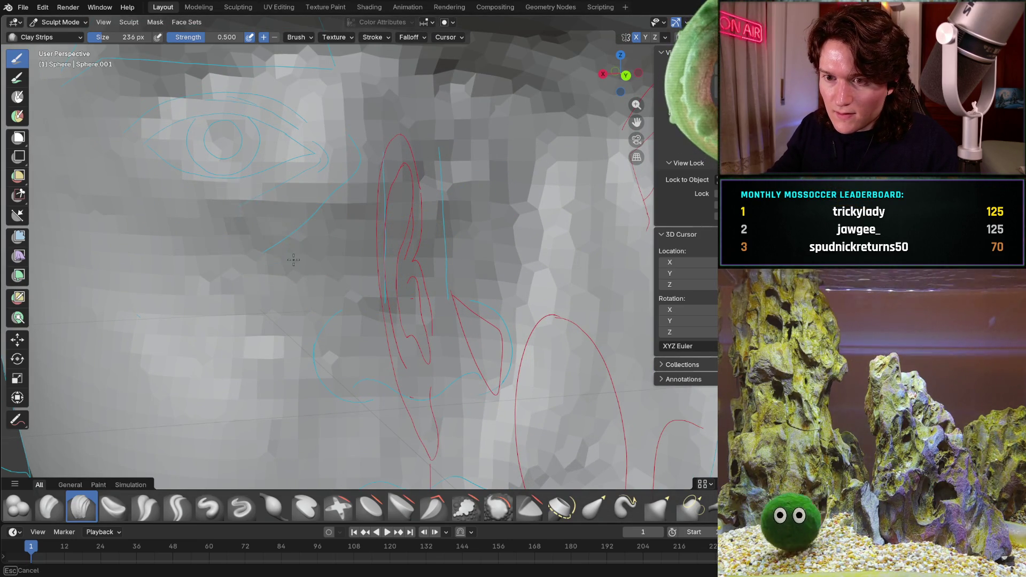
{"action": "middle_click_drag", "start_coordinate": [430, 215], "coordinate": [409, 226]}
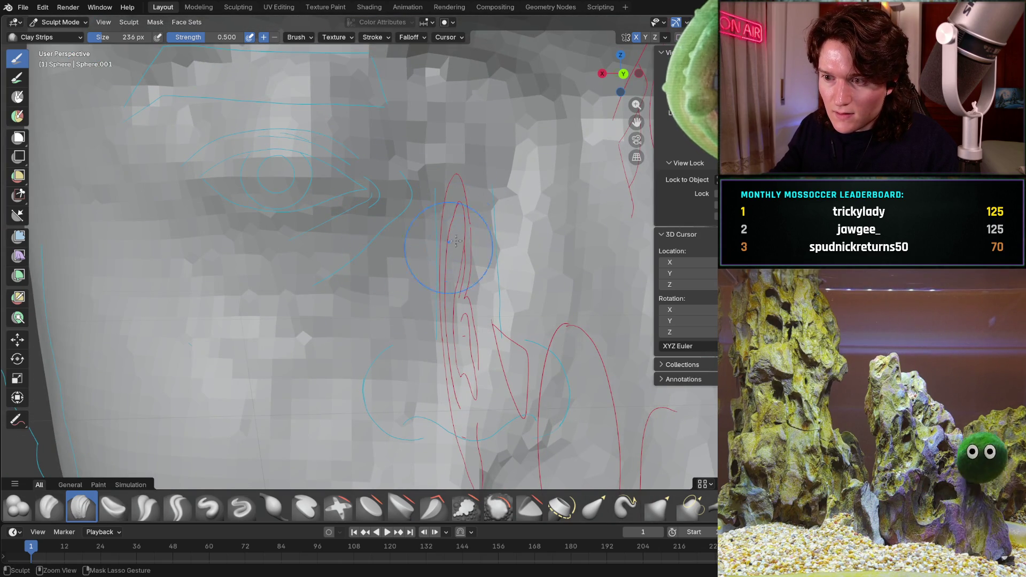
{"action": "left_click_drag", "start_coordinate": [180, 245], "coordinate": [170, 232]}
{"action": "left_click_drag", "start_coordinate": [116, 191], "coordinate": [117, 191]}
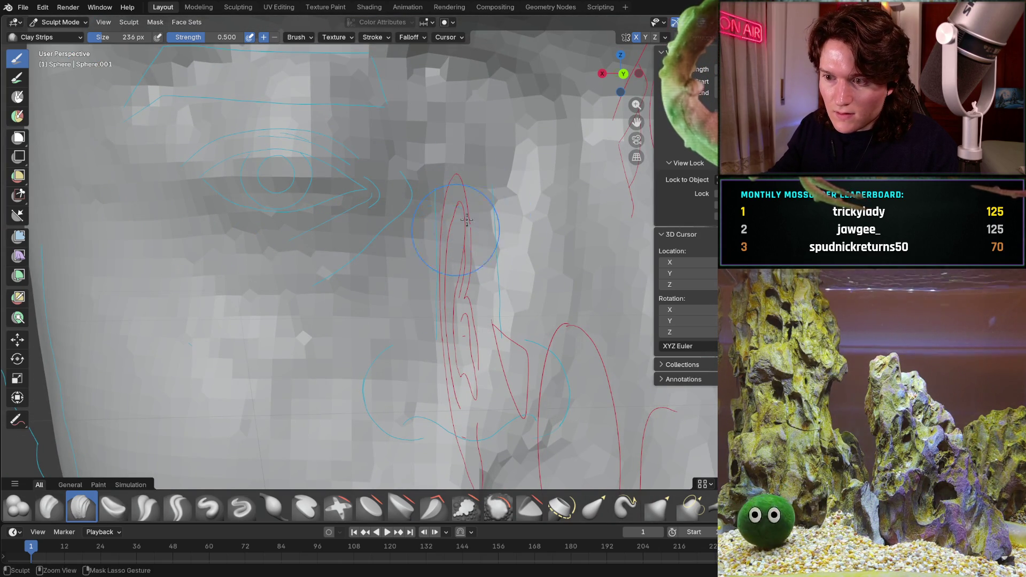
Orbit to check the cheek against the reference lines, then snap to back orthographic view.
{"action": "middle_click_drag", "start_coordinate": [447, 281], "coordinate": [462, 196]}
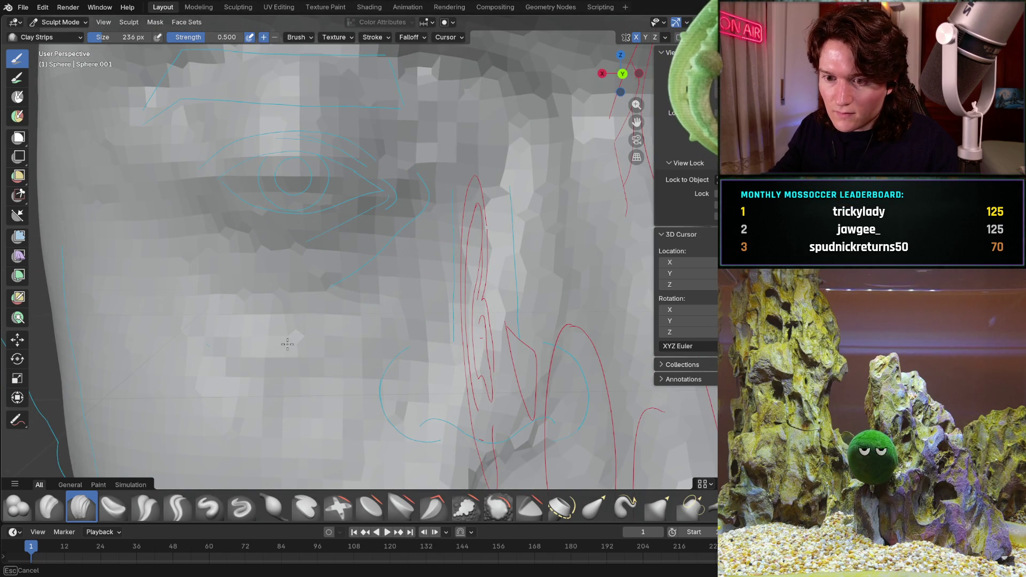
{"action": "middle_click_drag", "start_coordinate": [165, 251], "coordinate": [248, 244]}
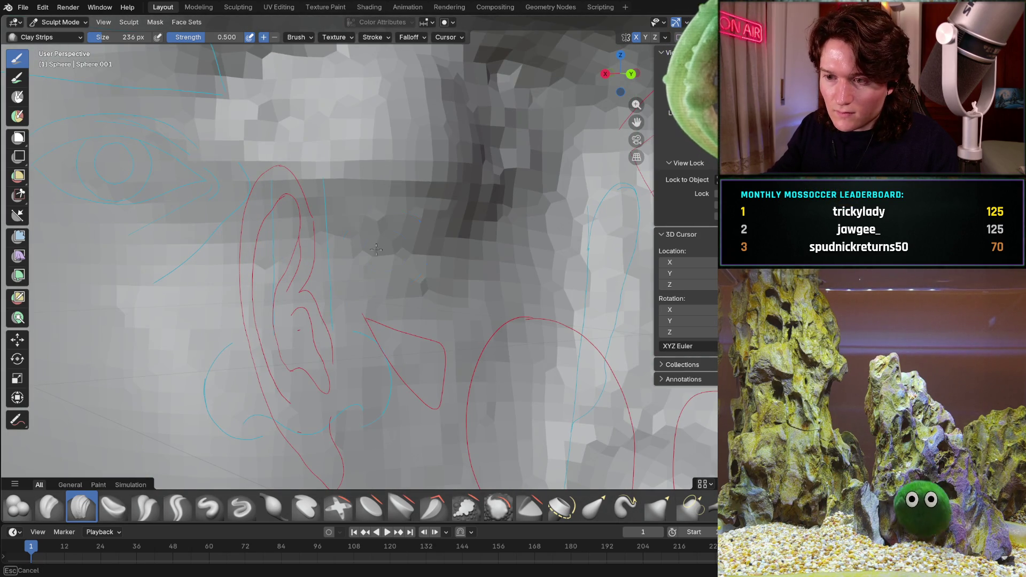
{"action": "mouse_move", "coordinate": [489, 215]}
{"action": "middle_mouse_down"}
{"action": "mouse_move", "coordinate": [391, 231]}
{"action": "mouse_move", "coordinate": [430, 188]}
{"action": "middle_mouse_up"}
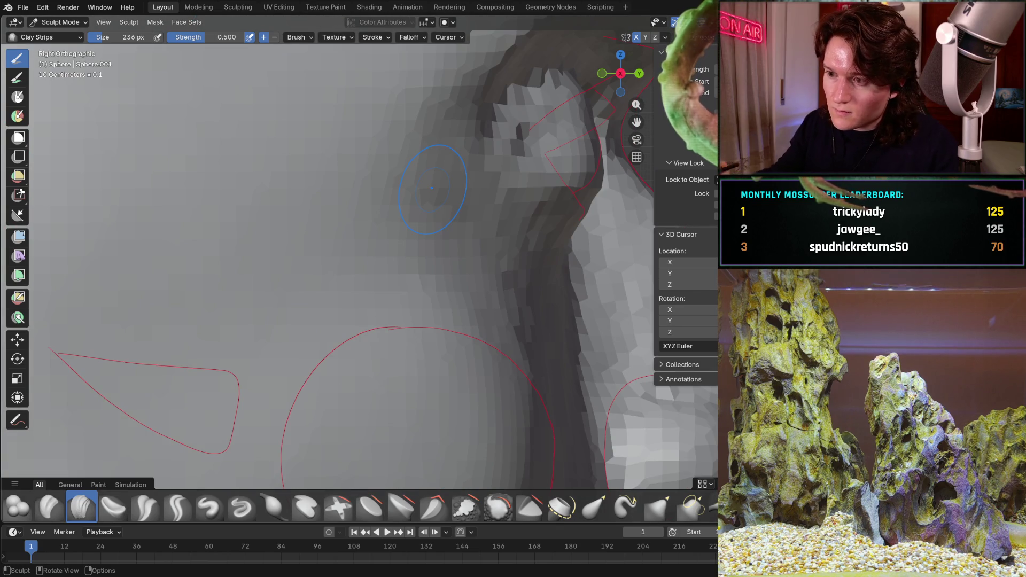
{"action": "middle_click_drag", "start_coordinate": [416, 259], "coordinate": [402, 226]}
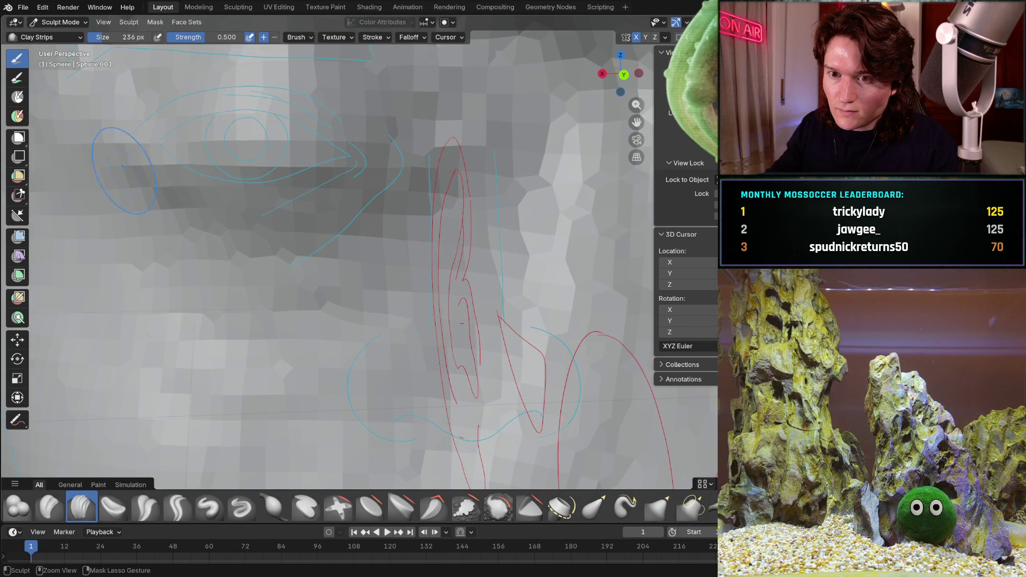
{"action": "key", "text": "ctrl+KP_1"}
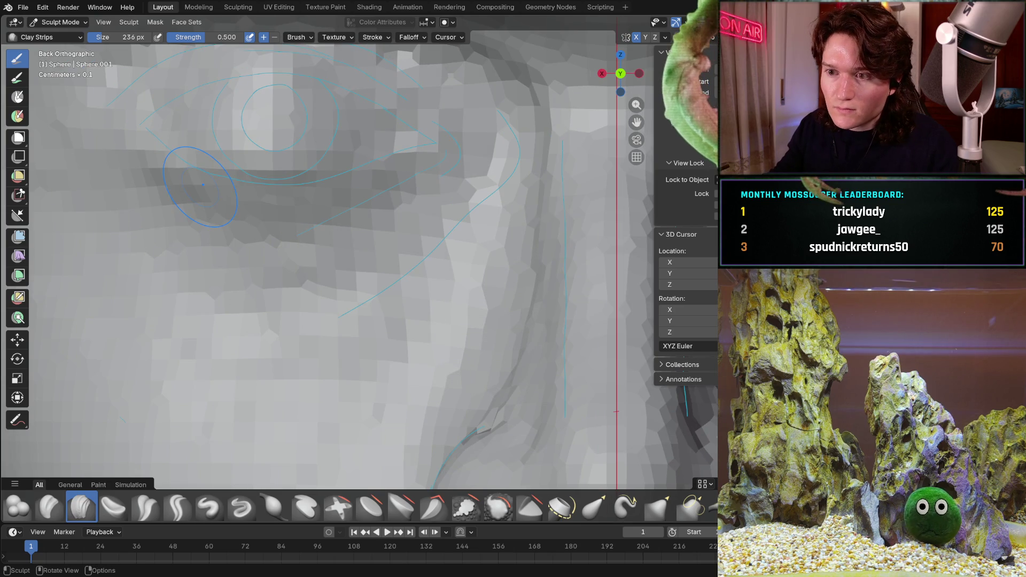
{"action": "scroll", "coordinate": [269, 219], "scroll_direction": "up", "scroll_amount": 4}
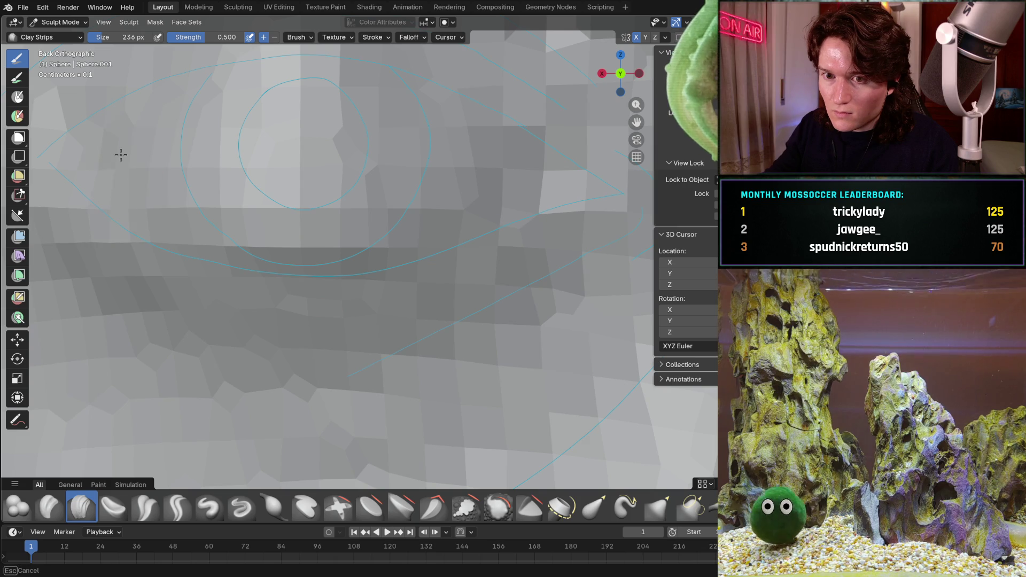
Exit the running operation and orbit to view the mouth crease from a new angle.
{"action": "key", "text": "Escape"}
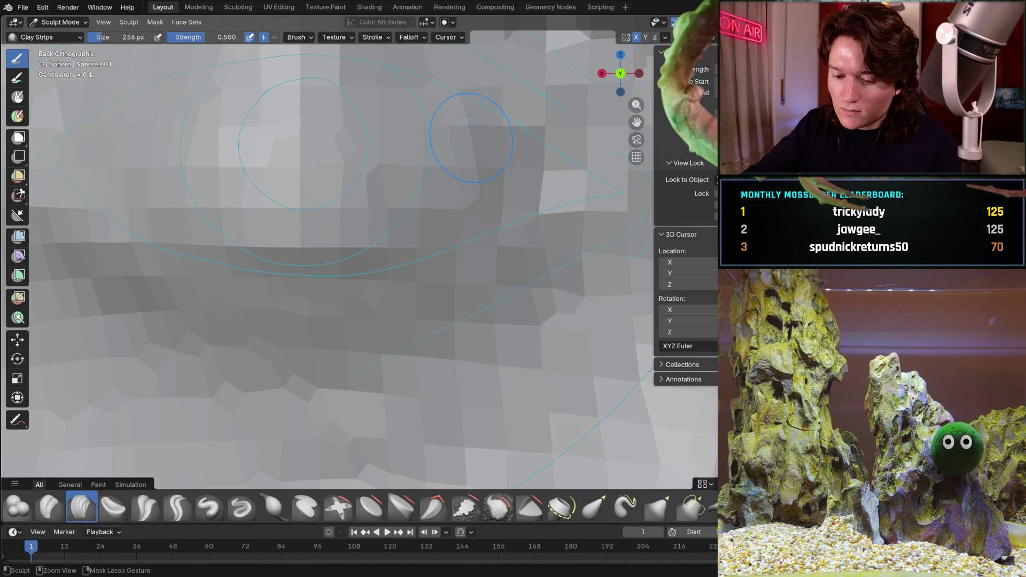
{"action": "key", "text": "b"}
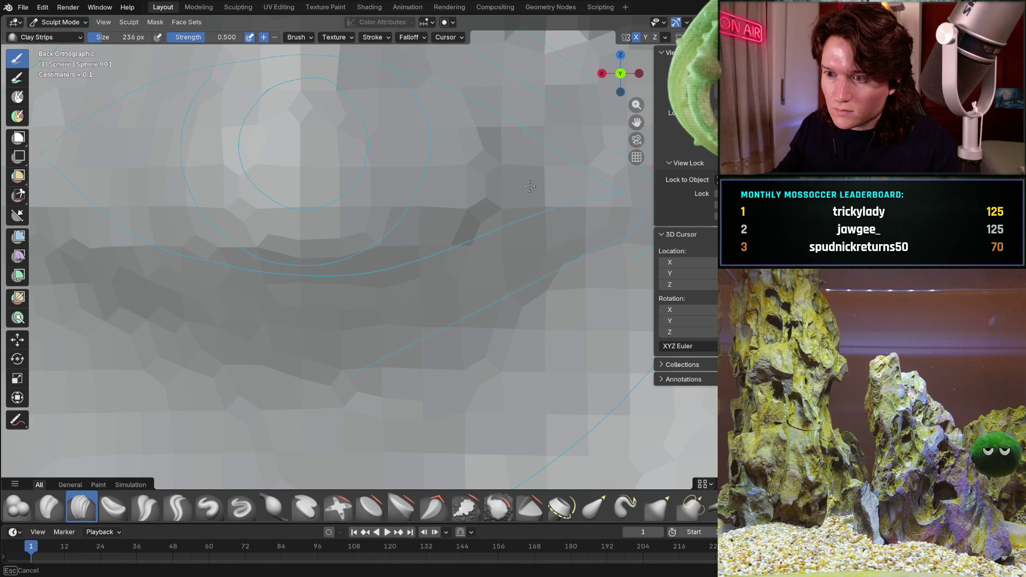
{"action": "mouse_move", "coordinate": [403, 175]}
{"action": "middle_mouse_down"}
{"action": "mouse_move", "coordinate": [330, 314]}
{"action": "mouse_move", "coordinate": [361, 293]}
{"action": "mouse_move", "coordinate": [338, 266]}
{"action": "mouse_move", "coordinate": [365, 256]}
{"action": "middle_mouse_up"}
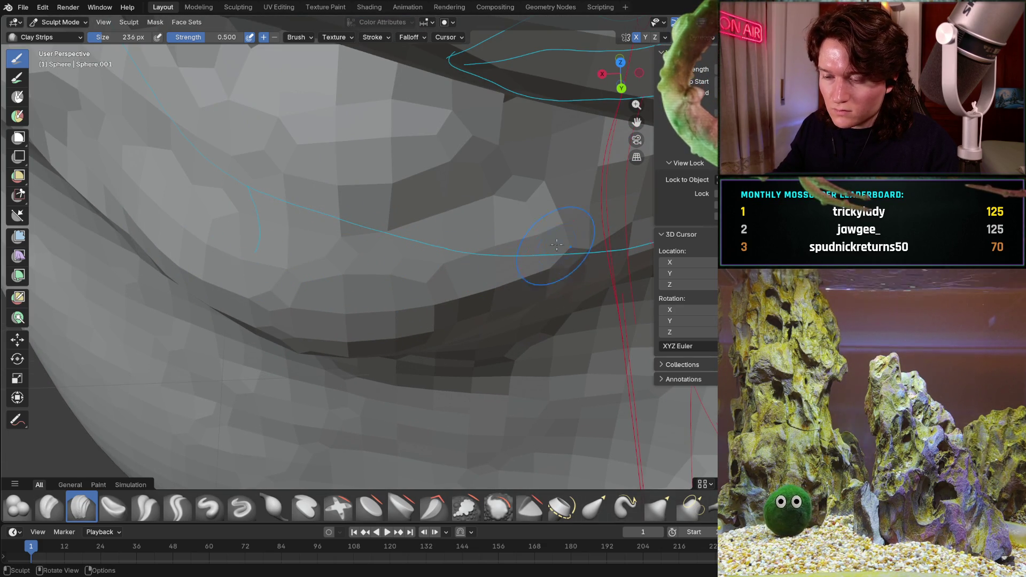
Orbit and pan around the mouth crease to inspect it from several angles.
{"action": "middle_click_drag", "start_coordinate": [565, 281], "coordinate": [502, 142]}
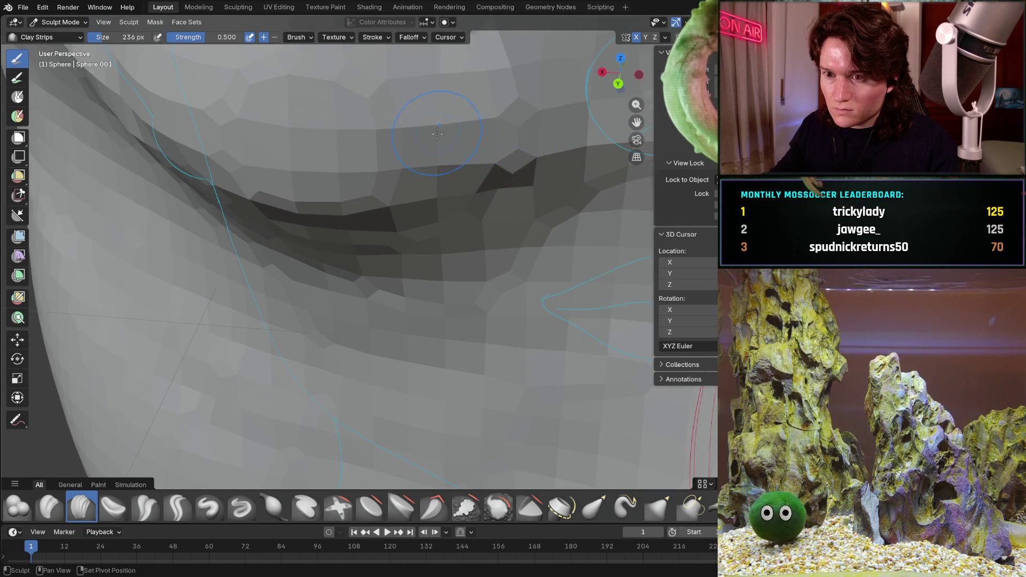
{"action": "middle_click_drag", "start_coordinate": [437, 133], "coordinate": [532, 217], "text": "shift"}
{"action": "middle_click_drag", "start_coordinate": [326, 243], "coordinate": [372, 191]}
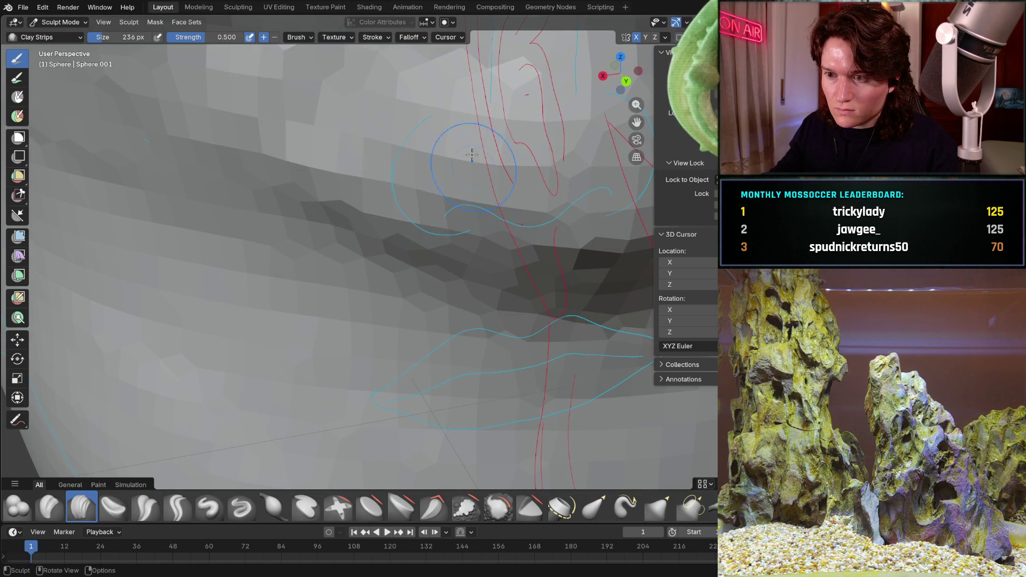
{"action": "middle_click_drag", "start_coordinate": [471, 154], "coordinate": [431, 187]}
In right side view, add a Clay Strips stroke beside the nose, then orbit out to the whole head.
{"action": "key", "text": "KP_3"}
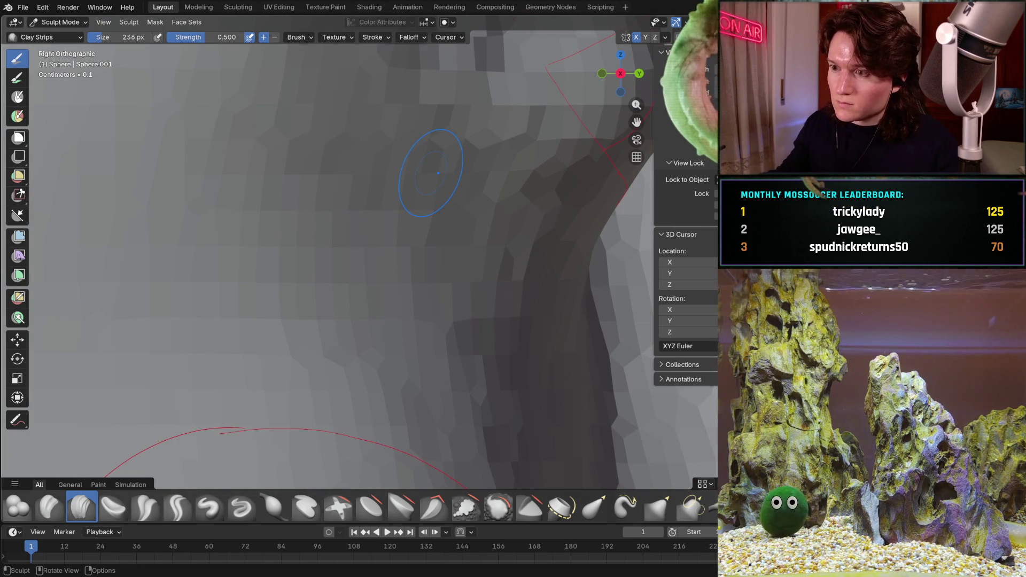
{"action": "middle_click_drag", "start_coordinate": [518, 244], "coordinate": [366, 283], "text": "shift"}
{"action": "mouse_move", "coordinate": [376, 268]}
{"action": "left_mouse_down"}
{"action": "mouse_move", "coordinate": [385, 271]}
{"action": "mouse_move", "coordinate": [369, 253]}
{"action": "mouse_move", "coordinate": [345, 253]}
{"action": "left_mouse_up"}
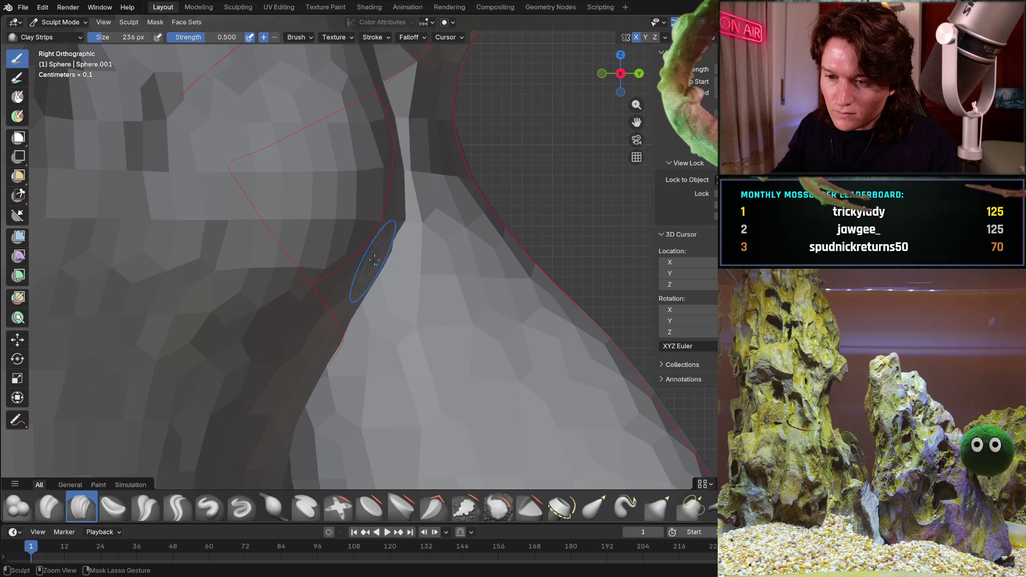
{"action": "middle_click_drag", "start_coordinate": [330, 342], "coordinate": [340, 284], "text": "shift"}
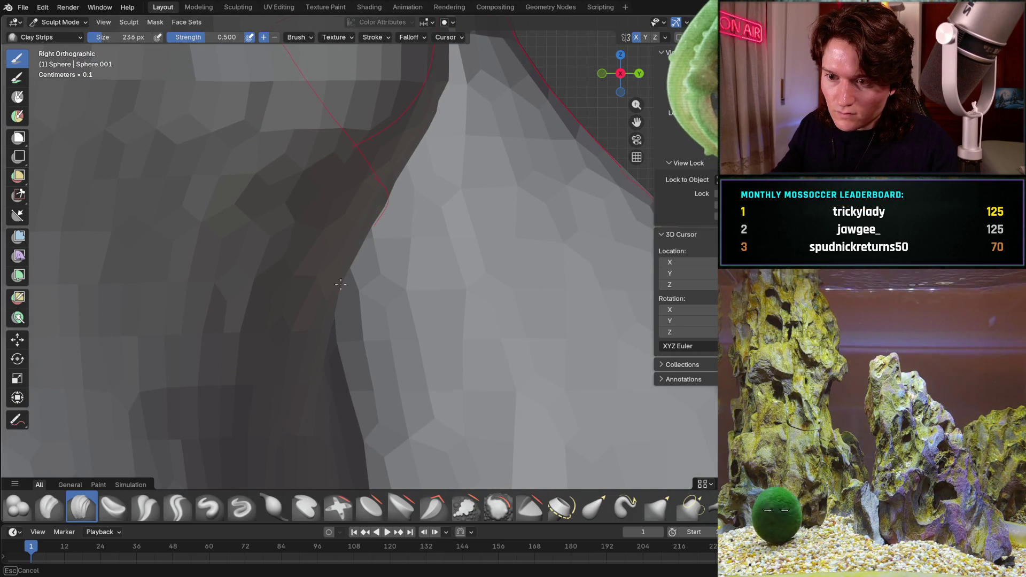
{"action": "mouse_move", "coordinate": [311, 349]}
{"action": "middle_mouse_down"}
{"action": "mouse_move", "coordinate": [291, 341]}
{"action": "mouse_move", "coordinate": [396, 293]}
{"action": "middle_mouse_up"}
{"action": "scroll", "coordinate": [396, 294], "scroll_direction": "down", "scroll_amount": 8}
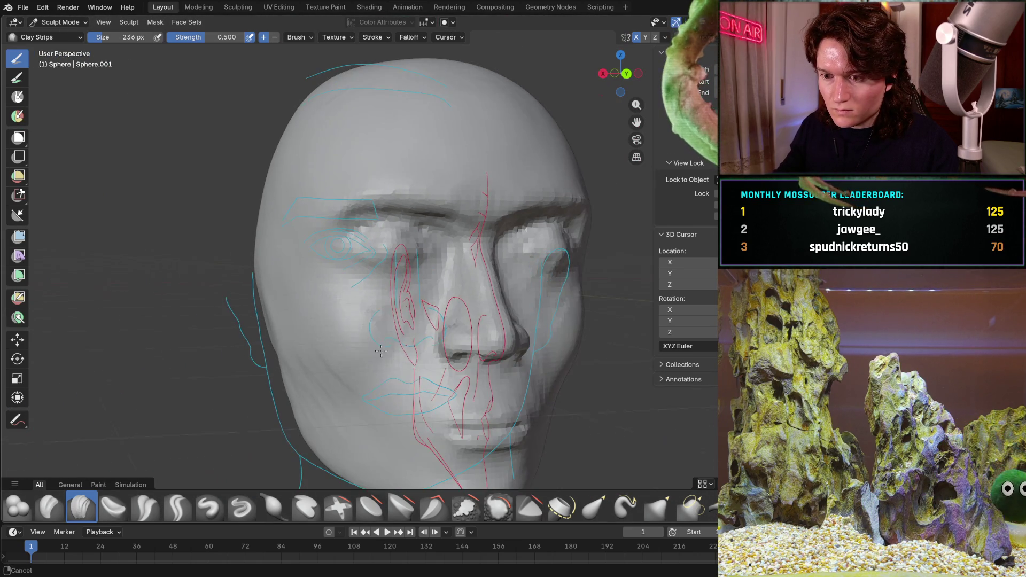
{"action": "middle_click_drag", "start_coordinate": [381, 350], "coordinate": [433, 309]}
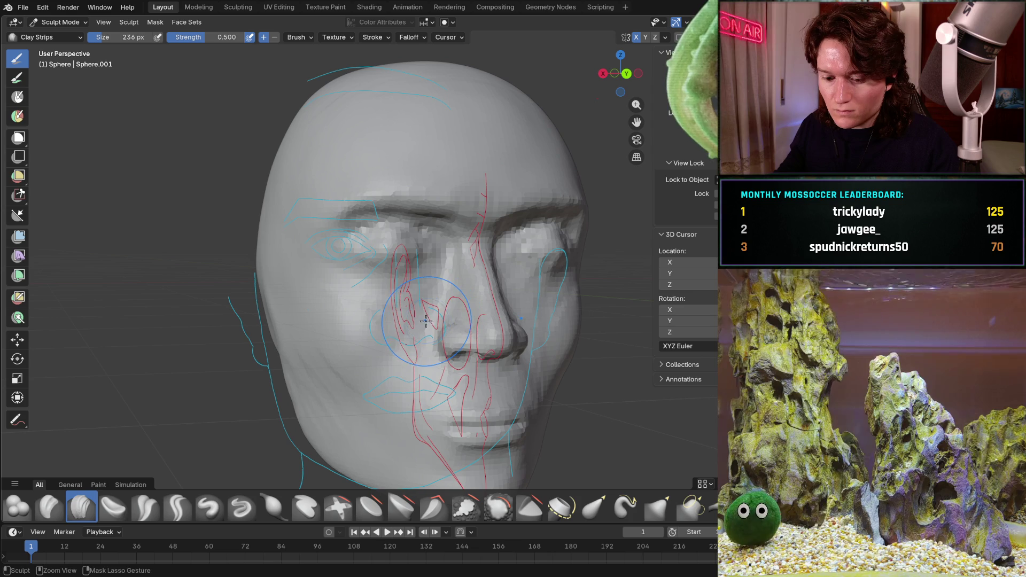
Switch to Right Orthographic view and zoom out to frame the profile over the side reference photo.
{"action": "mouse_move", "coordinate": [424, 320]}
{"action": "middle_mouse_down"}
{"action": "mouse_move", "coordinate": [428, 267]}
{"action": "mouse_move", "coordinate": [419, 283]}
{"action": "mouse_move", "coordinate": [379, 296]}
{"action": "mouse_move", "coordinate": [390, 229]}
{"action": "middle_mouse_up"}
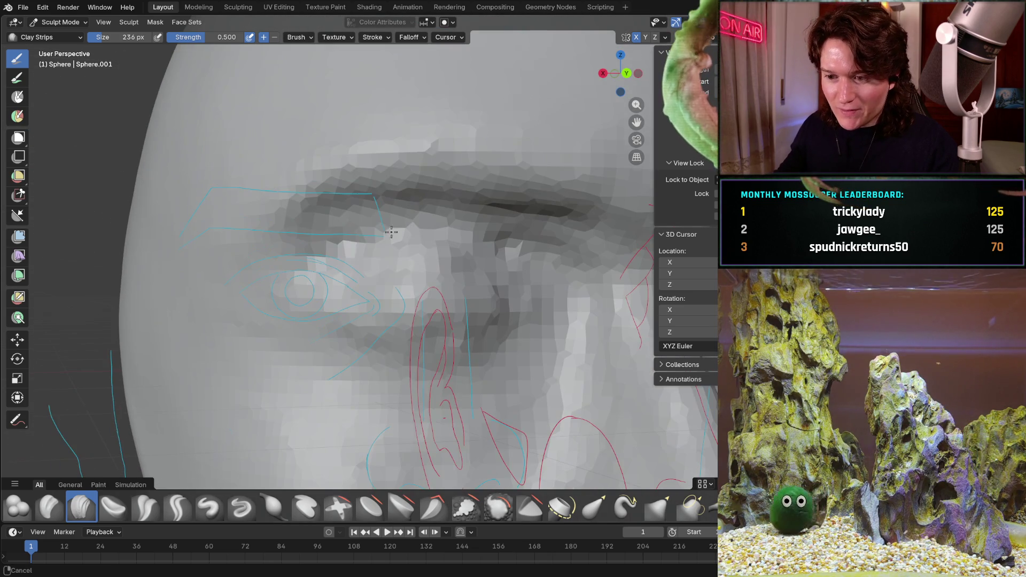
{"action": "key", "text": "KP_3"}
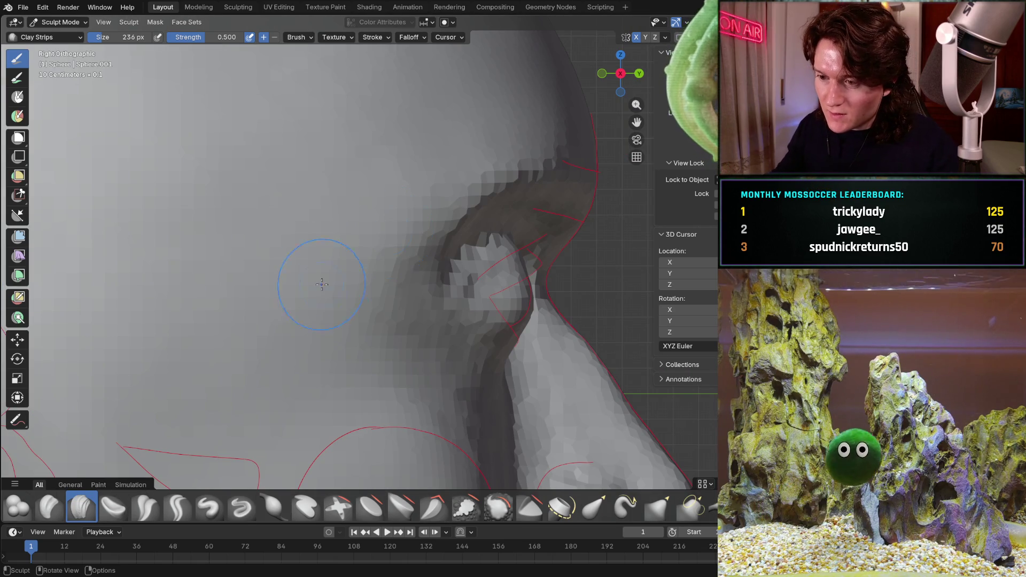
{"action": "mouse_move", "coordinate": [479, 333]}
{"action": "middle_mouse_down", "text": "ctrl"}
{"action": "mouse_move", "coordinate": [374, 295]}
{"action": "mouse_move", "coordinate": [402, 272]}
{"action": "middle_mouse_up", "text": "ctrl"}
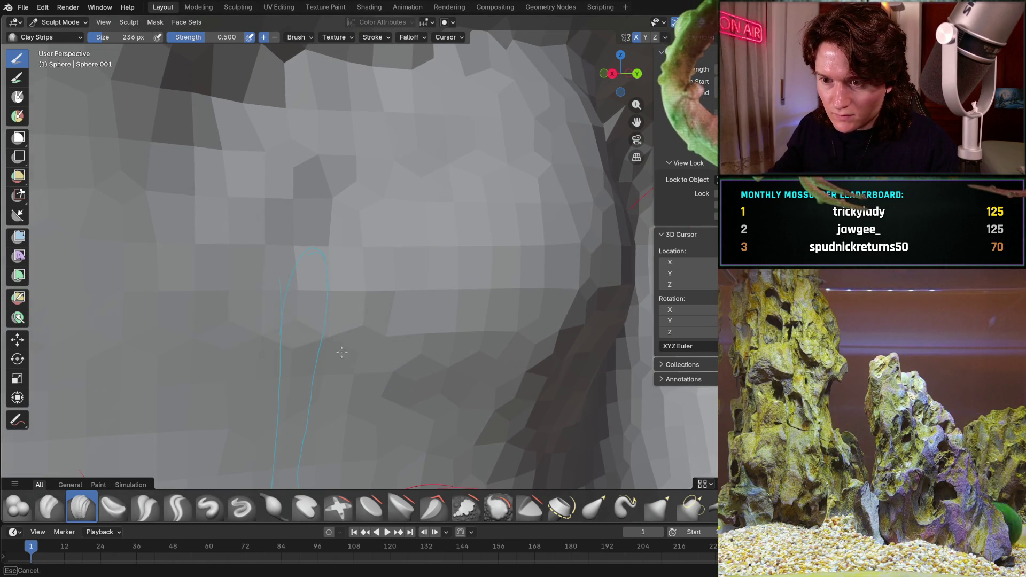
{"action": "middle_click_drag", "start_coordinate": [437, 401], "coordinate": [201, 226]}
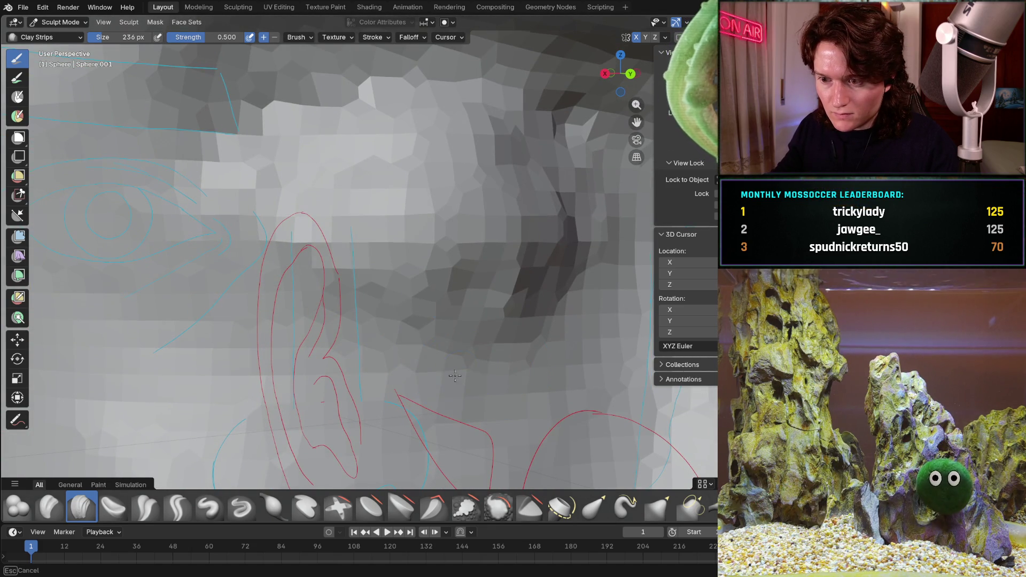
{"action": "key", "text": "KP_3"}
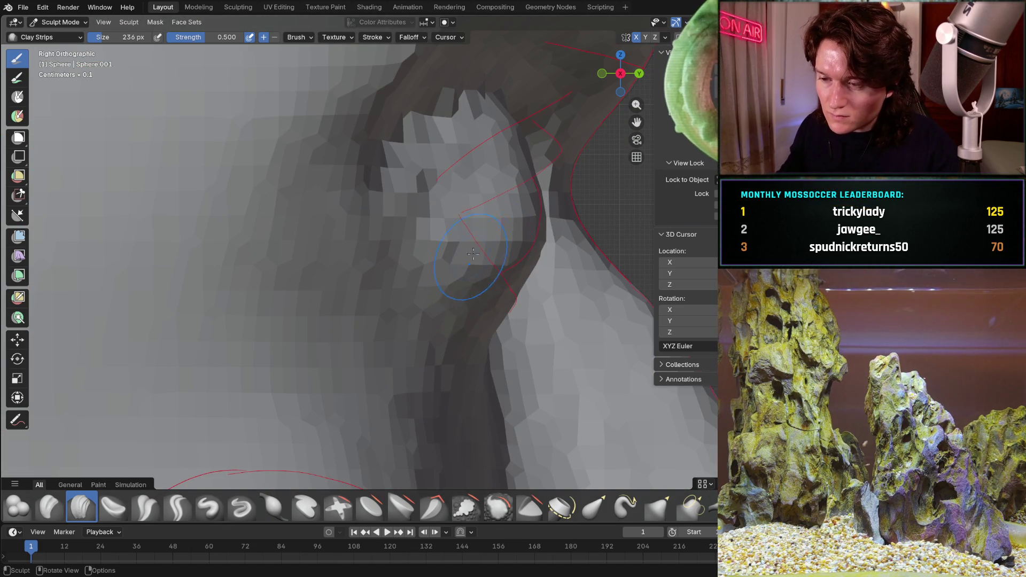
{"action": "scroll", "coordinate": [473, 254], "scroll_direction": "down", "scroll_amount": 6}
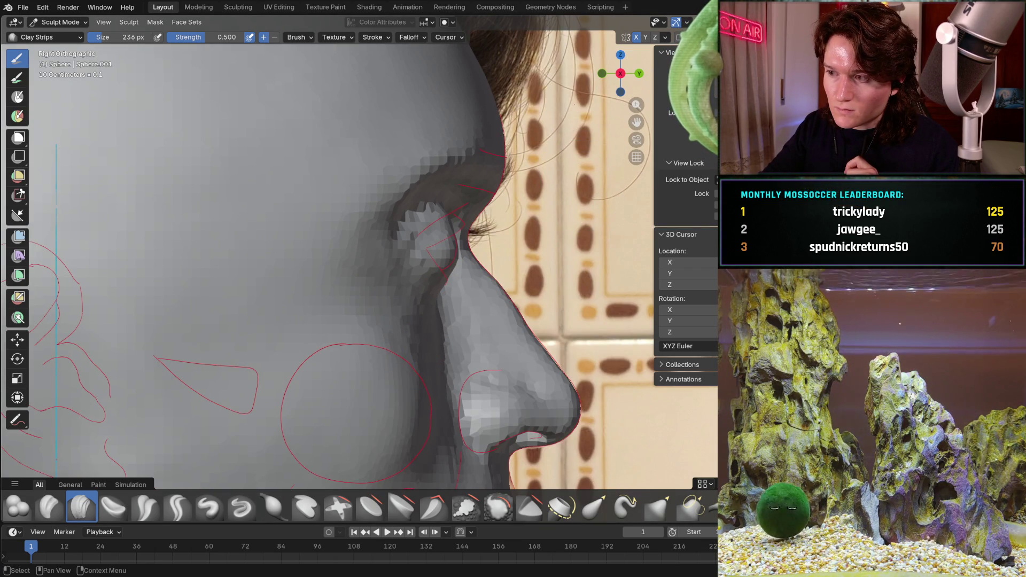
{"action": "key", "text": "alt+z"}
{"action": "key", "text": "alt+z"}
{"action": "key", "text": "alt+z"}
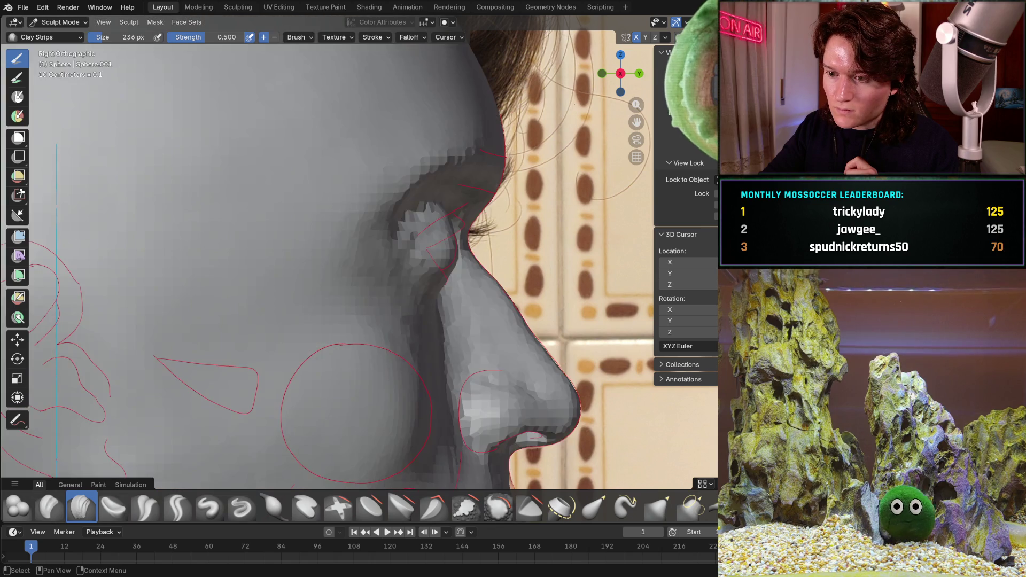
{"action": "key", "text": "alt+z"}
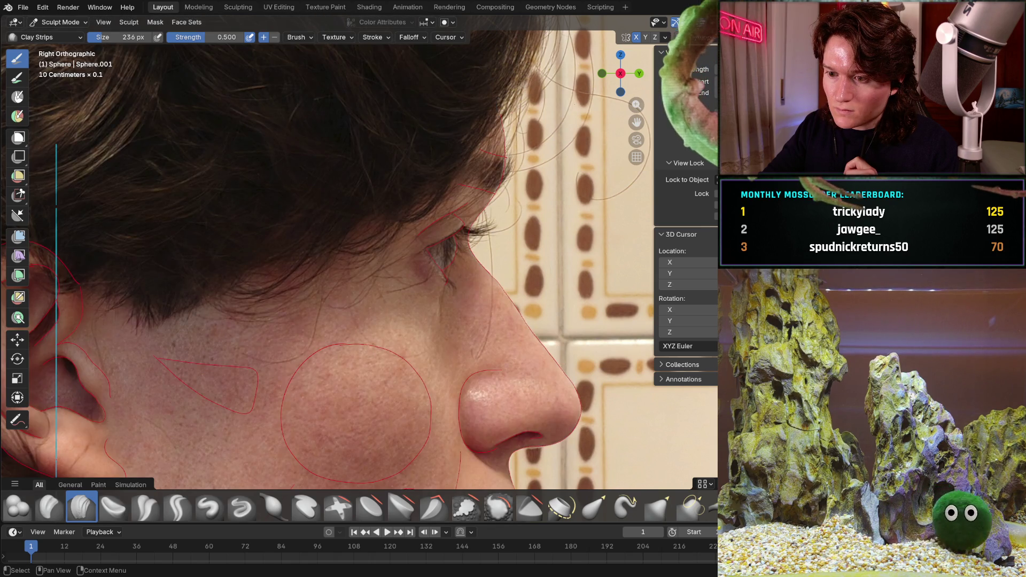
{"action": "key", "text": "alt+z"}
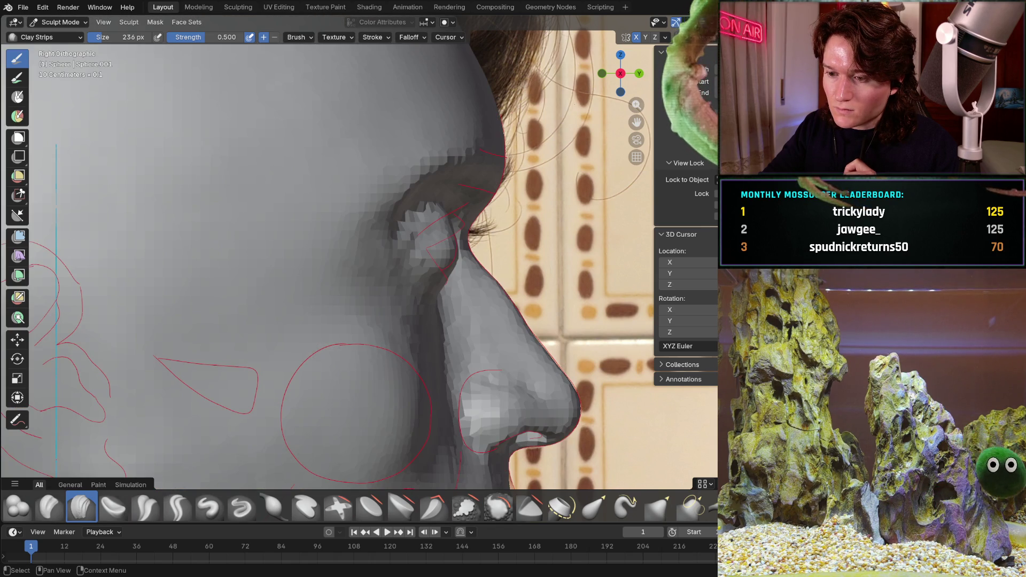
{"action": "middle_click_drag", "start_coordinate": [501, 364], "coordinate": [435, 282]}
{"action": "mouse_move", "coordinate": [466, 317]}
{"action": "middle_mouse_down"}
{"action": "mouse_move", "coordinate": [377, 296]}
{"action": "mouse_move", "coordinate": [365, 253]}
{"action": "mouse_move", "coordinate": [390, 229]}
{"action": "mouse_move", "coordinate": [491, 197]}
{"action": "middle_mouse_up"}
{"action": "scroll", "coordinate": [365, 253], "scroll_direction": "up", "scroll_amount": 2}
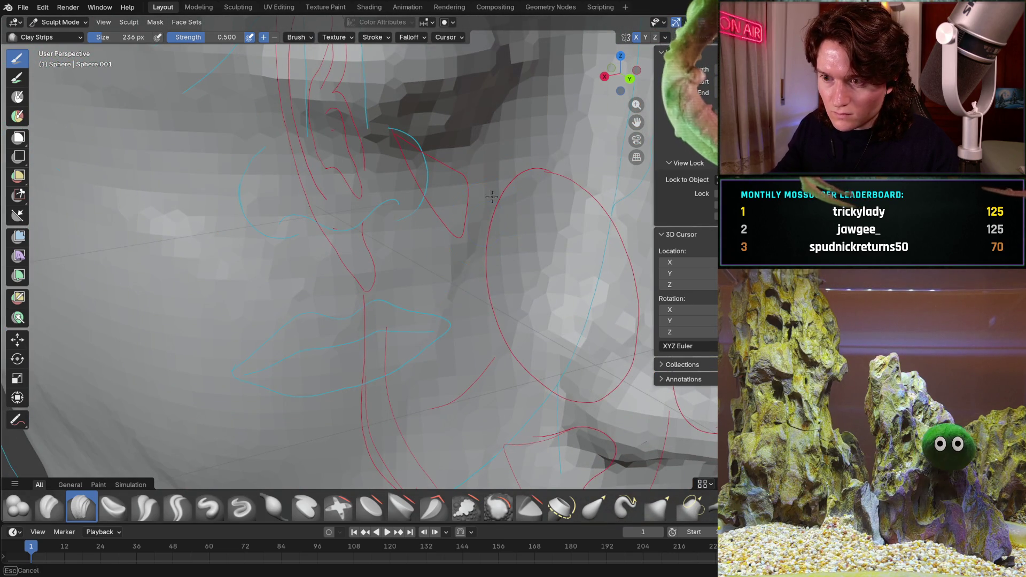
{"action": "mouse_move", "coordinate": [350, 208]}
{"action": "middle_mouse_down", "text": "ctrl"}
{"action": "mouse_move", "coordinate": [438, 237]}
{"action": "mouse_move", "coordinate": [440, 280]}
{"action": "mouse_move", "coordinate": [441, 256]}
{"action": "middle_mouse_up", "text": "ctrl"}
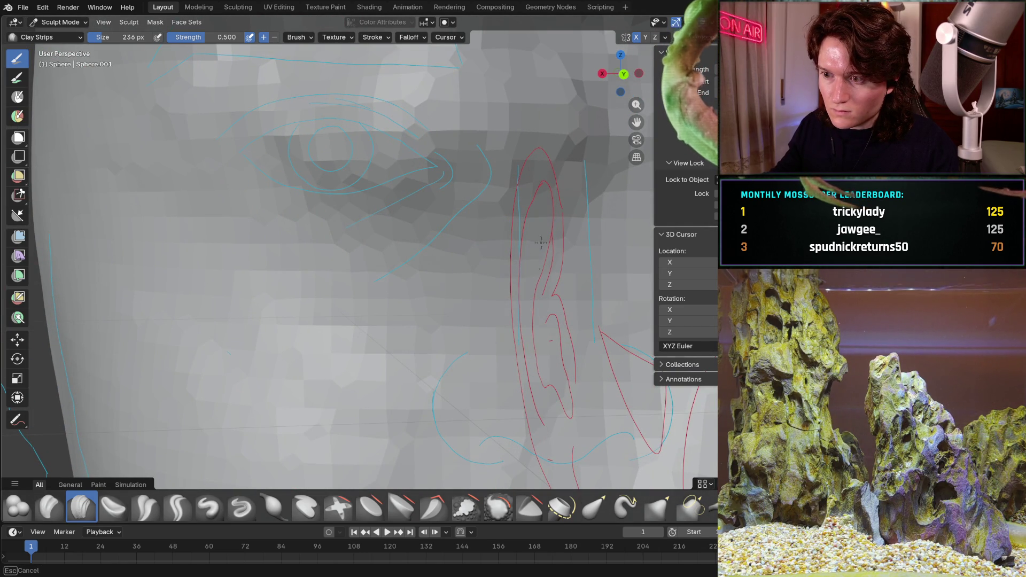
{"action": "mouse_move", "coordinate": [520, 220]}
{"action": "middle_mouse_down"}
{"action": "mouse_move", "coordinate": [438, 336]}
{"action": "mouse_move", "coordinate": [511, 286]}
{"action": "middle_mouse_up"}
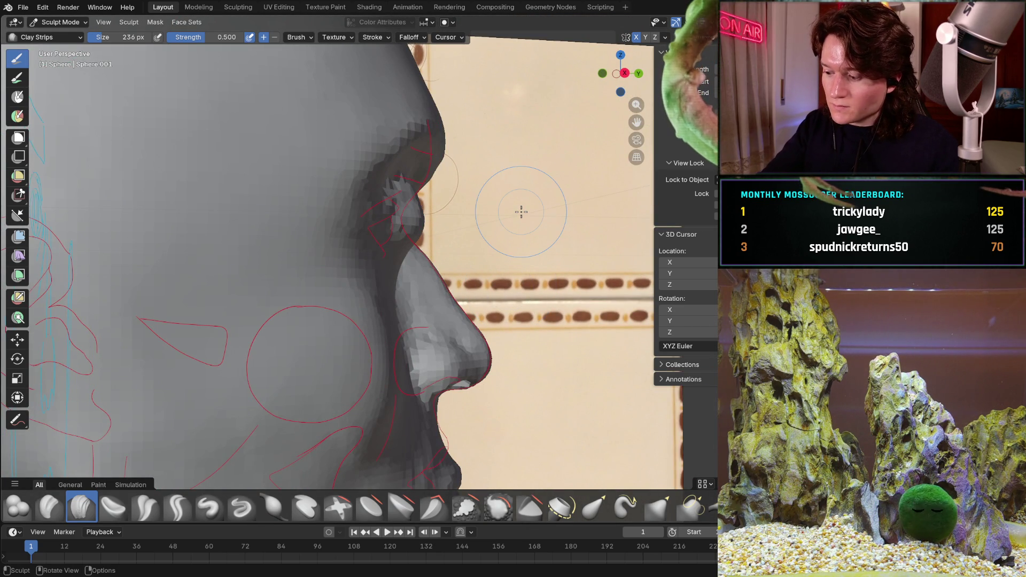
{"action": "key", "text": "KP_3"}
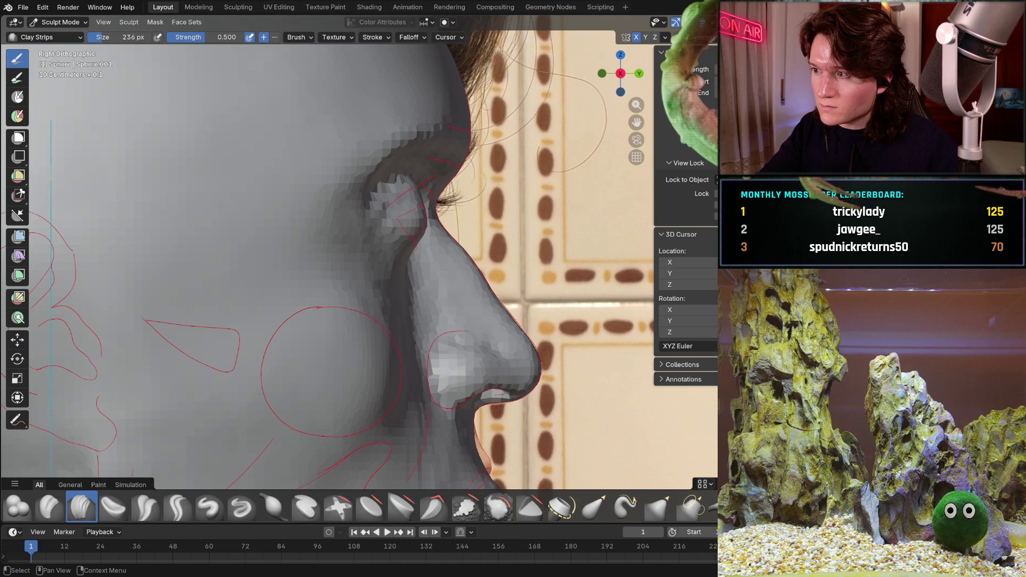
{"action": "key", "text": "alt+z"}
{"action": "key", "text": "alt+z"}
{"action": "key", "text": "alt+z"}
{"action": "key", "text": "alt+z"}
{"action": "key", "text": "alt+z"}
{"action": "key", "text": "alt+z"}
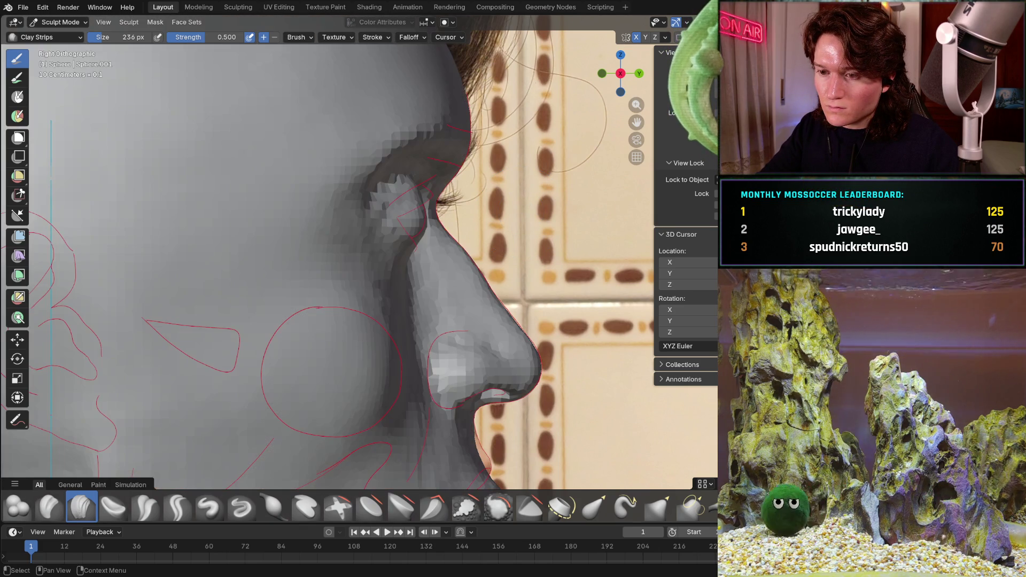
{"action": "key", "text": "alt+z"}
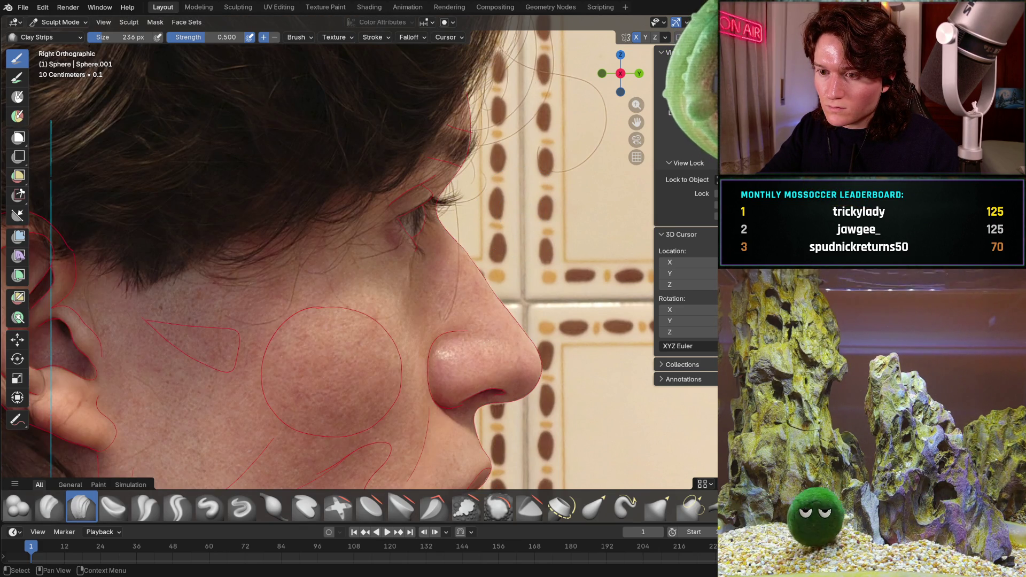
{"action": "key", "text": "alt+z"}
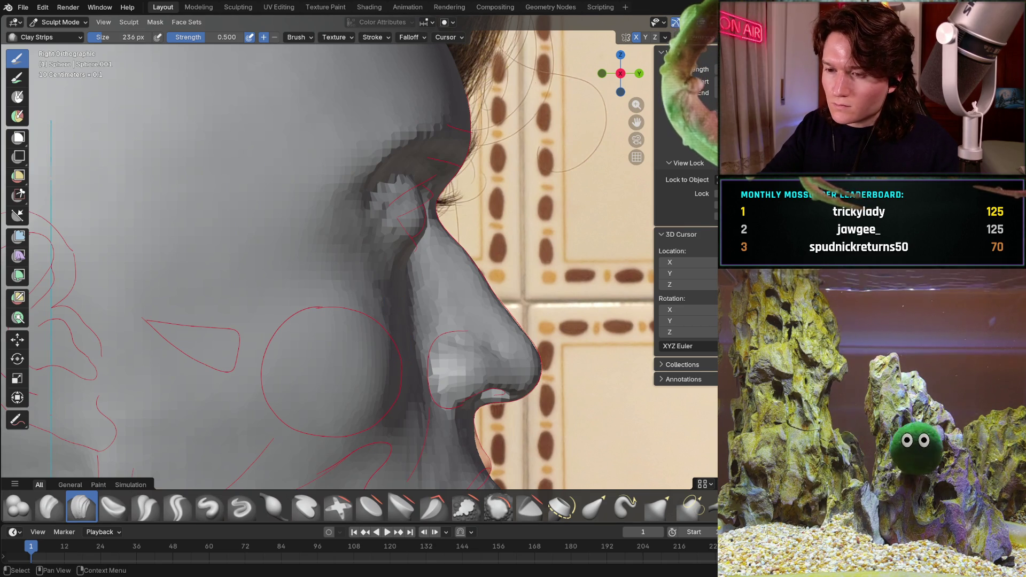
{"action": "key", "text": "alt+z"}
{"action": "key", "text": "alt+z"}
{"action": "key", "text": "alt+z"}
{"action": "key", "text": "alt+z"}
{"action": "key", "text": "alt+z"}
{"action": "key", "text": "alt+z"}
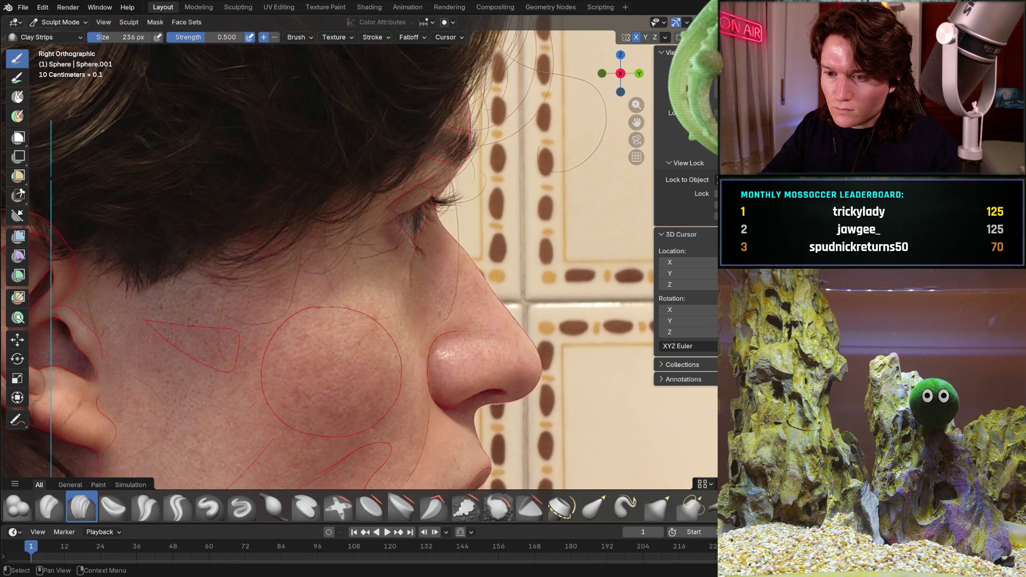
{"action": "key", "text": "alt+z"}
{"action": "key", "text": "alt+z"}
{"action": "key", "text": "alt+z"}
{"action": "key", "text": "alt+z"}
{"action": "key", "text": "alt+z"}
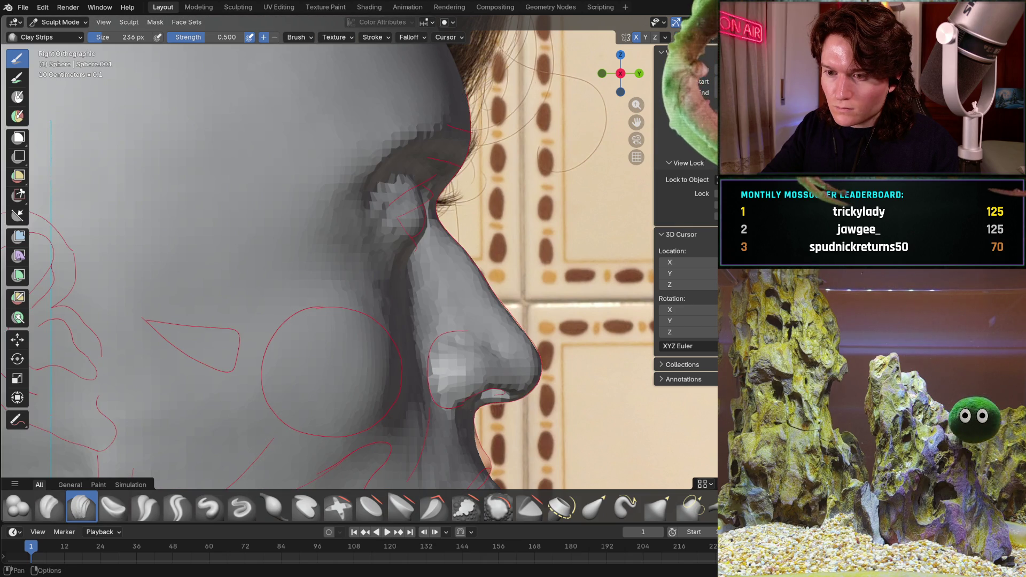
{"action": "mouse_move", "coordinate": [358, 315]}
{"action": "middle_mouse_down", "text": "ctrl"}
{"action": "mouse_move", "coordinate": [431, 237]}
{"action": "mouse_move", "coordinate": [459, 242]}
{"action": "mouse_move", "coordinate": [480, 204]}
{"action": "middle_mouse_up", "text": "ctrl"}
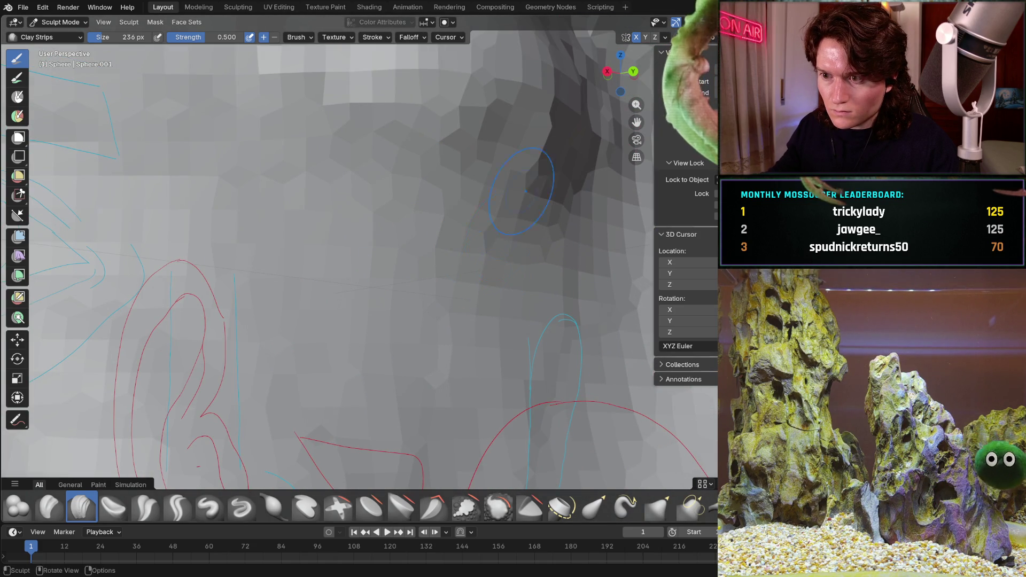
Orbit around the eye and ear sketches, then compare the right side profile with the photo in X-ray.
{"action": "middle_click_drag", "start_coordinate": [437, 310], "coordinate": [563, 262]}
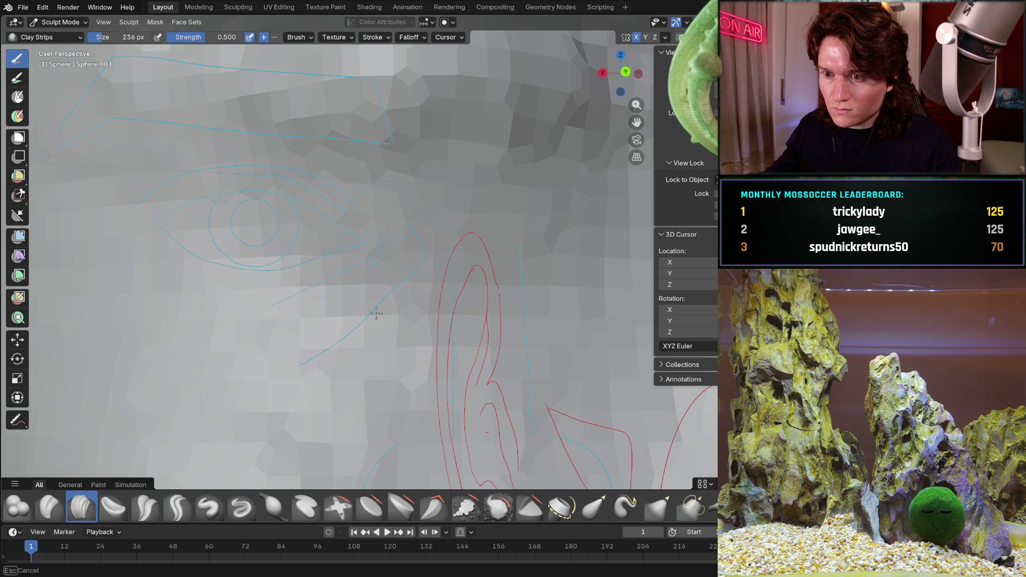
{"action": "mouse_move", "coordinate": [499, 160]}
{"action": "middle_mouse_down"}
{"action": "mouse_move", "coordinate": [400, 298]}
{"action": "mouse_move", "coordinate": [412, 335]}
{"action": "mouse_move", "coordinate": [573, 218]}
{"action": "mouse_move", "coordinate": [524, 316]}
{"action": "middle_mouse_up"}
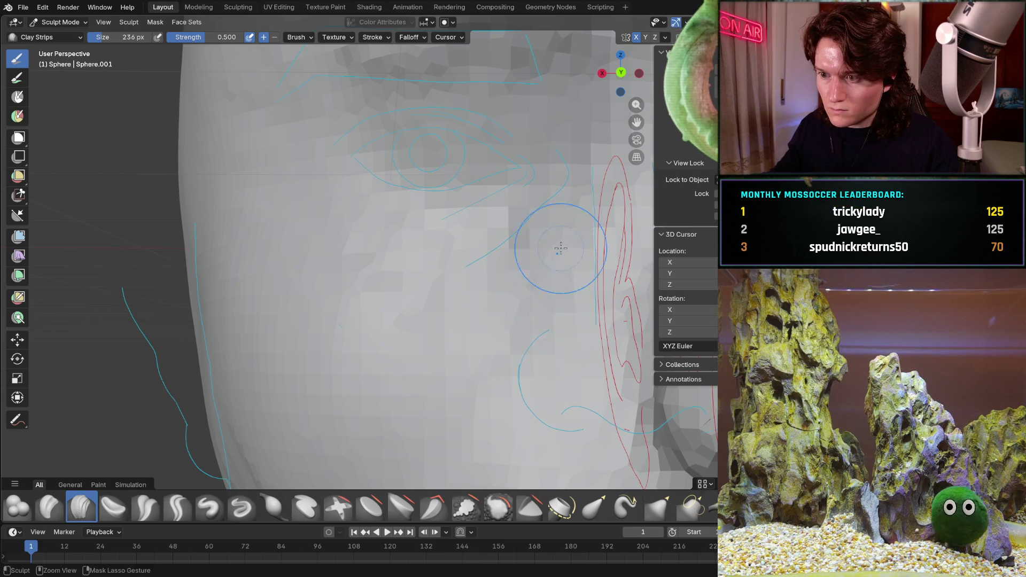
{"action": "mouse_move", "coordinate": [545, 289]}
{"action": "middle_mouse_down", "text": "ctrl"}
{"action": "mouse_move", "coordinate": [426, 289]}
{"action": "mouse_move", "coordinate": [428, 271]}
{"action": "mouse_move", "coordinate": [586, 283]}
{"action": "mouse_move", "coordinate": [307, 304]}
{"action": "middle_mouse_up", "text": "ctrl"}
{"action": "scroll", "coordinate": [326, 293], "scroll_direction": "down", "scroll_amount": 5}
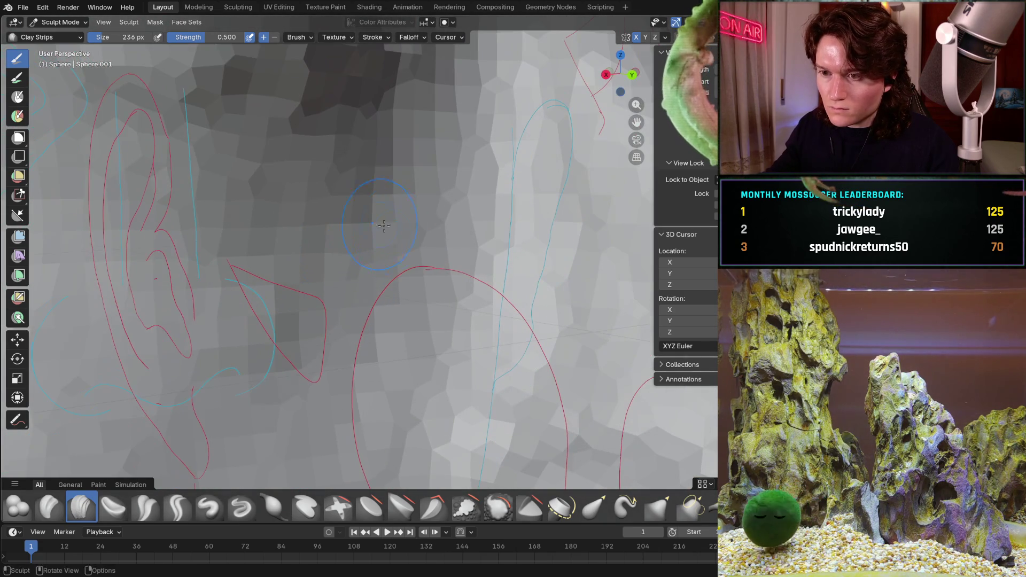
{"action": "mouse_move", "coordinate": [465, 101]}
{"action": "middle_mouse_down"}
{"action": "mouse_move", "coordinate": [265, 308]}
{"action": "mouse_move", "coordinate": [376, 288]}
{"action": "mouse_move", "coordinate": [407, 218]}
{"action": "mouse_move", "coordinate": [367, 235]}
{"action": "mouse_move", "coordinate": [285, 214]}
{"action": "middle_mouse_up"}
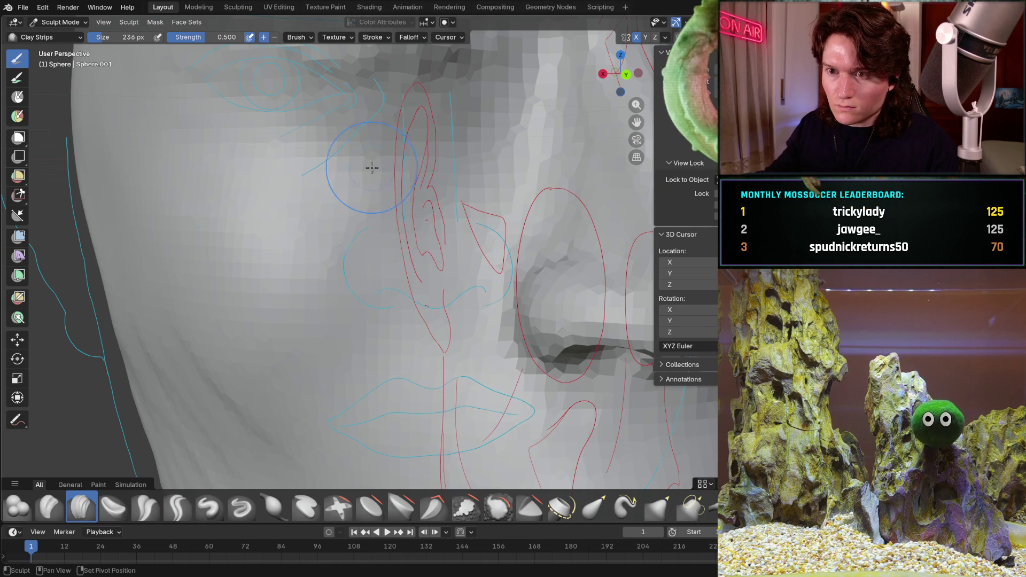
{"action": "scroll", "coordinate": [538, 80], "scroll_direction": "down", "scroll_amount": 5}
{"action": "middle_click_drag", "start_coordinate": [538, 80], "coordinate": [454, 160]}
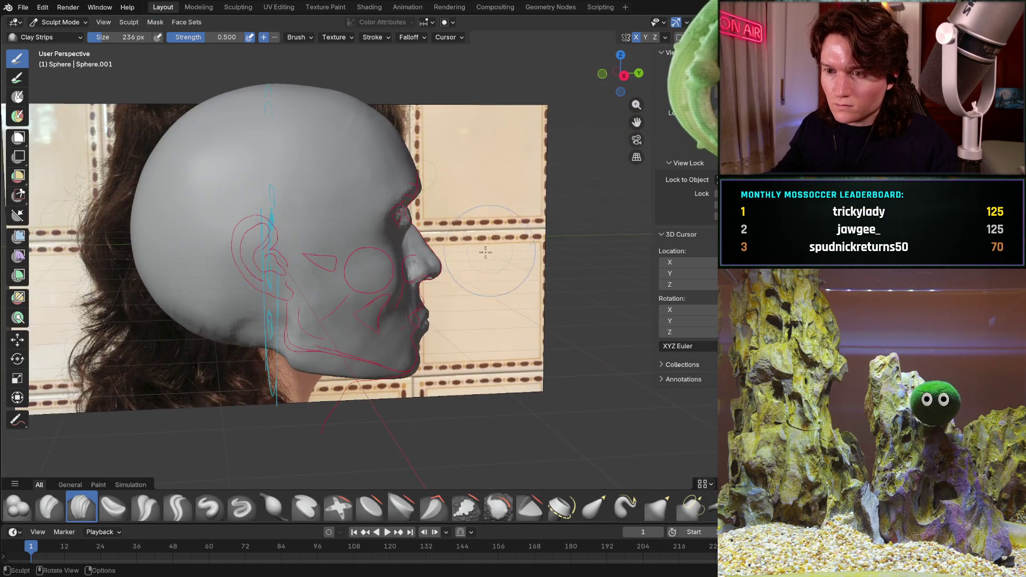
{"action": "scroll", "coordinate": [390, 203], "scroll_direction": "up", "scroll_amount": 8}
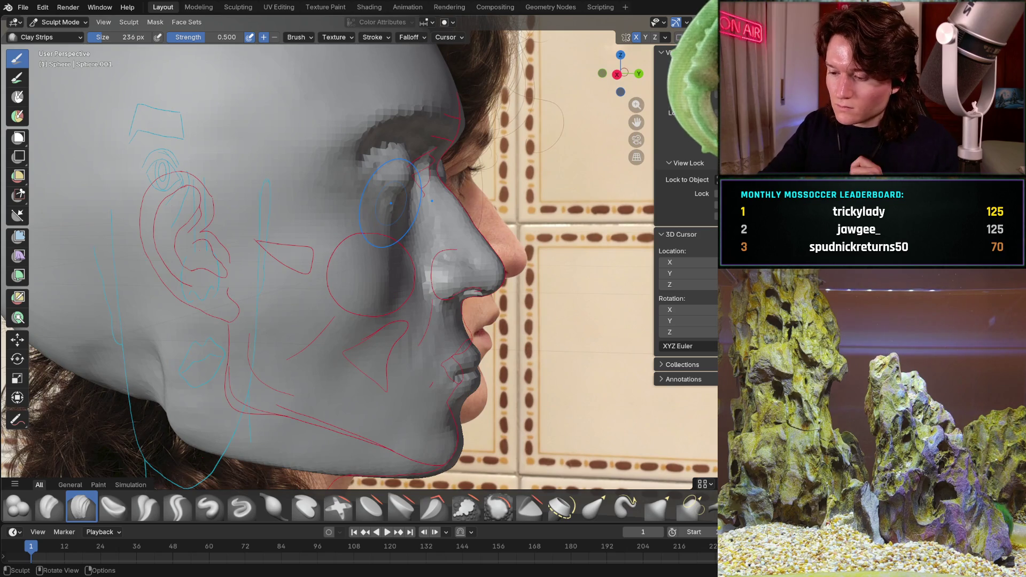
{"action": "key", "text": "KP_3"}
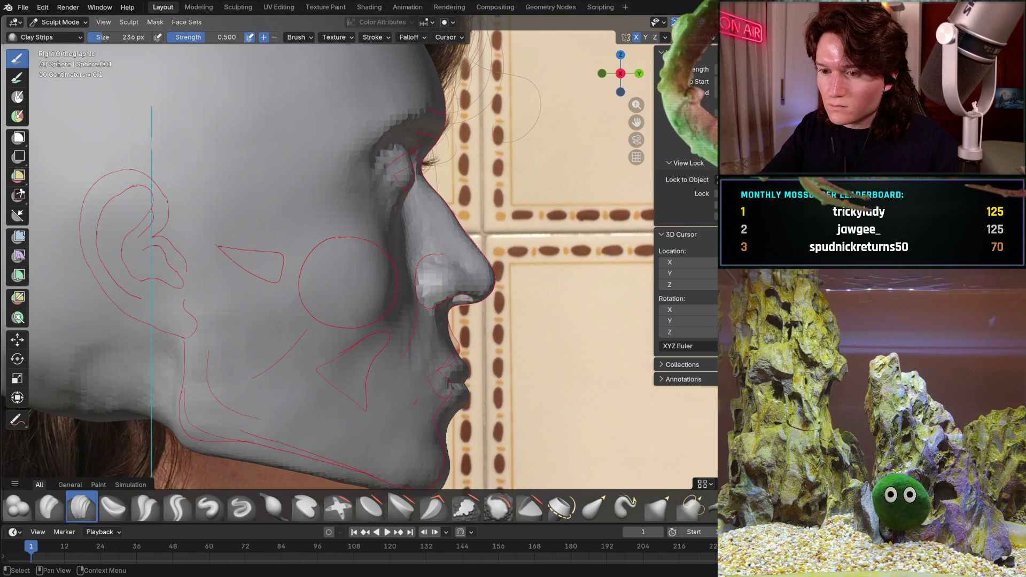
{"action": "key", "text": "alt+z"}
{"action": "key", "text": "alt+z"}
{"action": "key", "text": "alt+z"}
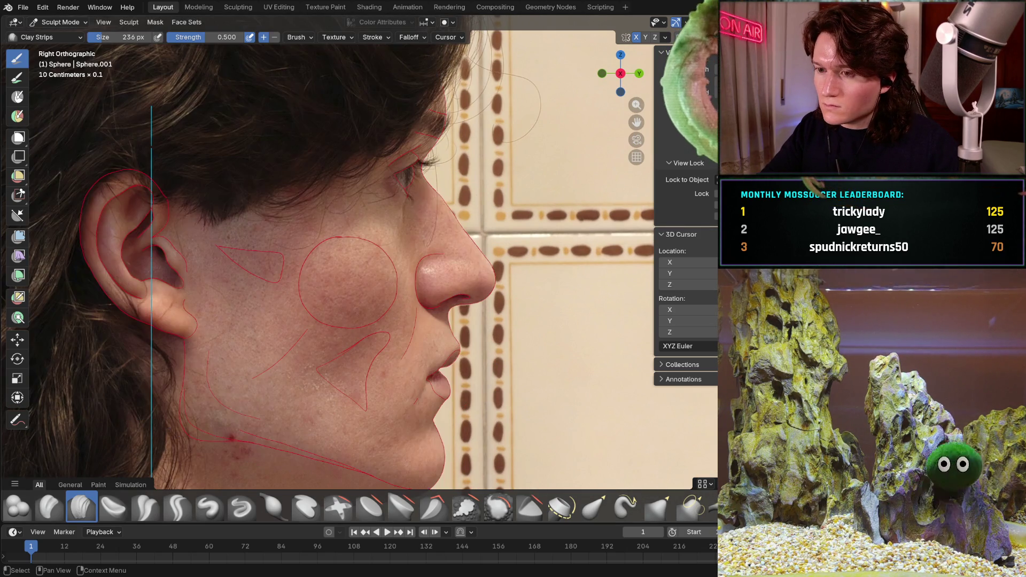
{"action": "key", "text": "alt+z"}
{"action": "key", "text": "alt+z"}
{"action": "key", "text": "alt+z"}
{"action": "key", "text": "alt+z"}
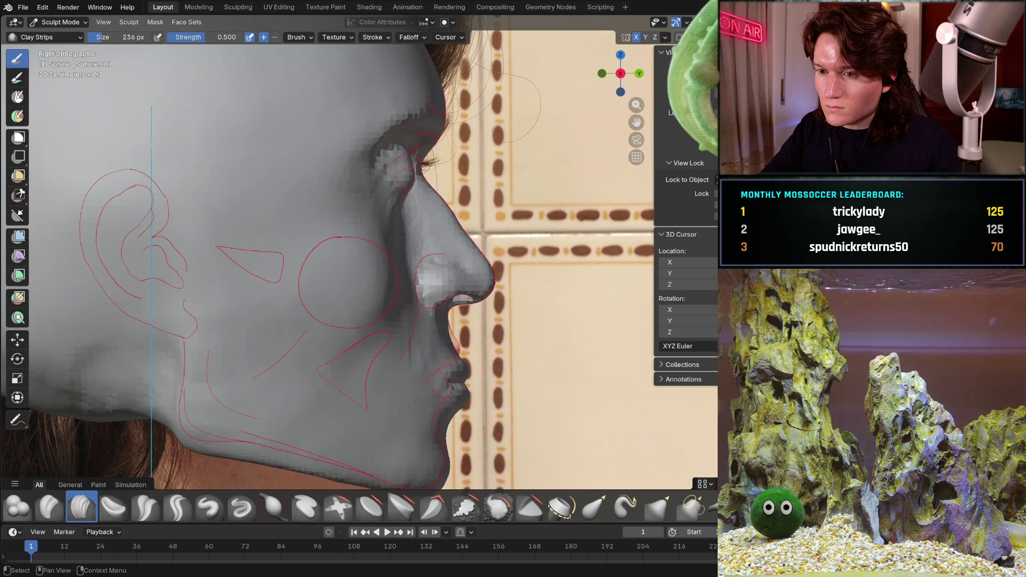
Inspect the ear and eye sketches again, then return to right side view and leave X-ray off.
{"action": "mouse_move", "coordinate": [370, 255]}
{"action": "middle_mouse_down"}
{"action": "mouse_move", "coordinate": [453, 283]}
{"action": "mouse_move", "coordinate": [401, 218]}
{"action": "middle_mouse_up"}
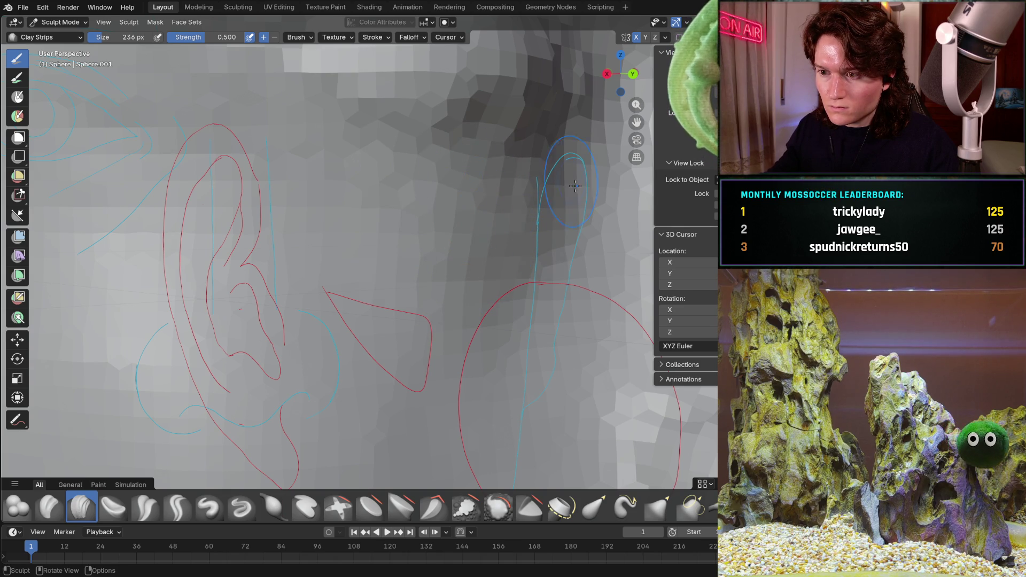
{"action": "middle_click_drag", "start_coordinate": [516, 189], "coordinate": [514, 161]}
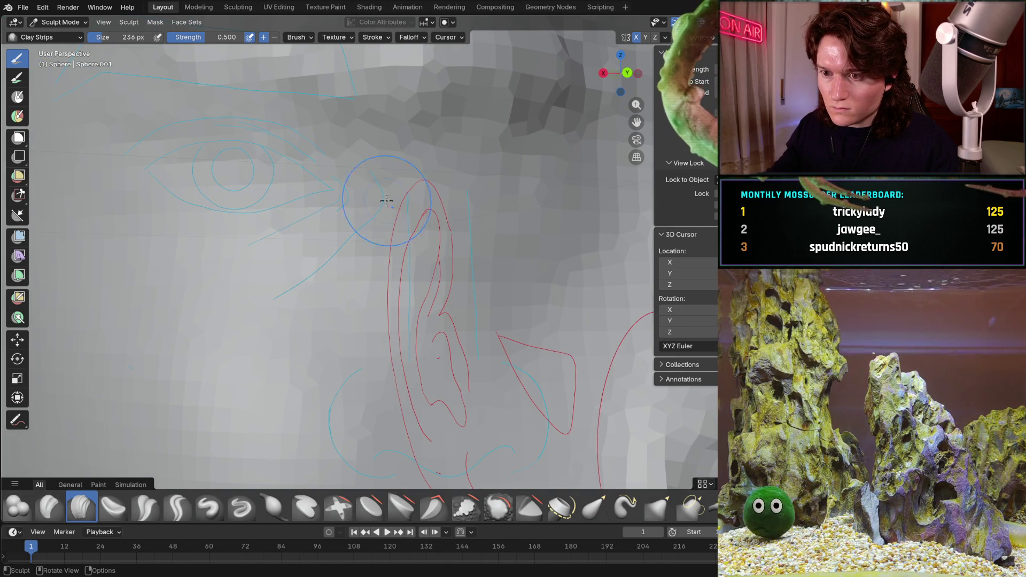
{"action": "mouse_move", "coordinate": [387, 201]}
{"action": "middle_mouse_down"}
{"action": "mouse_move", "coordinate": [553, 247]}
{"action": "mouse_move", "coordinate": [534, 226]}
{"action": "middle_mouse_up"}
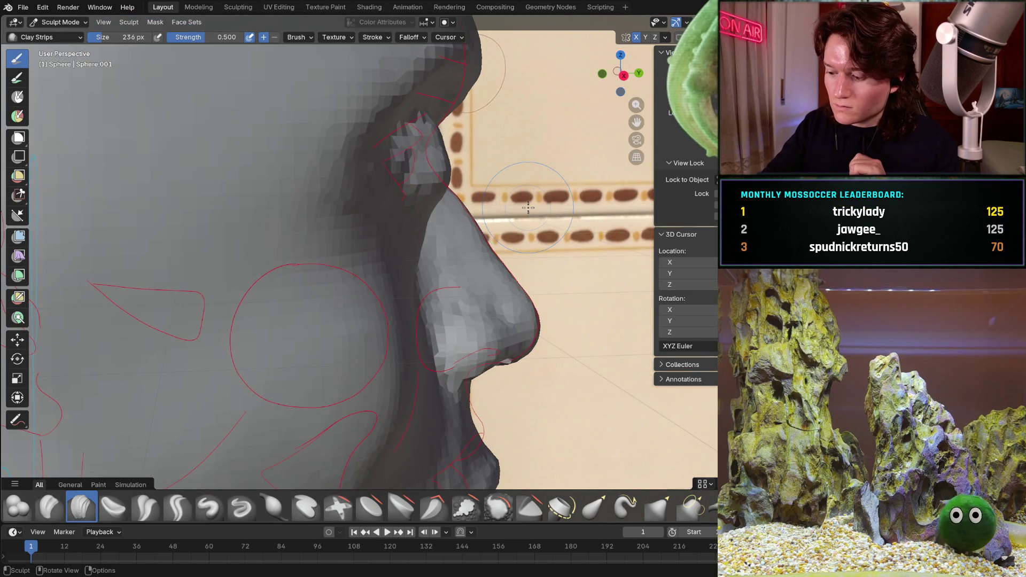
{"action": "key", "text": "KP_3"}
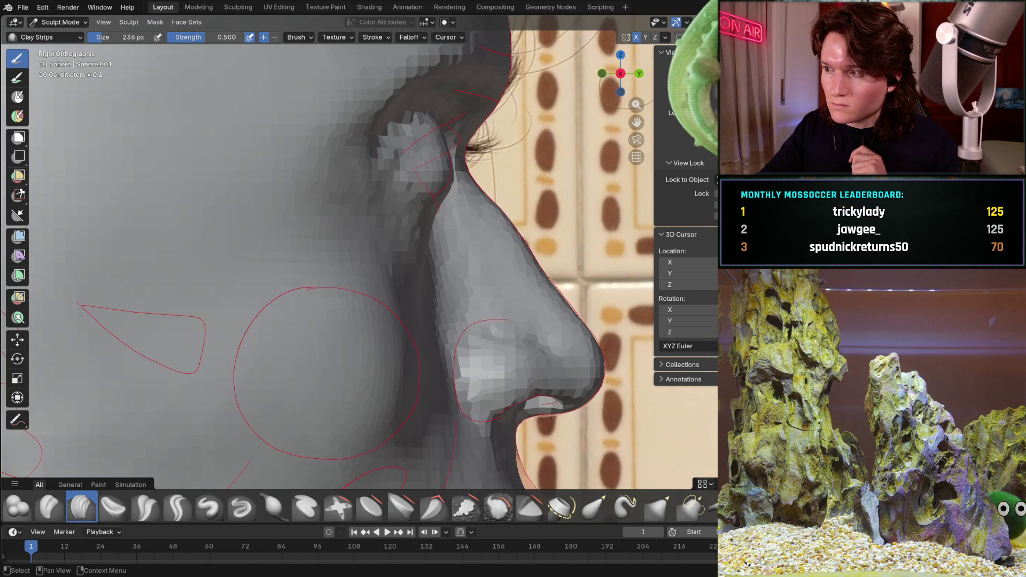
{"action": "key", "text": "alt+z"}
{"action": "key", "text": "alt+z"}
{"action": "key", "text": "alt+z"}
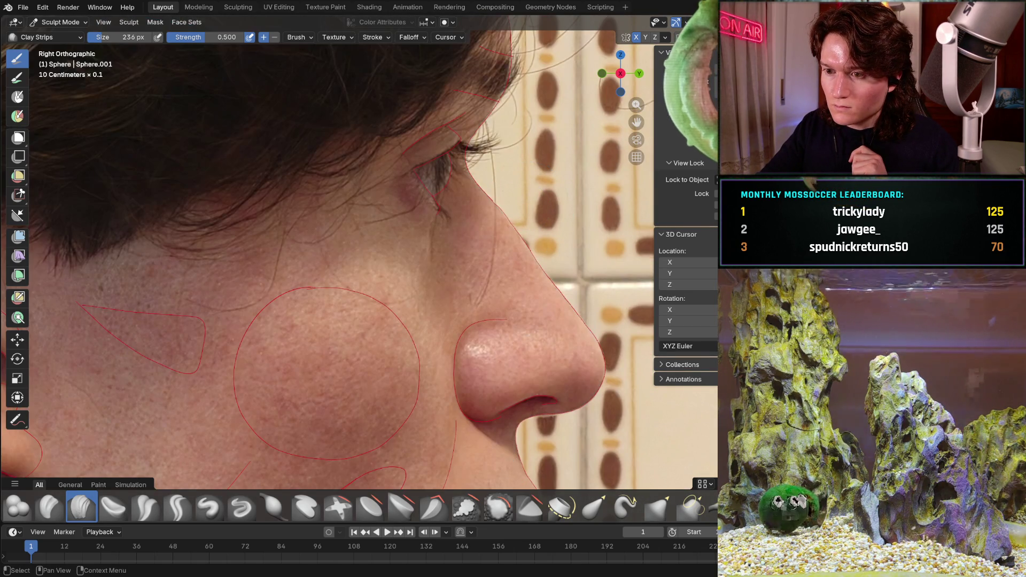
{"action": "key", "text": "alt+z"}
{"action": "key", "text": "alt+z"}
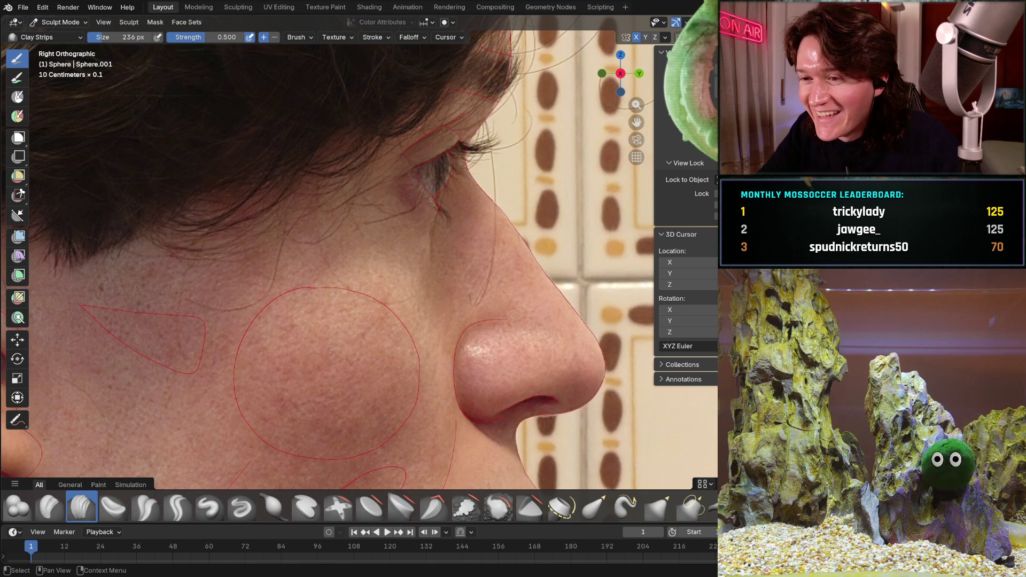
{"action": "key", "text": "alt+z"}
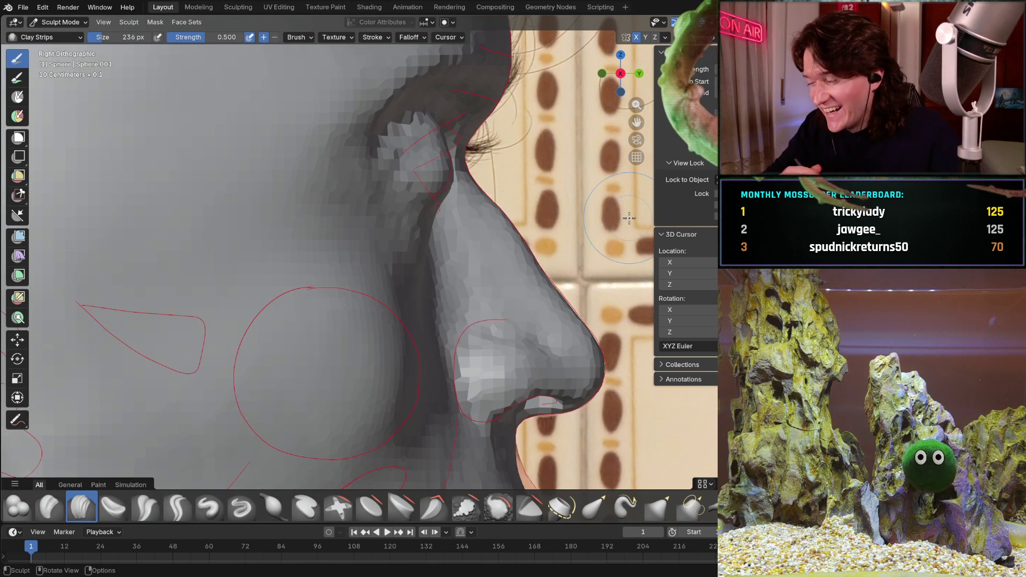
{"action": "mouse_move", "coordinate": [629, 218]}
{"action": "middle_mouse_down"}
{"action": "mouse_move", "coordinate": [427, 210]}
{"action": "mouse_move", "coordinate": [438, 168]}
{"action": "middle_mouse_up"}
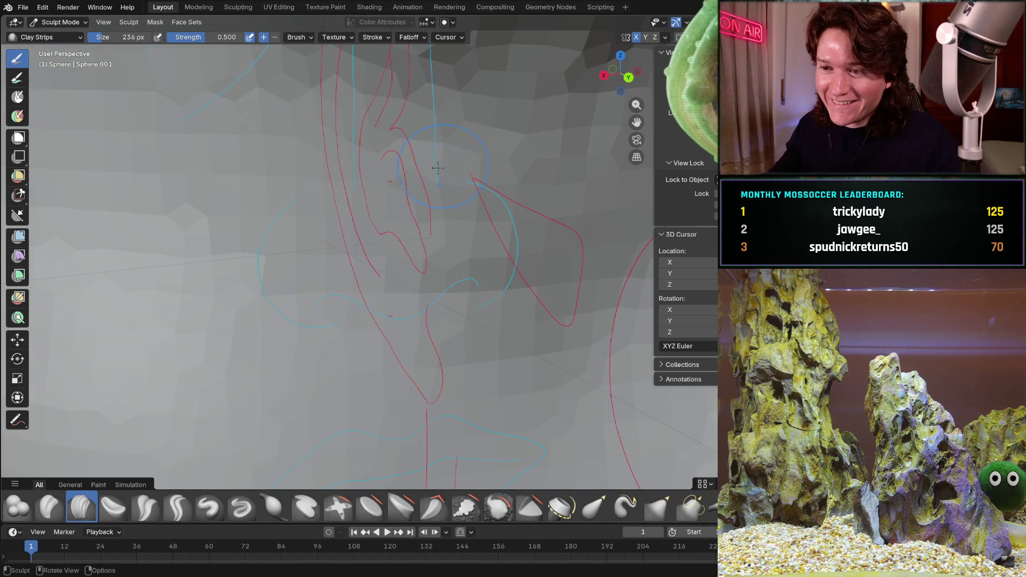
Add a single clay dab to the face, then orbit out to see the whole head over the side photo.
{"action": "middle_click_drag", "start_coordinate": [557, 167], "coordinate": [508, 188], "text": "shift"}
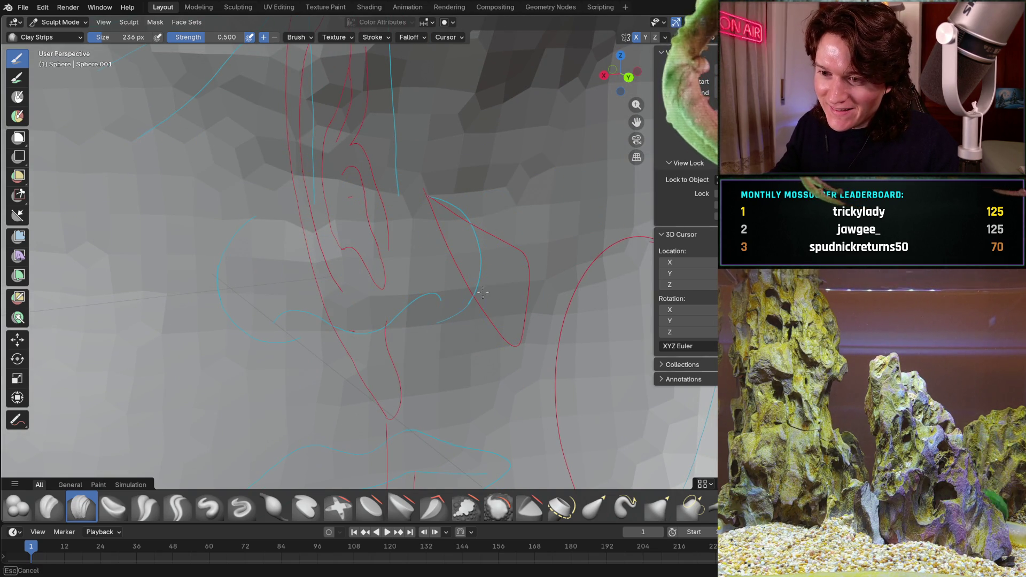
{"action": "mouse_move", "coordinate": [502, 208]}
{"action": "middle_mouse_down", "text": "ctrl"}
{"action": "mouse_move", "coordinate": [434, 187]}
{"action": "mouse_move", "coordinate": [342, 190]}
{"action": "middle_mouse_up", "text": "ctrl"}
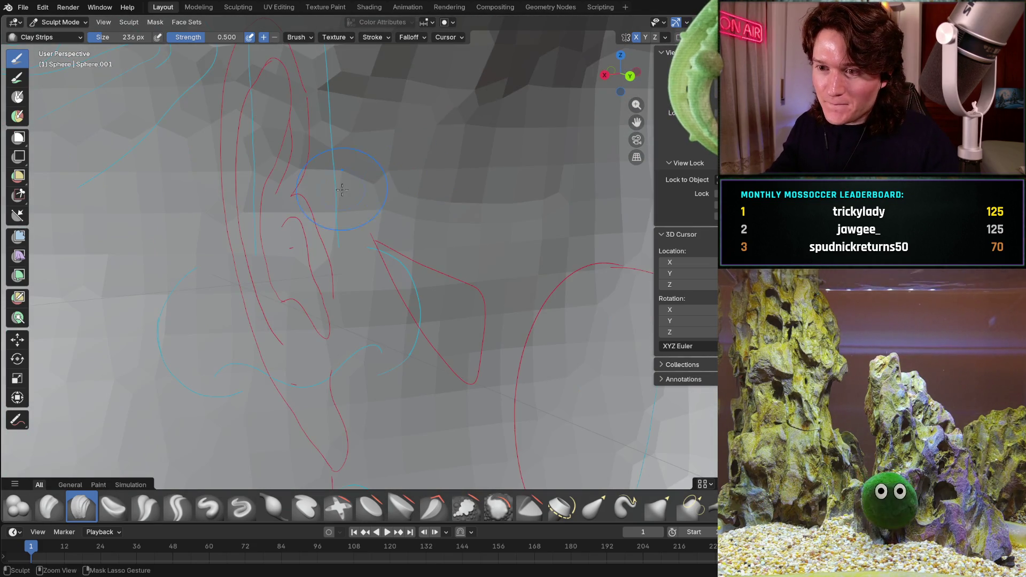
{"action": "mouse_move", "coordinate": [517, 171]}
{"action": "middle_mouse_down"}
{"action": "mouse_move", "coordinate": [454, 203]}
{"action": "mouse_move", "coordinate": [298, 214]}
{"action": "middle_mouse_up"}
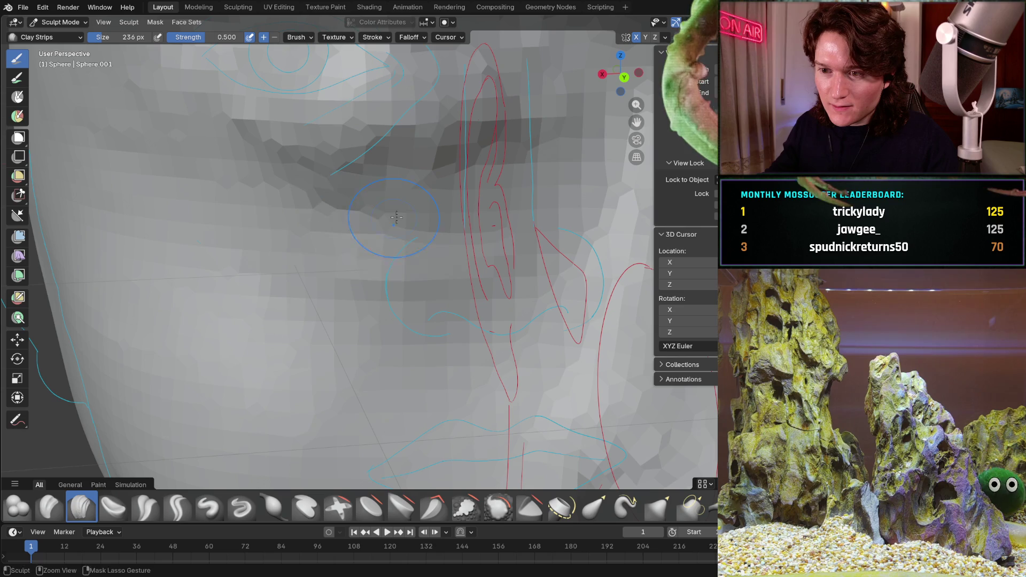
{"action": "middle_click_drag", "start_coordinate": [505, 203], "coordinate": [416, 204]}
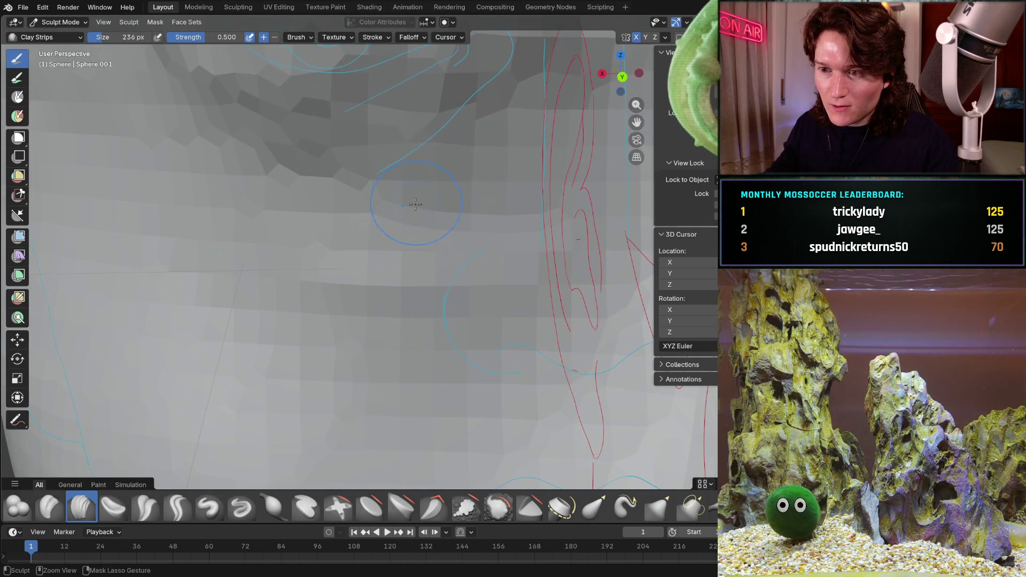
{"action": "left_click", "coordinate": [318, 246]}
{"action": "middle_click_drag", "start_coordinate": [553, 249], "coordinate": [554, 249]}
{"action": "mouse_move", "coordinate": [577, 184]}
{"action": "middle_mouse_down"}
{"action": "mouse_move", "coordinate": [410, 286]}
{"action": "mouse_move", "coordinate": [501, 246]}
{"action": "middle_mouse_up"}
{"action": "mouse_move", "coordinate": [538, 203]}
{"action": "middle_mouse_down"}
{"action": "mouse_move", "coordinate": [551, 179]}
{"action": "mouse_move", "coordinate": [522, 175]}
{"action": "mouse_move", "coordinate": [459, 230]}
{"action": "mouse_move", "coordinate": [467, 247]}
{"action": "middle_mouse_up"}
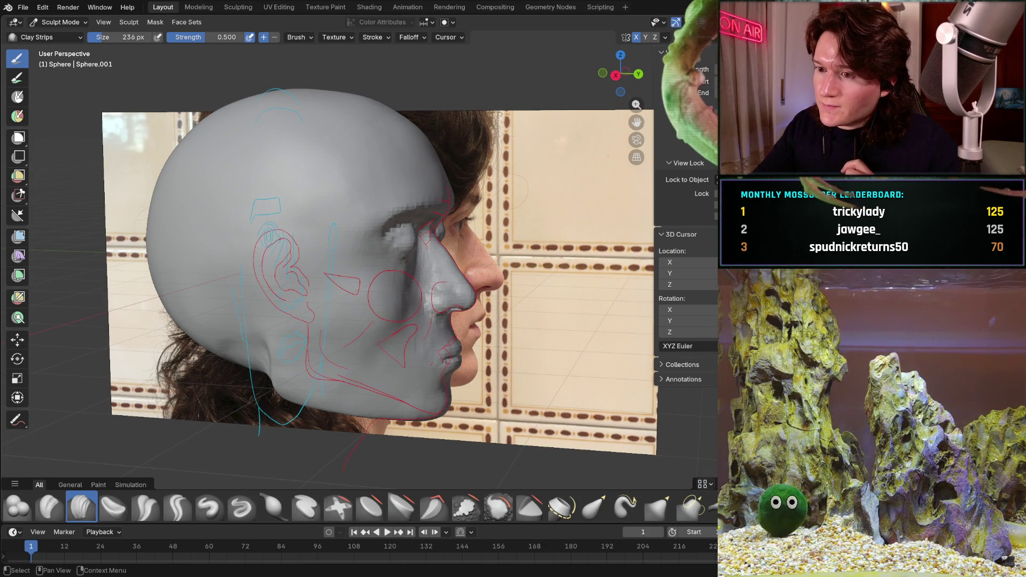
Set up a close Right Orthographic view of the nose and cheek, toggling X-ray against the photo.
{"action": "mouse_move", "coordinate": [553, 220]}
{"action": "middle_mouse_down"}
{"action": "mouse_move", "coordinate": [385, 230]}
{"action": "mouse_move", "coordinate": [376, 182]}
{"action": "mouse_move", "coordinate": [323, 246]}
{"action": "mouse_move", "coordinate": [438, 229]}
{"action": "mouse_move", "coordinate": [339, 222]}
{"action": "mouse_move", "coordinate": [411, 186]}
{"action": "mouse_move", "coordinate": [427, 247]}
{"action": "mouse_move", "coordinate": [315, 236]}
{"action": "middle_mouse_up"}
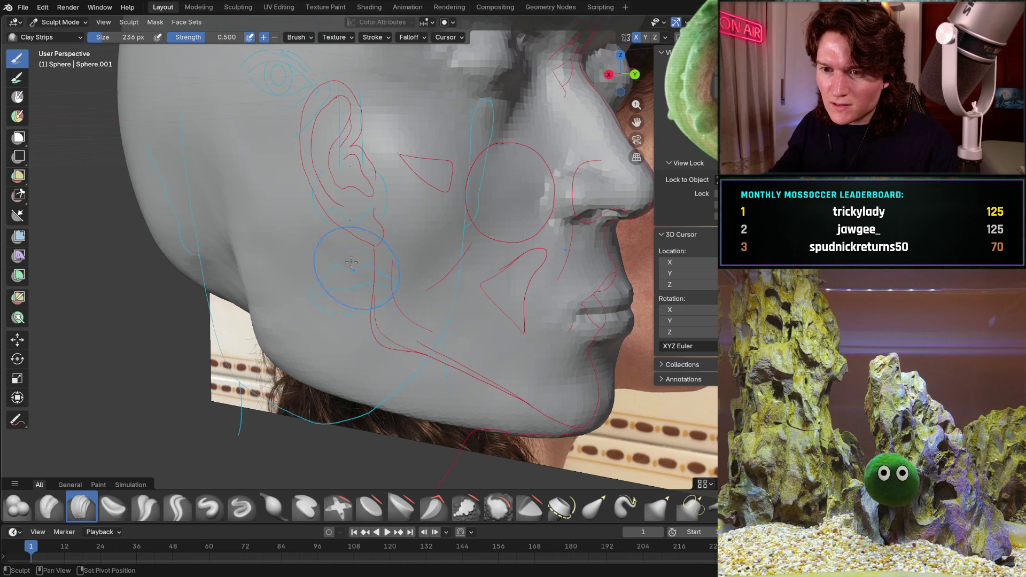
{"action": "mouse_move", "coordinate": [303, 219]}
{"action": "middle_mouse_down"}
{"action": "mouse_move", "coordinate": [350, 234]}
{"action": "mouse_move", "coordinate": [349, 225]}
{"action": "middle_mouse_up"}
{"action": "key", "text": "ctrl+KP_1"}
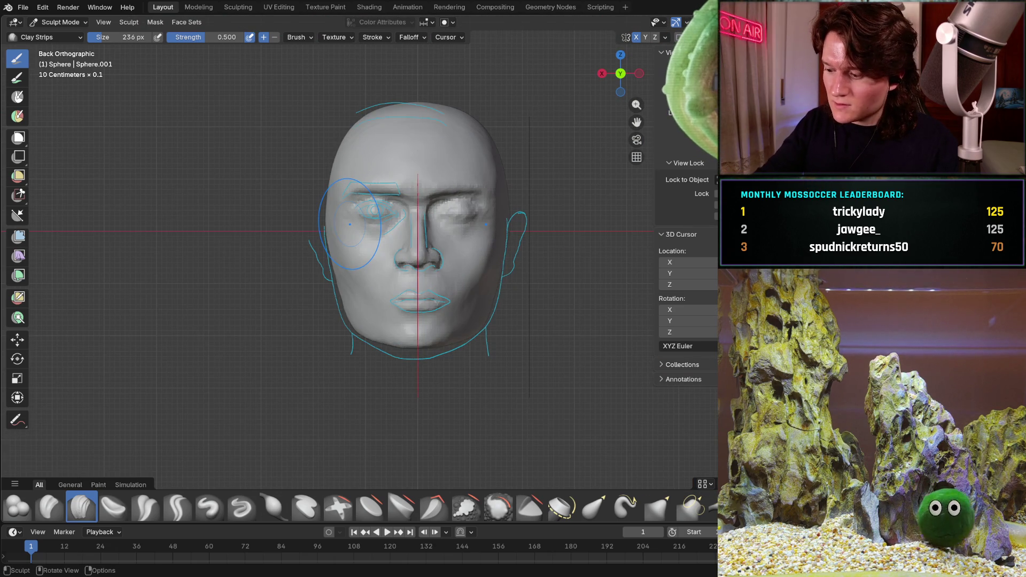
{"action": "key", "text": "KP_3"}
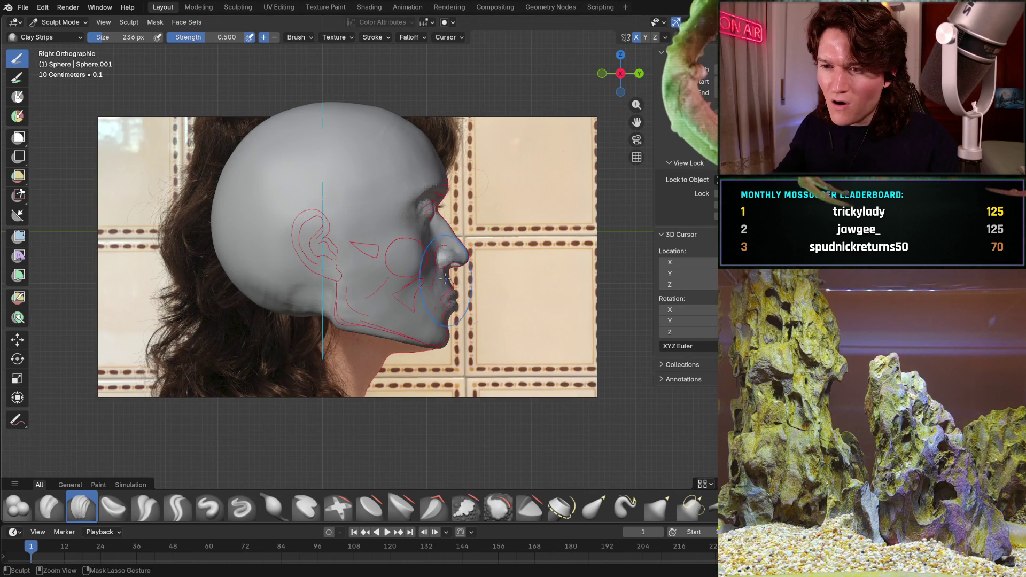
{"action": "scroll", "coordinate": [445, 278], "scroll_direction": "up", "scroll_amount": 8}
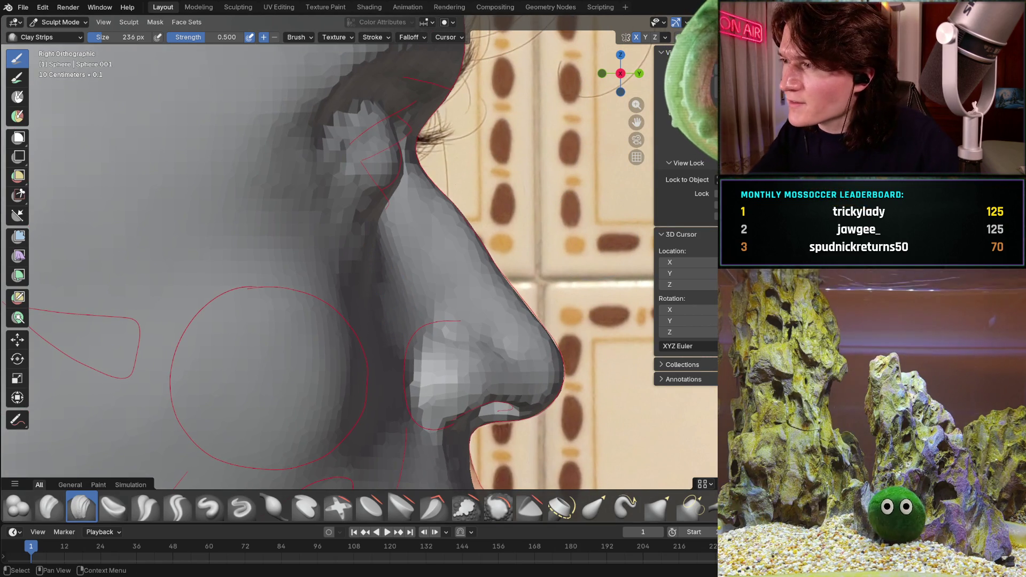
{"action": "key", "text": "alt+z"}
{"action": "key", "text": "alt+z"}
{"action": "key", "text": "alt+z"}
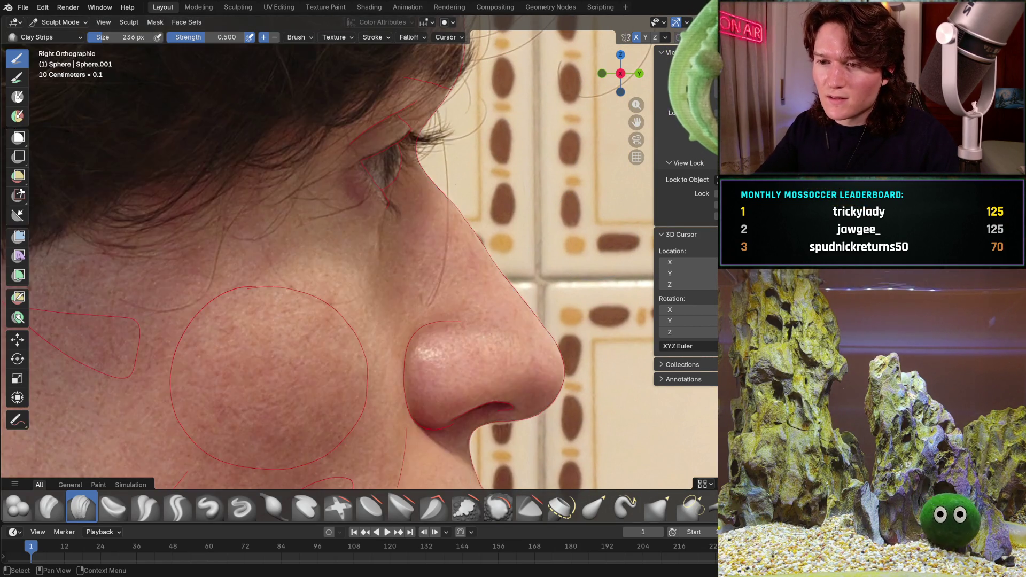
{"action": "key", "text": "alt+z"}
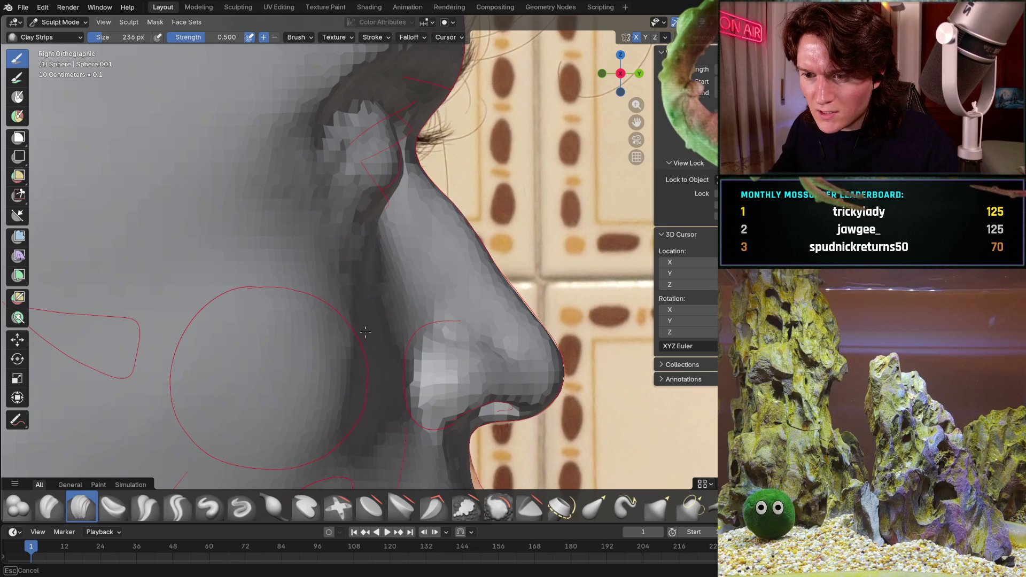
{"action": "middle_click_drag", "start_coordinate": [351, 340], "coordinate": [402, 250]}
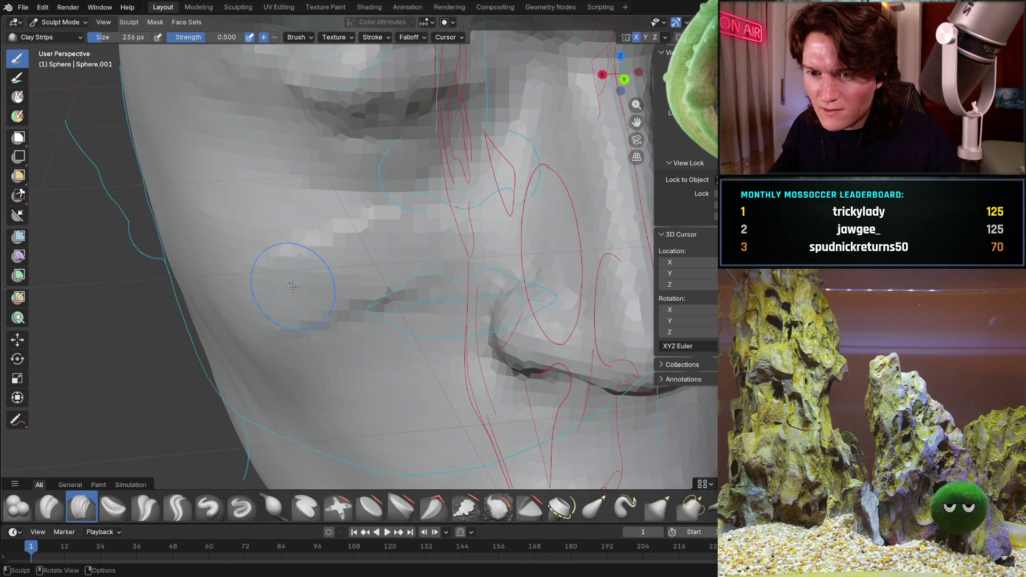
{"action": "middle_click_drag", "start_coordinate": [316, 287], "coordinate": [317, 219]}
{"action": "mouse_move", "coordinate": [411, 186]}
{"action": "middle_mouse_down"}
{"action": "mouse_move", "coordinate": [404, 276]}
{"action": "mouse_move", "coordinate": [377, 252]}
{"action": "mouse_move", "coordinate": [459, 249]}
{"action": "mouse_move", "coordinate": [340, 323]}
{"action": "middle_mouse_up"}
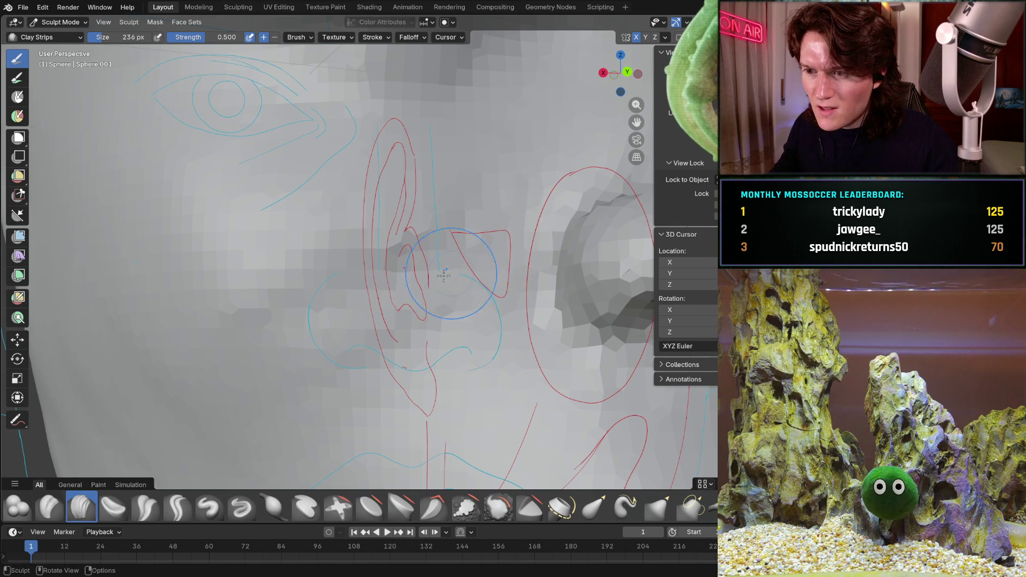
{"action": "scroll", "coordinate": [510, 236], "scroll_direction": "up", "scroll_amount": 3}
{"action": "key", "text": "KP_3"}
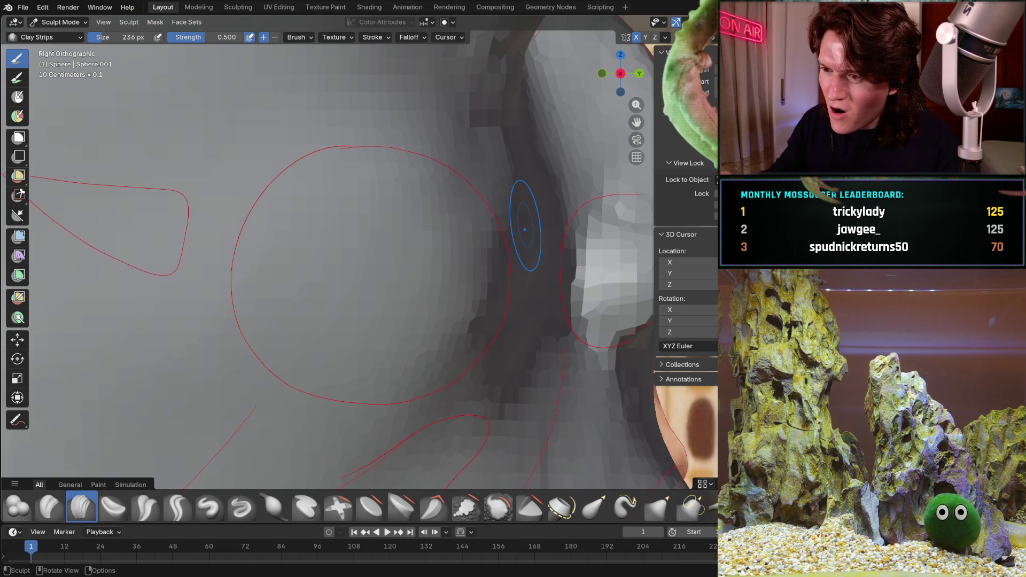
{"action": "middle_click_drag", "start_coordinate": [524, 229], "coordinate": [256, 350]}
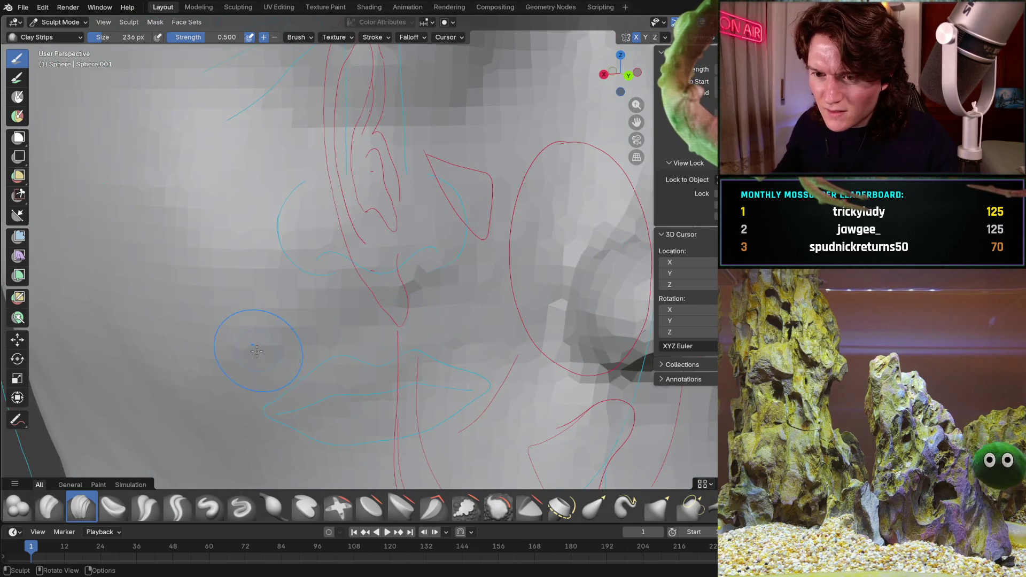
{"action": "mouse_move", "coordinate": [383, 327]}
{"action": "middle_mouse_down"}
{"action": "mouse_move", "coordinate": [330, 282]}
{"action": "mouse_move", "coordinate": [339, 270]}
{"action": "mouse_move", "coordinate": [467, 227]}
{"action": "middle_mouse_up"}
{"action": "scroll", "coordinate": [414, 246], "scroll_direction": "up", "scroll_amount": 4}
{"action": "scroll", "coordinate": [467, 227], "scroll_direction": "up", "scroll_amount": 3}
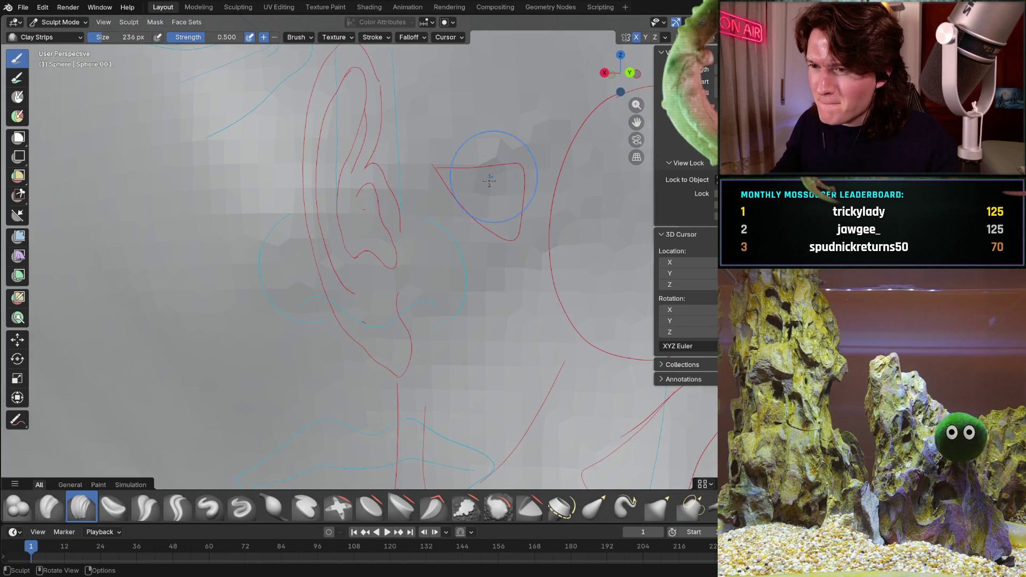
{"action": "middle_click_drag", "start_coordinate": [489, 180], "coordinate": [446, 228]}
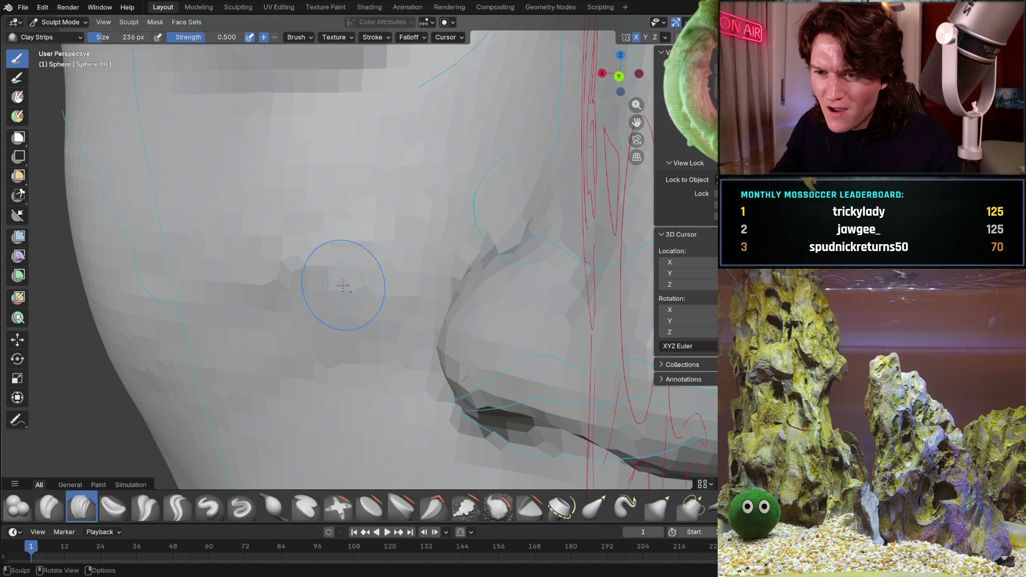
{"action": "middle_click_drag", "start_coordinate": [285, 325], "coordinate": [481, 203]}
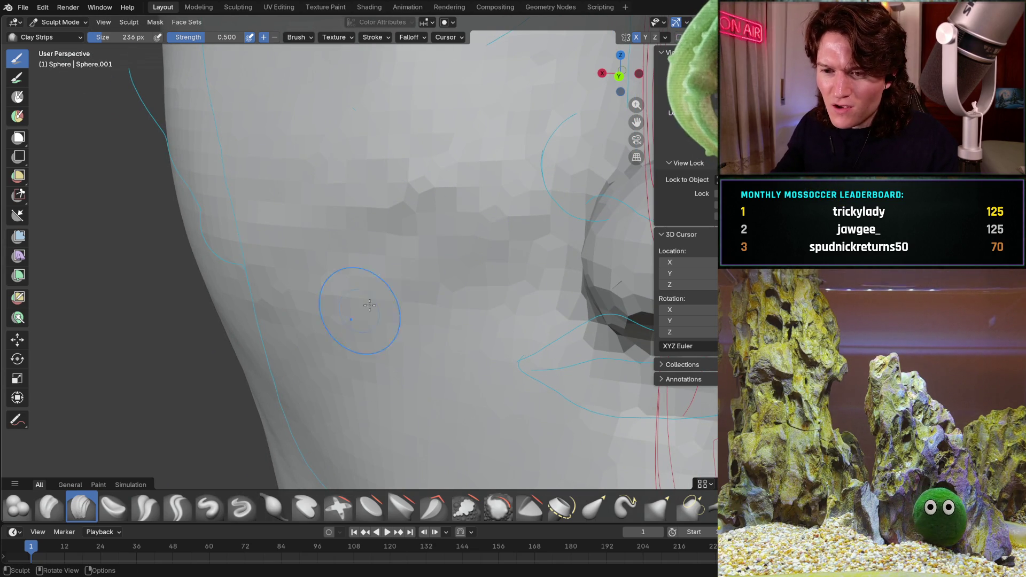
{"action": "middle_click_drag", "start_coordinate": [556, 150], "coordinate": [496, 204]}
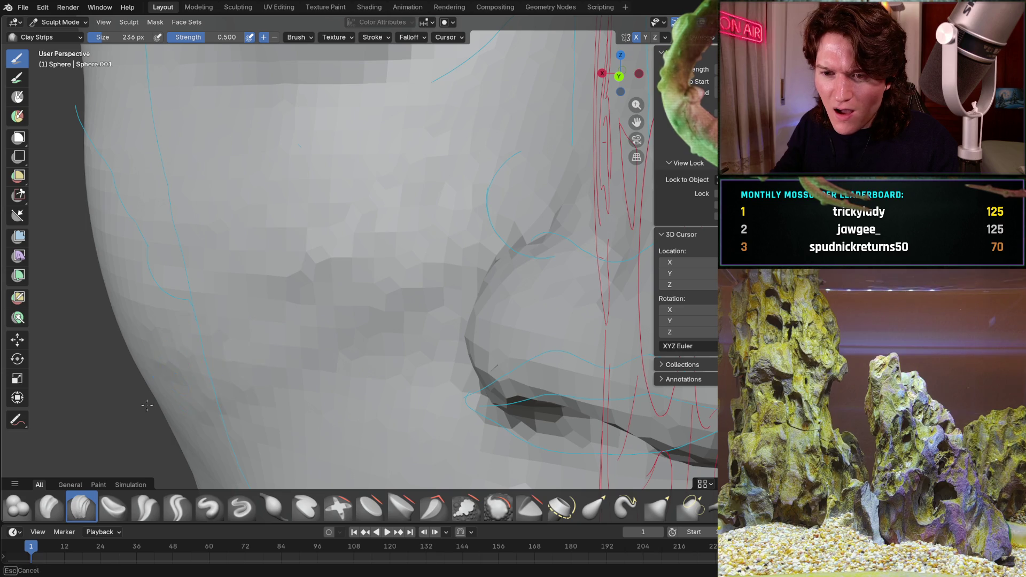
{"action": "mouse_move", "coordinate": [435, 206]}
{"action": "middle_mouse_down"}
{"action": "mouse_move", "coordinate": [513, 176]}
{"action": "mouse_move", "coordinate": [521, 142]}
{"action": "mouse_move", "coordinate": [439, 160]}
{"action": "middle_mouse_up"}
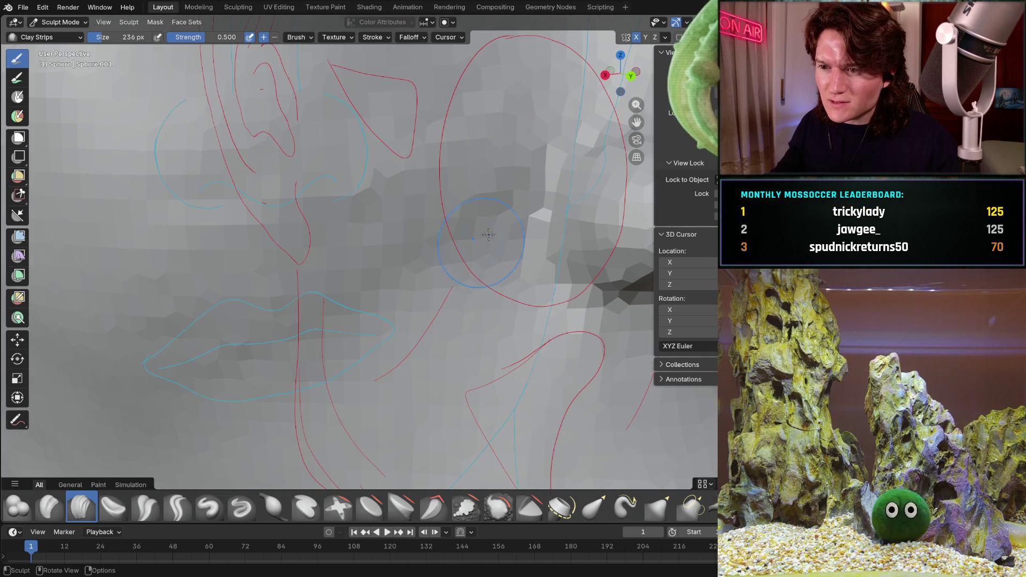
{"action": "middle_click_drag", "start_coordinate": [224, 401], "coordinate": [283, 330]}
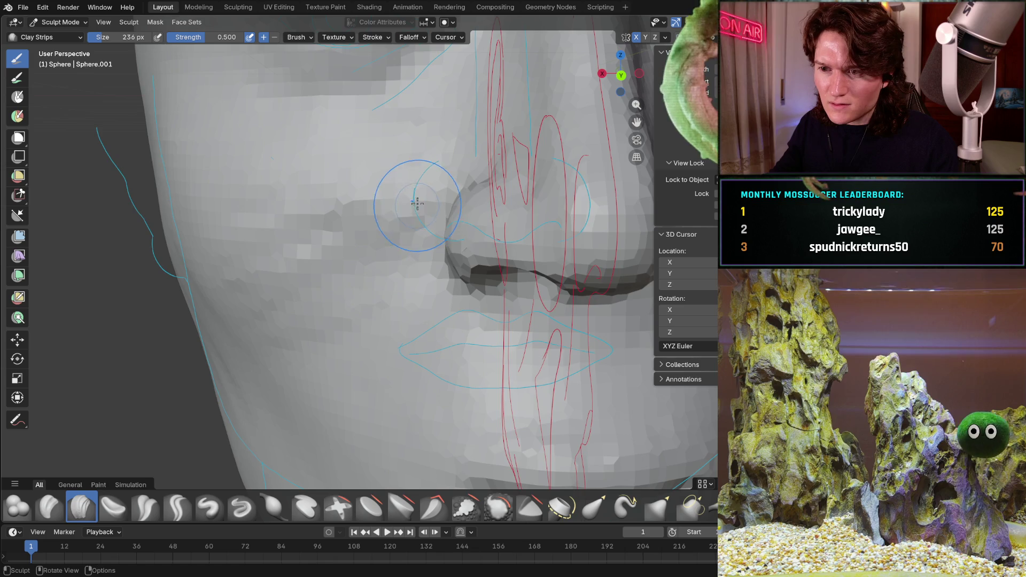
{"action": "scroll", "coordinate": [418, 203], "scroll_direction": "up", "scroll_amount": 3}
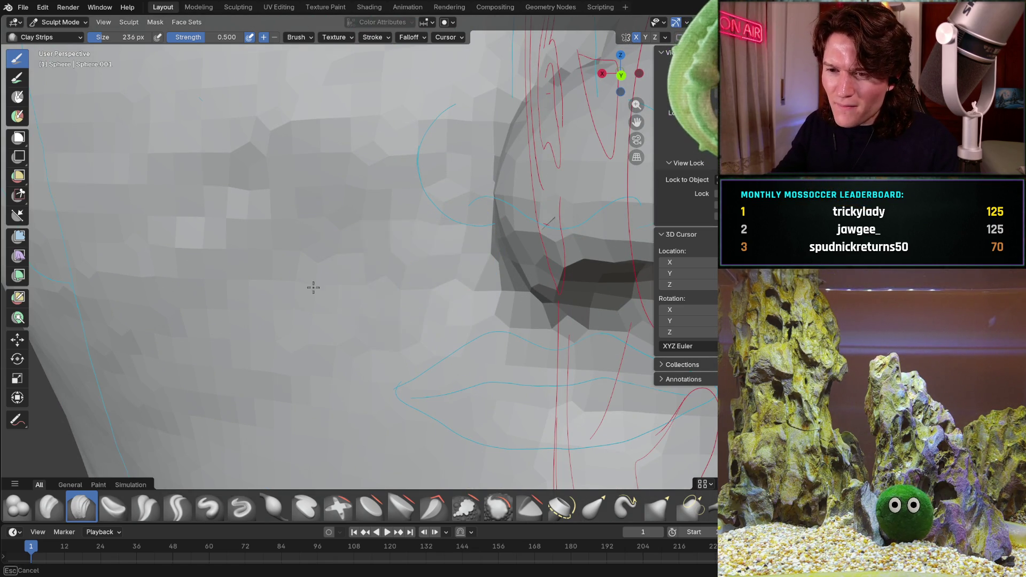
{"action": "scroll", "coordinate": [307, 250], "scroll_direction": "down", "scroll_amount": 2}
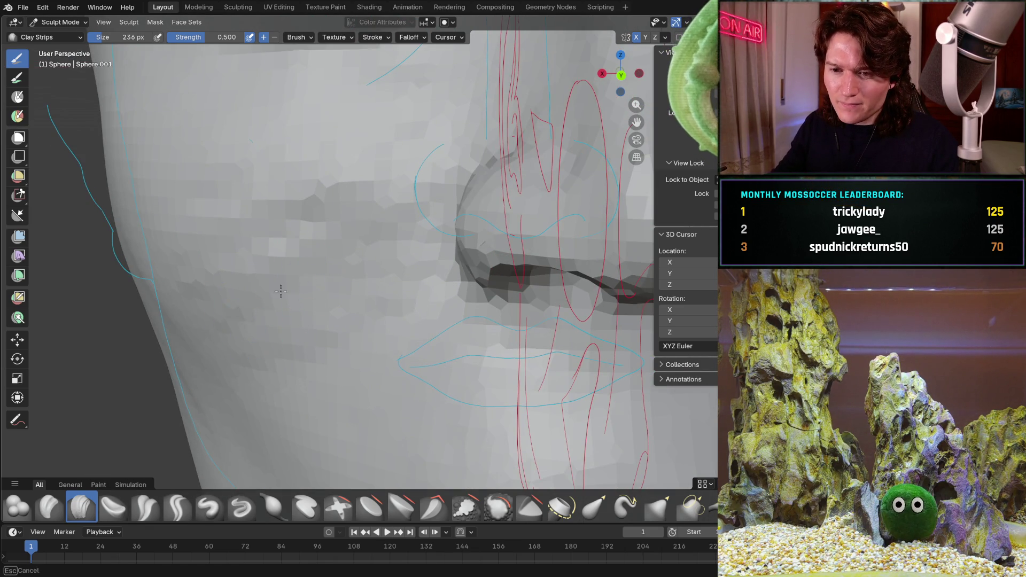
{"action": "middle_click_drag", "start_coordinate": [308, 195], "coordinate": [293, 178]}
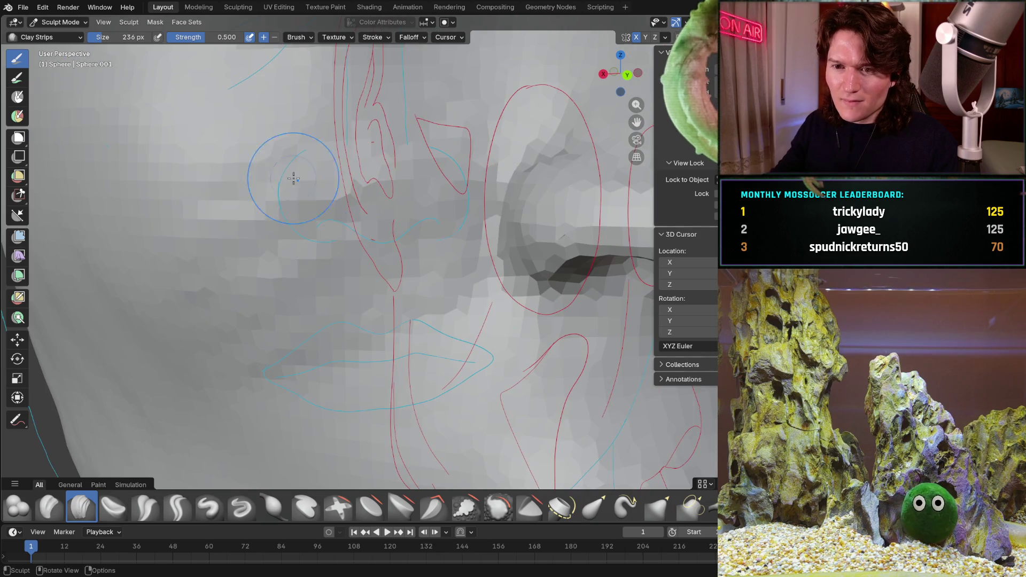
{"action": "mouse_move", "coordinate": [399, 199]}
{"action": "middle_mouse_down"}
{"action": "mouse_move", "coordinate": [385, 205]}
{"action": "mouse_move", "coordinate": [422, 211]}
{"action": "mouse_move", "coordinate": [390, 217]}
{"action": "mouse_move", "coordinate": [442, 228]}
{"action": "middle_mouse_up"}
{"action": "key", "text": "KP_3"}
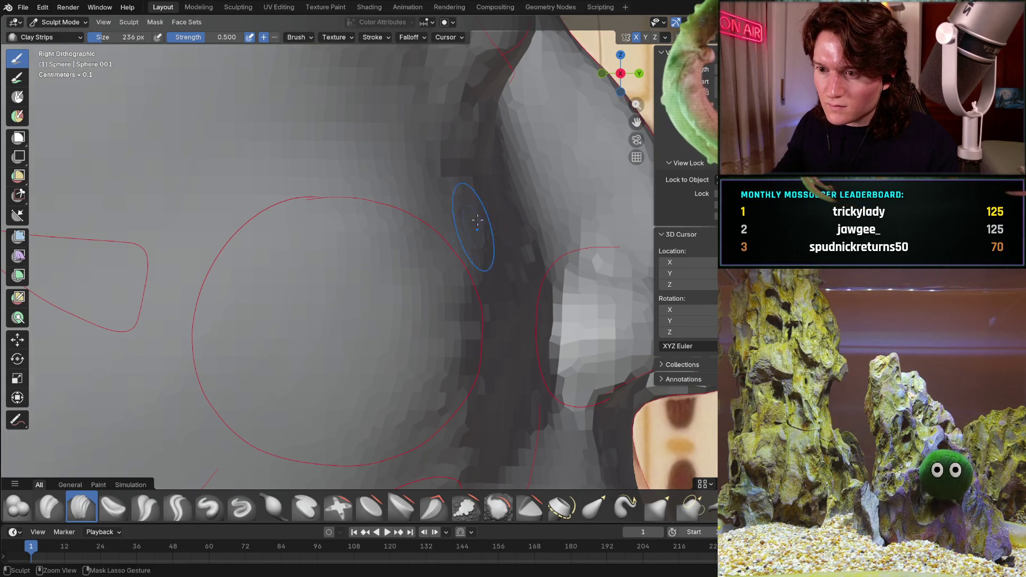
Orbit and pan around the cheek toward the ear guide lines and out to the whole head.
{"action": "middle_click_drag", "start_coordinate": [525, 208], "coordinate": [496, 224]}
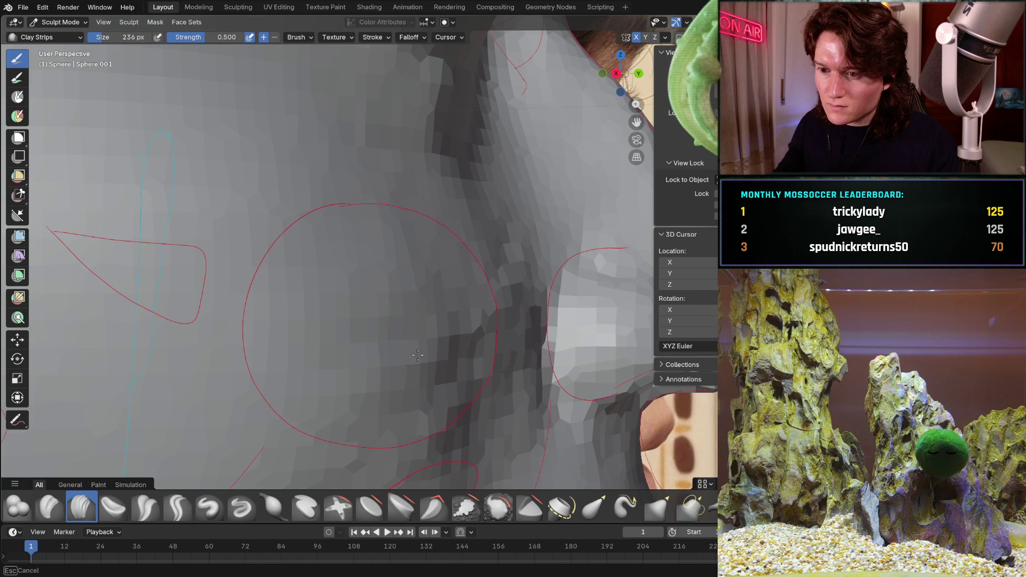
{"action": "middle_click_drag", "start_coordinate": [428, 327], "coordinate": [548, 297], "text": "shift"}
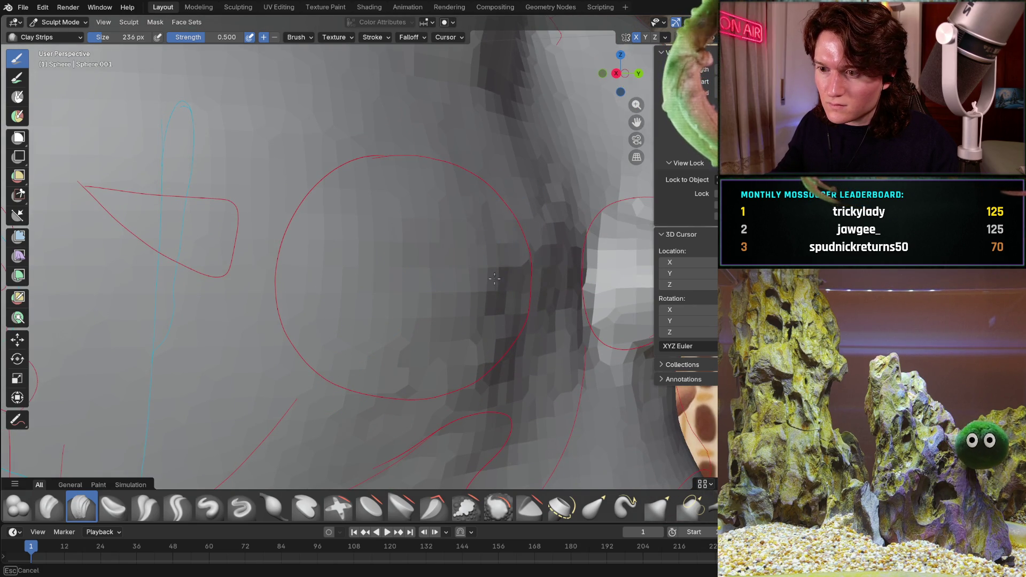
{"action": "middle_click_drag", "start_coordinate": [501, 258], "coordinate": [555, 203]}
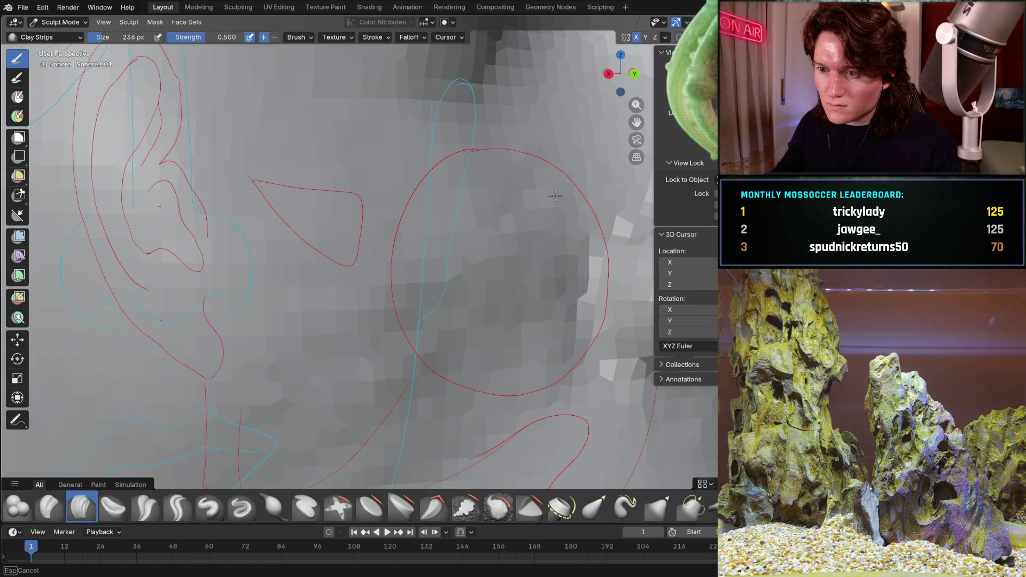
{"action": "middle_click_drag", "start_coordinate": [541, 258], "coordinate": [430, 189]}
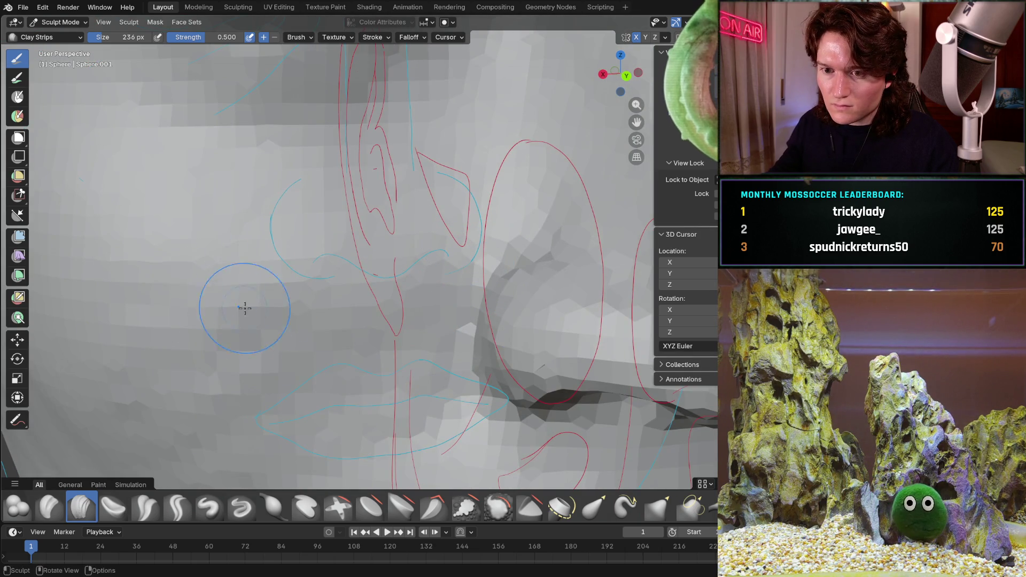
{"action": "middle_click_drag", "start_coordinate": [245, 308], "coordinate": [429, 196], "text": "shift"}
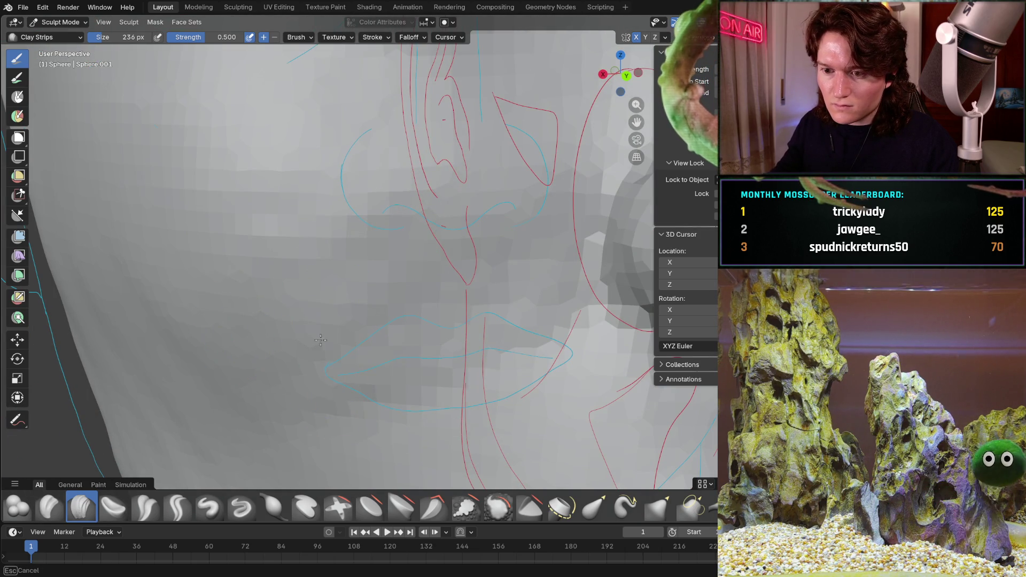
{"action": "mouse_move", "coordinate": [551, 328]}
{"action": "middle_mouse_down"}
{"action": "mouse_move", "coordinate": [460, 280]}
{"action": "mouse_move", "coordinate": [437, 248]}
{"action": "middle_mouse_up"}
{"action": "middle_click_drag", "start_coordinate": [416, 245], "coordinate": [425, 213]}
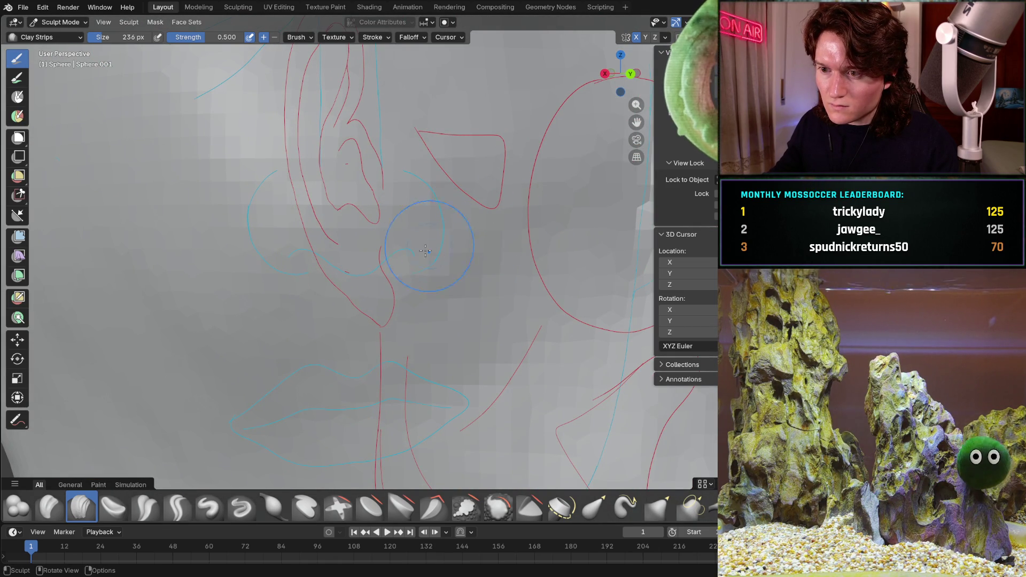
Orbit and zoom from the mouth and nose to the ear-side cheek, ending on a front view.
{"action": "middle_click_drag", "start_coordinate": [538, 202], "coordinate": [388, 212]}
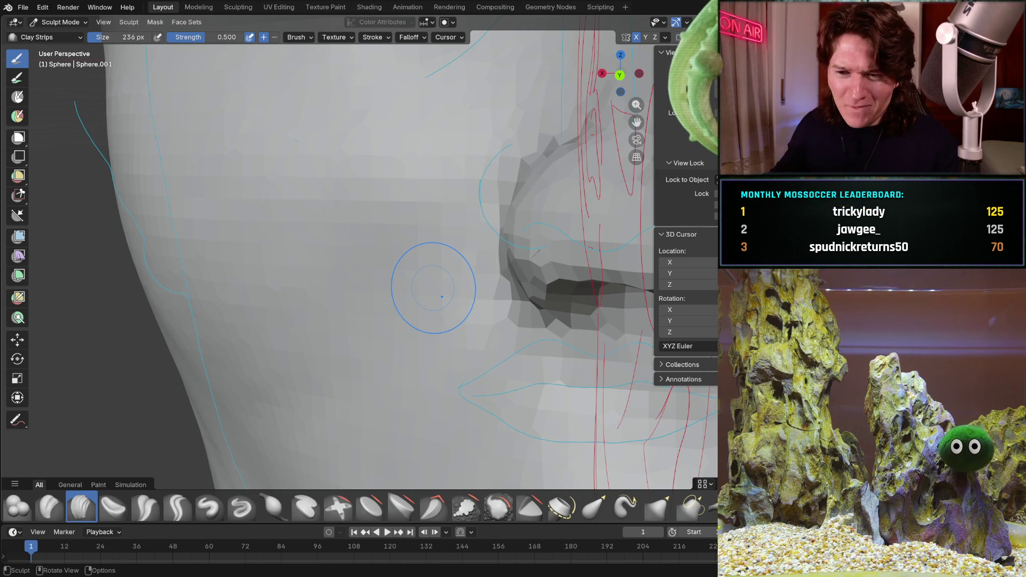
{"action": "middle_click_drag", "start_coordinate": [329, 268], "coordinate": [360, 288]}
{"action": "mouse_move", "coordinate": [405, 209]}
{"action": "middle_mouse_down"}
{"action": "mouse_move", "coordinate": [422, 233]}
{"action": "mouse_move", "coordinate": [385, 281]}
{"action": "middle_mouse_up"}
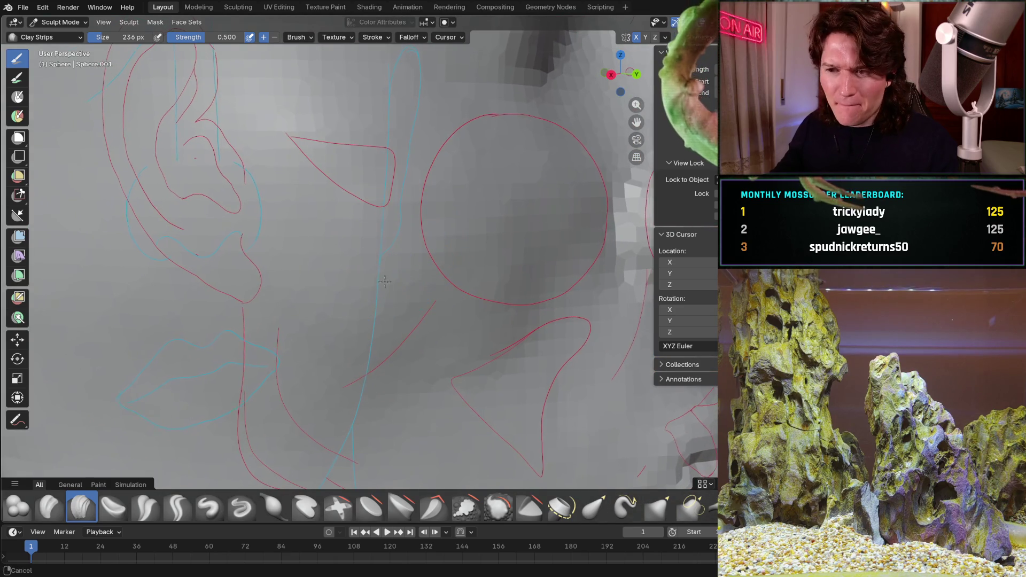
{"action": "mouse_move", "coordinate": [432, 251]}
{"action": "middle_mouse_down"}
{"action": "mouse_move", "coordinate": [438, 401]}
{"action": "mouse_move", "coordinate": [498, 295]}
{"action": "mouse_move", "coordinate": [372, 322]}
{"action": "middle_mouse_up"}
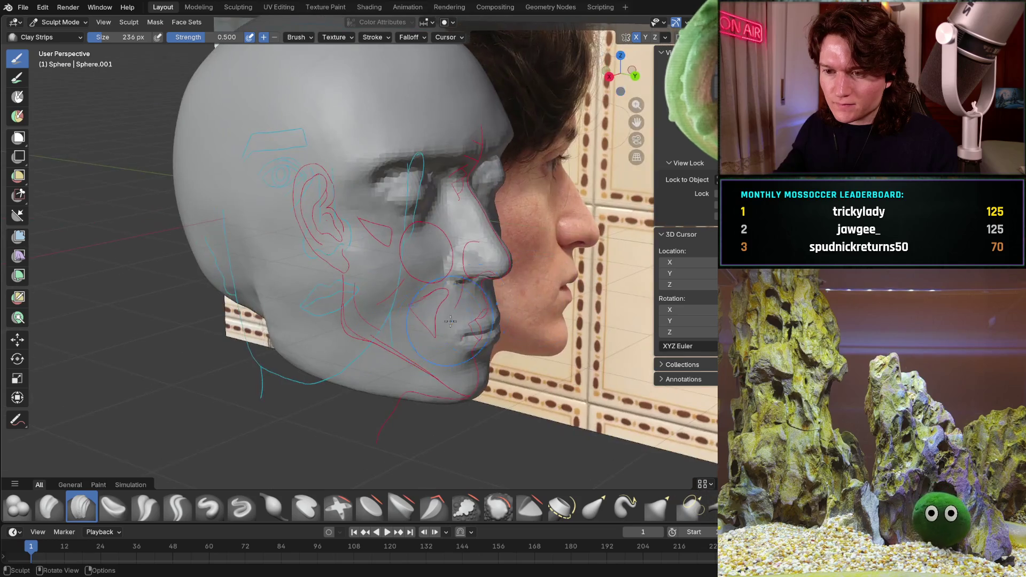
{"action": "scroll", "coordinate": [372, 322], "scroll_direction": "up", "scroll_amount": 4}
{"action": "scroll", "coordinate": [373, 322], "scroll_direction": "up", "scroll_amount": 2}
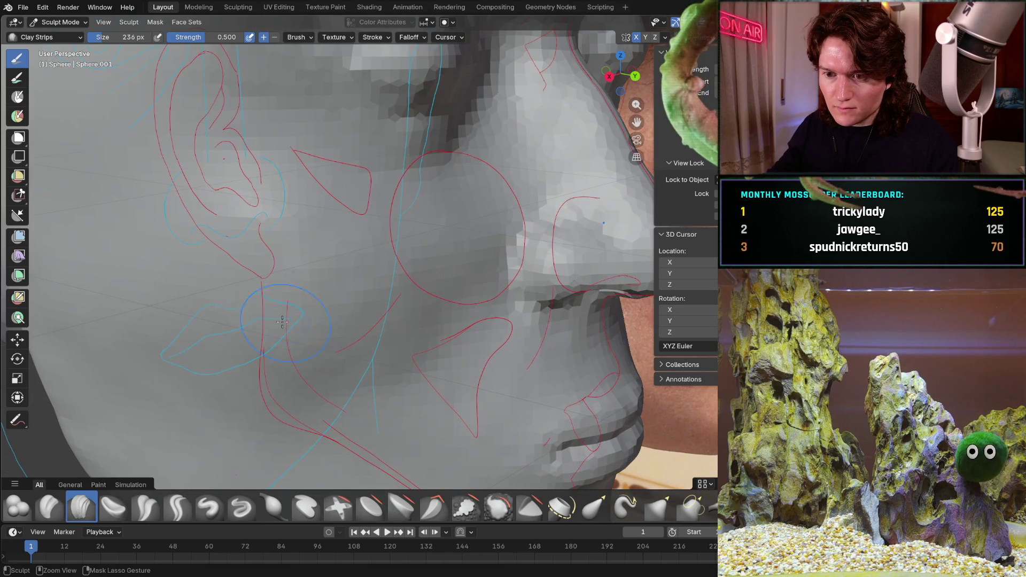
{"action": "mouse_move", "coordinate": [258, 334]}
{"action": "middle_mouse_down"}
{"action": "mouse_move", "coordinate": [176, 303]}
{"action": "mouse_move", "coordinate": [227, 226]}
{"action": "middle_mouse_up"}
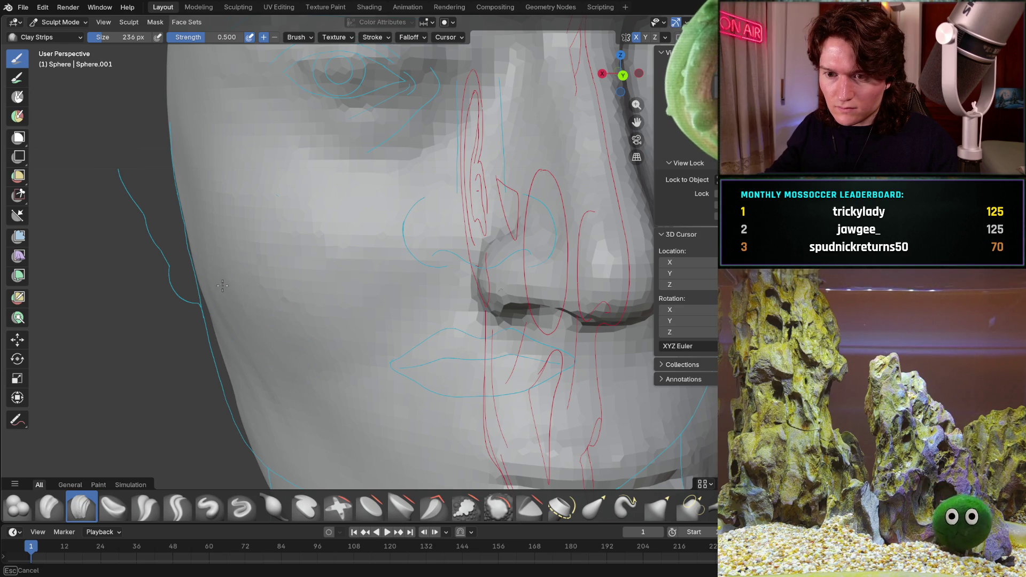
{"action": "mouse_move", "coordinate": [400, 236]}
{"action": "middle_mouse_down"}
{"action": "mouse_move", "coordinate": [298, 294]}
{"action": "mouse_move", "coordinate": [435, 309]}
{"action": "middle_mouse_up"}
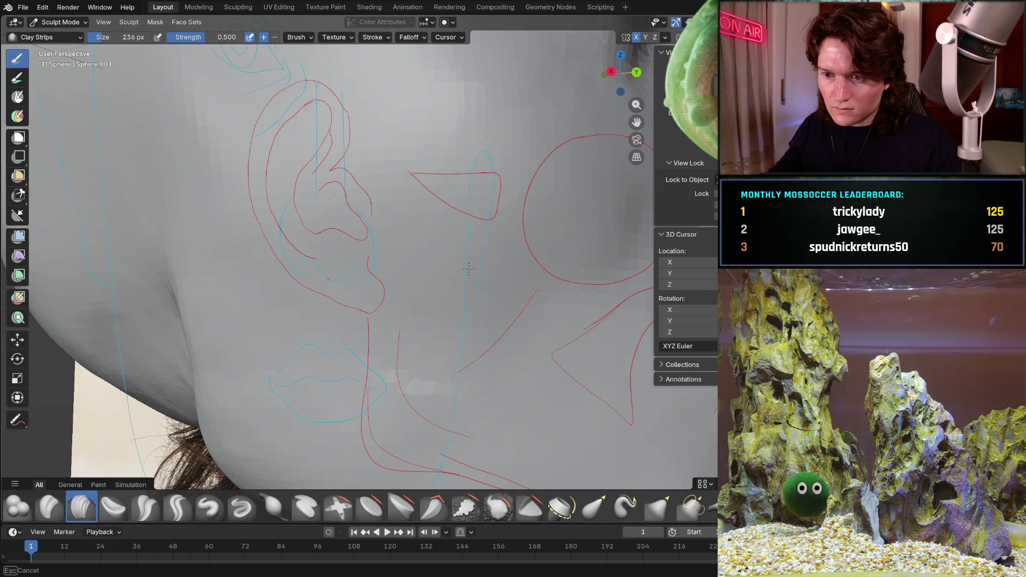
{"action": "mouse_move", "coordinate": [426, 305]}
{"action": "middle_mouse_down"}
{"action": "mouse_move", "coordinate": [428, 320]}
{"action": "mouse_move", "coordinate": [329, 280]}
{"action": "mouse_move", "coordinate": [422, 299]}
{"action": "middle_mouse_up"}
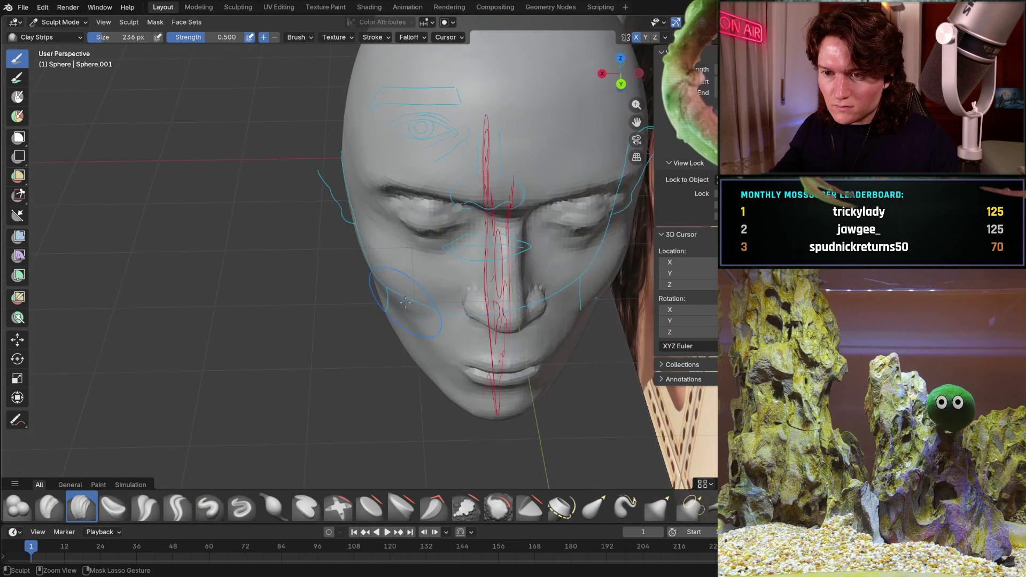
Zoom and orbit so the nose, lips and chin face sideways over the side reference photo.
{"action": "scroll", "coordinate": [314, 191], "scroll_direction": "up", "scroll_amount": 10}
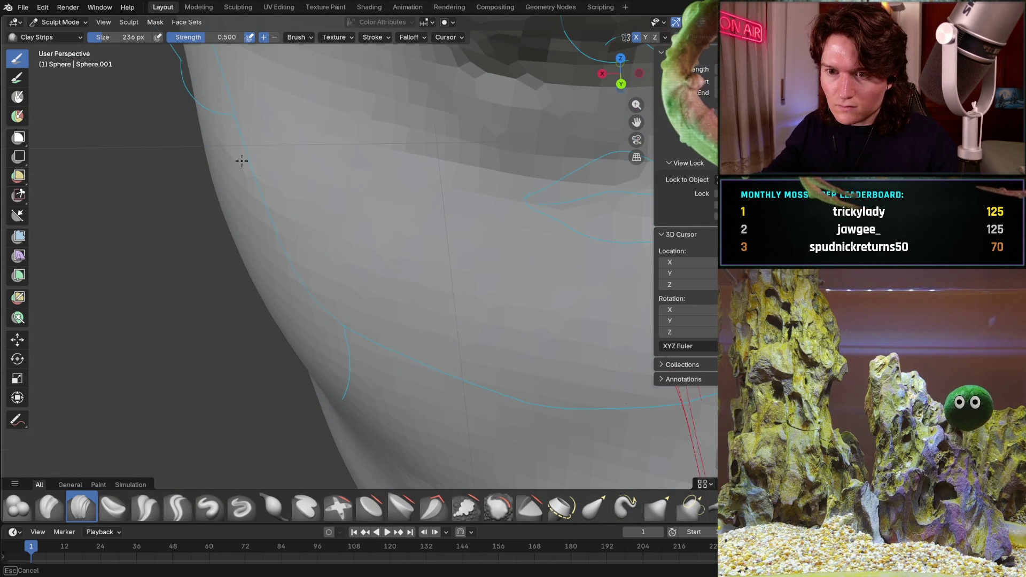
{"action": "scroll", "coordinate": [354, 137], "scroll_direction": "down", "scroll_amount": 8}
{"action": "scroll", "coordinate": [402, 196], "scroll_direction": "up", "scroll_amount": 2}
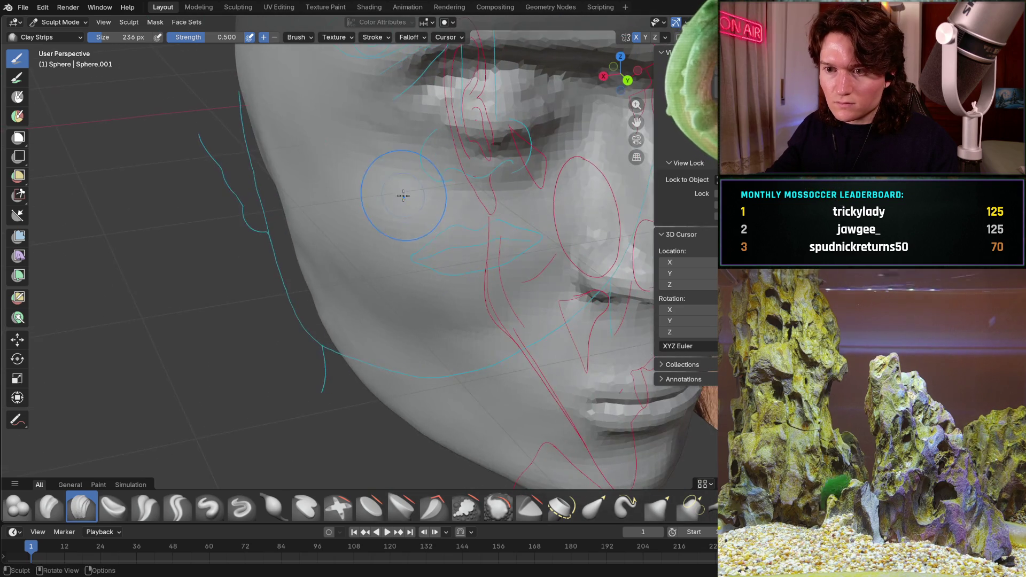
{"action": "middle_click_drag", "start_coordinate": [403, 195], "coordinate": [321, 207]}
{"action": "scroll", "coordinate": [271, 142], "scroll_direction": "up", "scroll_amount": 6}
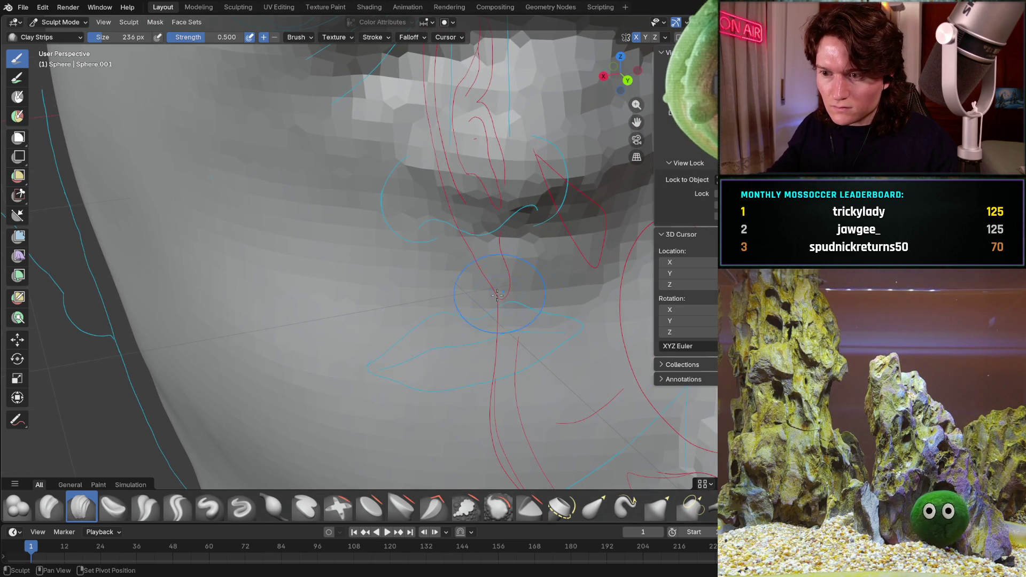
{"action": "scroll", "coordinate": [488, 268], "scroll_direction": "down", "scroll_amount": 4}
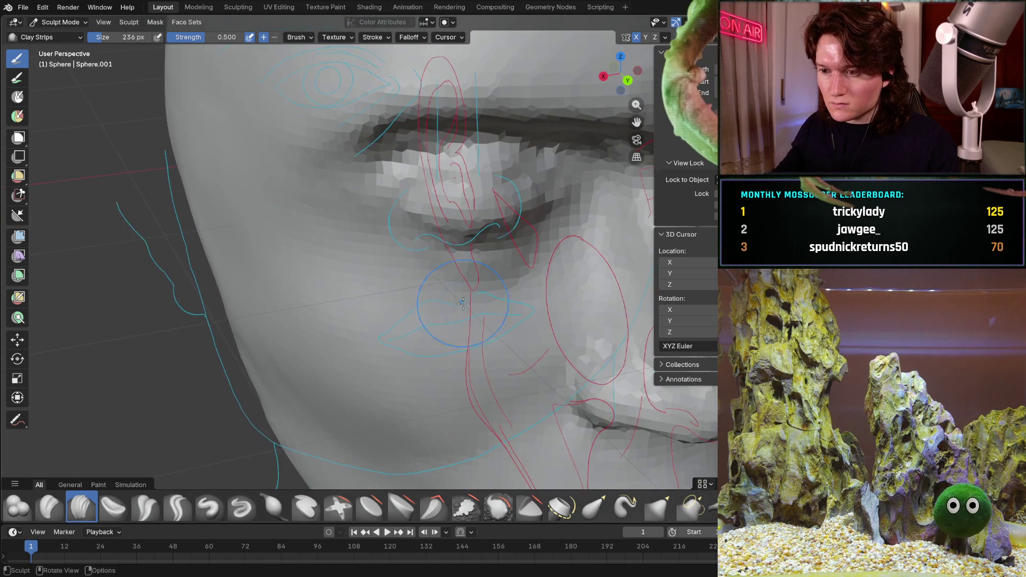
{"action": "scroll", "coordinate": [418, 164], "scroll_direction": "up", "scroll_amount": 7}
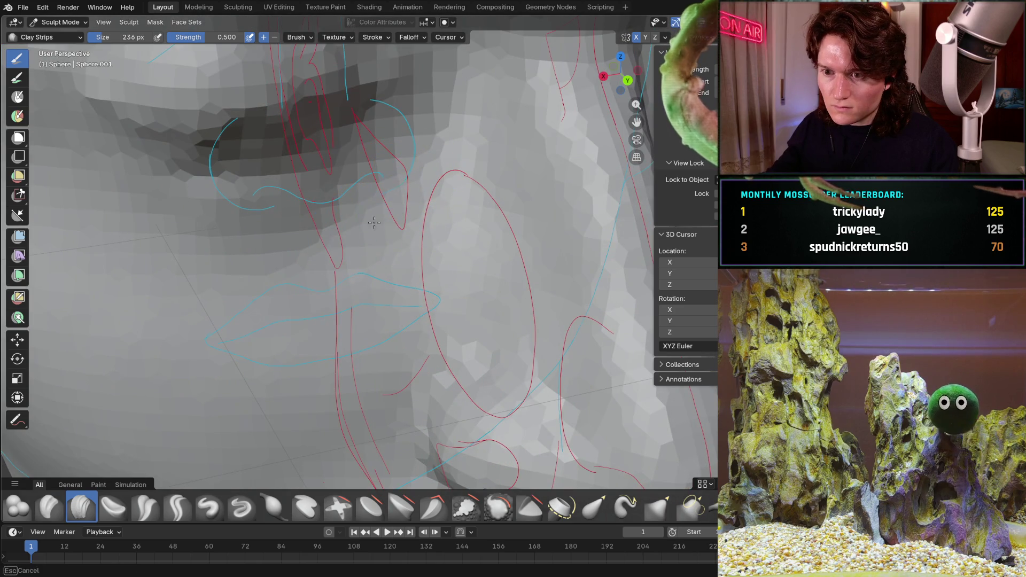
{"action": "mouse_move", "coordinate": [423, 228]}
{"action": "middle_mouse_down"}
{"action": "mouse_move", "coordinate": [427, 208]}
{"action": "mouse_move", "coordinate": [364, 217]}
{"action": "middle_mouse_up"}
{"action": "scroll", "coordinate": [406, 214], "scroll_direction": "down", "scroll_amount": 5}
{"action": "scroll", "coordinate": [360, 216], "scroll_direction": "down", "scroll_amount": 2}
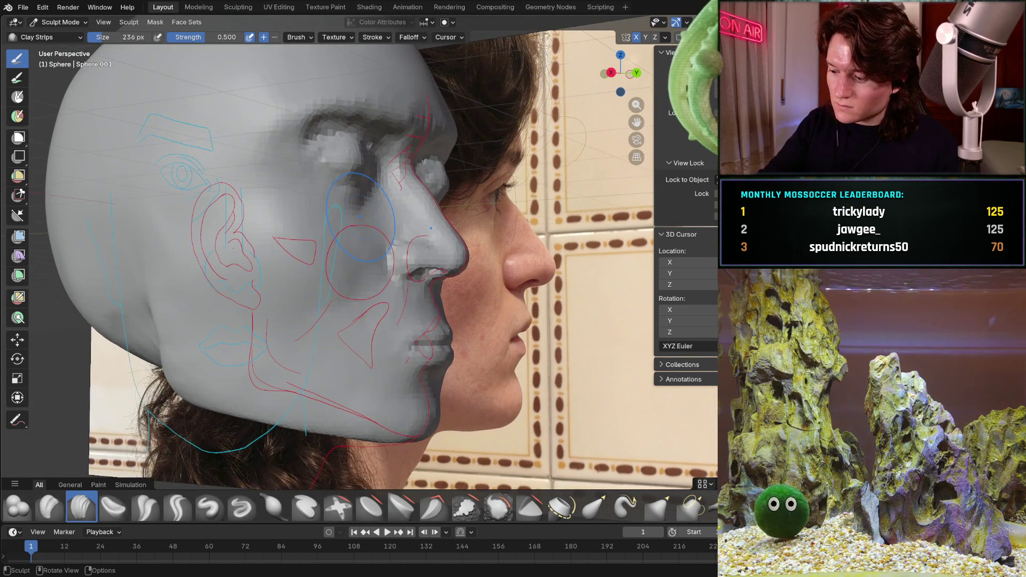
Snap to Right Orthographic, flip X-ray to compare sculpt and photo, then zoom onto the cheek.
{"action": "key", "text": "KP_3"}
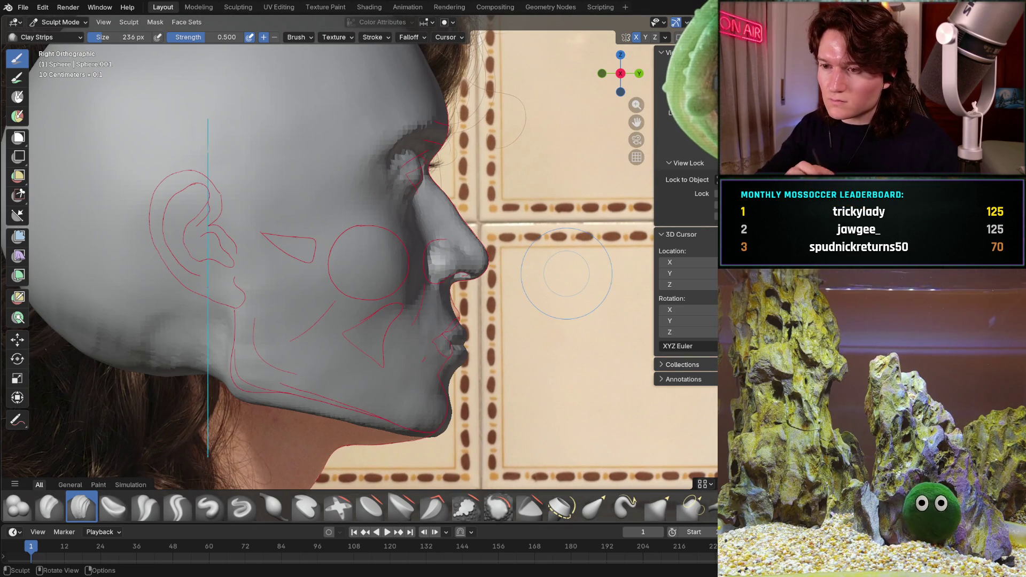
{"action": "key", "text": "alt+z"}
{"action": "key", "text": "alt+z"}
{"action": "key", "text": "alt+z"}
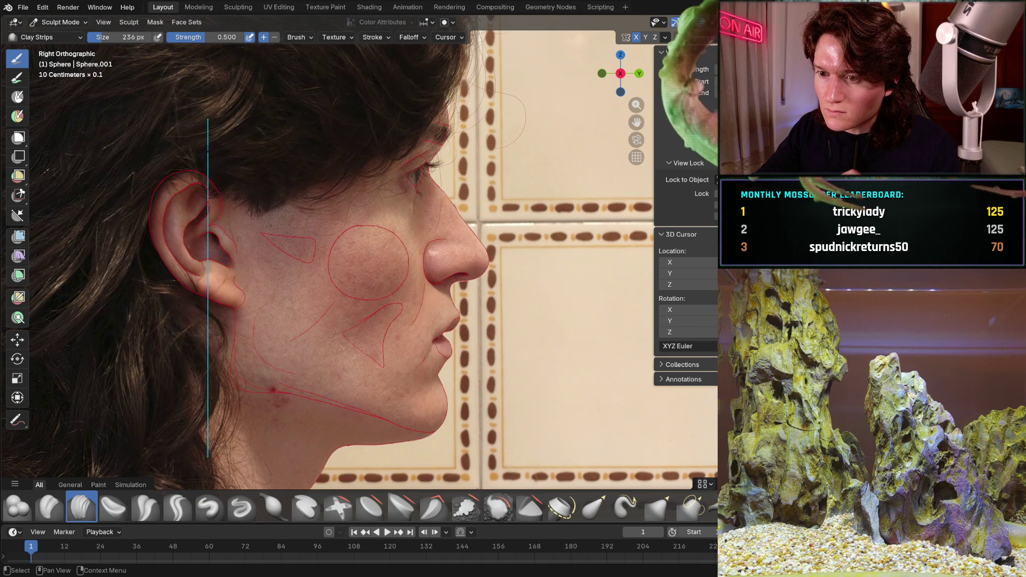
{"action": "key", "text": "alt+z"}
{"action": "key", "text": "alt+z"}
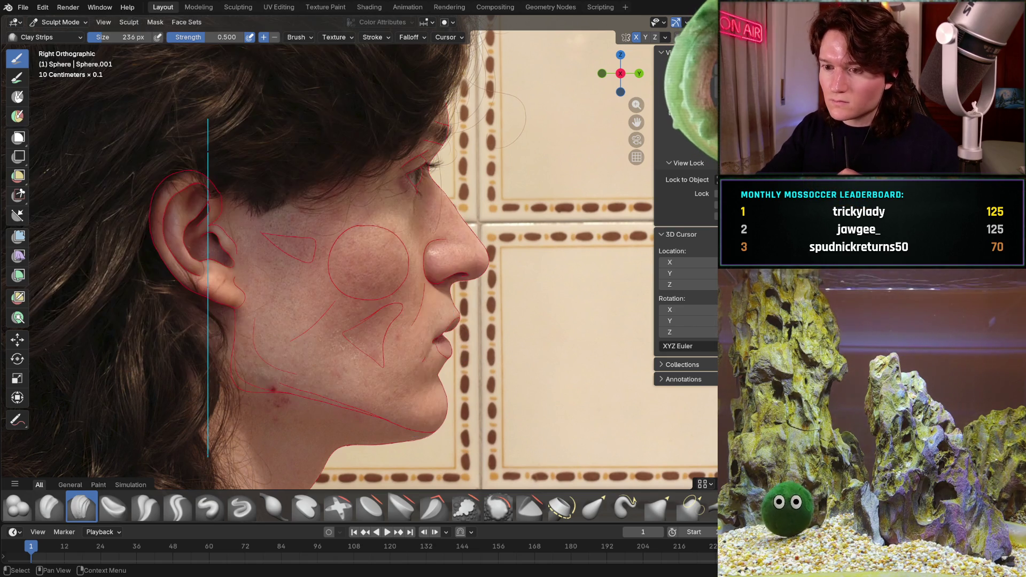
{"action": "key", "text": "alt+z"}
{"action": "key", "text": "alt+z"}
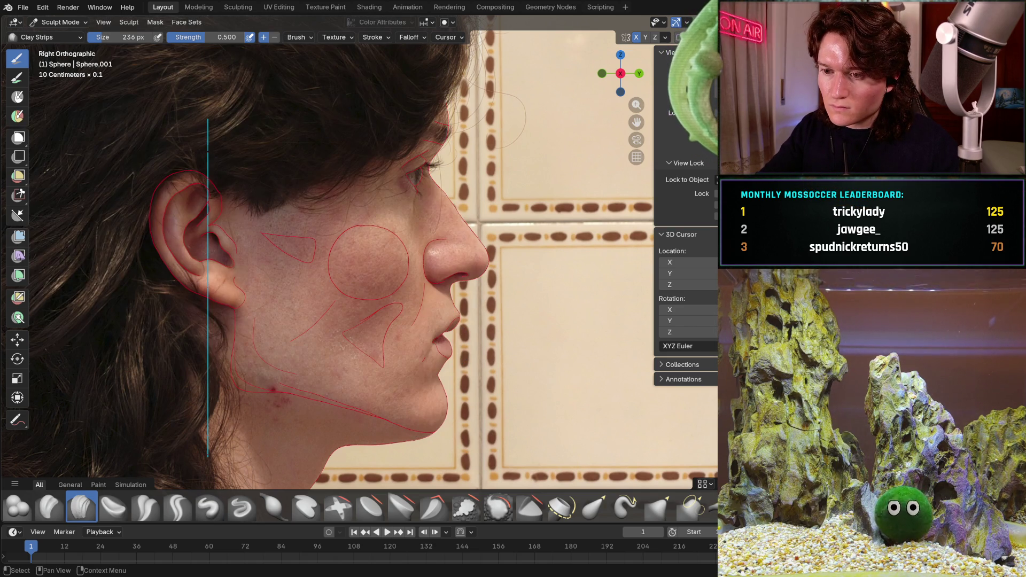
{"action": "key", "text": "alt+z"}
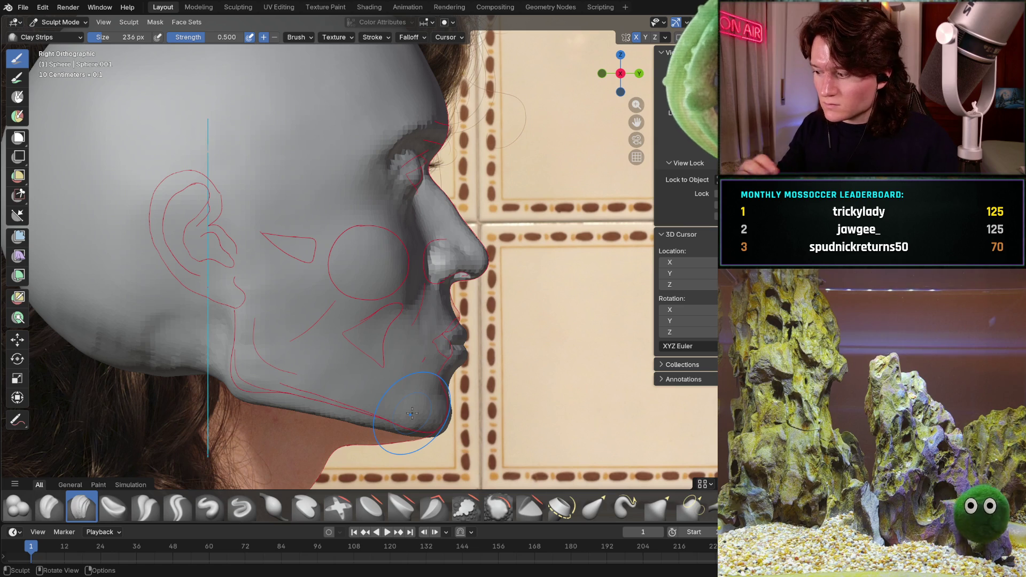
{"action": "scroll", "coordinate": [425, 270], "scroll_direction": "up", "scroll_amount": 10}
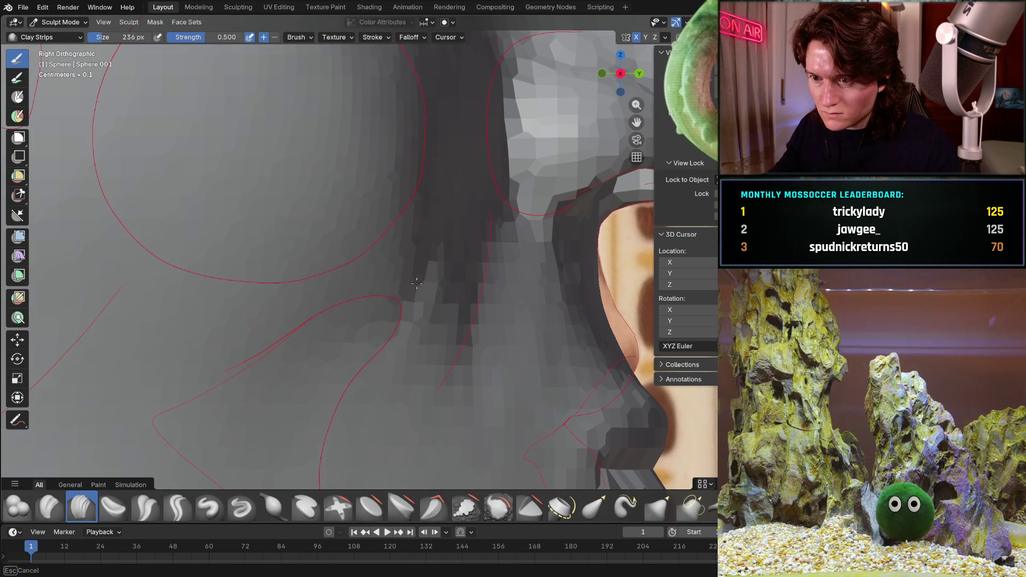
Orbit in perspective around the mouth, nose and ear-side guide lines.
{"action": "mouse_move", "coordinate": [442, 254]}
{"action": "middle_mouse_down"}
{"action": "mouse_move", "coordinate": [346, 344]}
{"action": "mouse_move", "coordinate": [268, 273]}
{"action": "middle_mouse_up"}
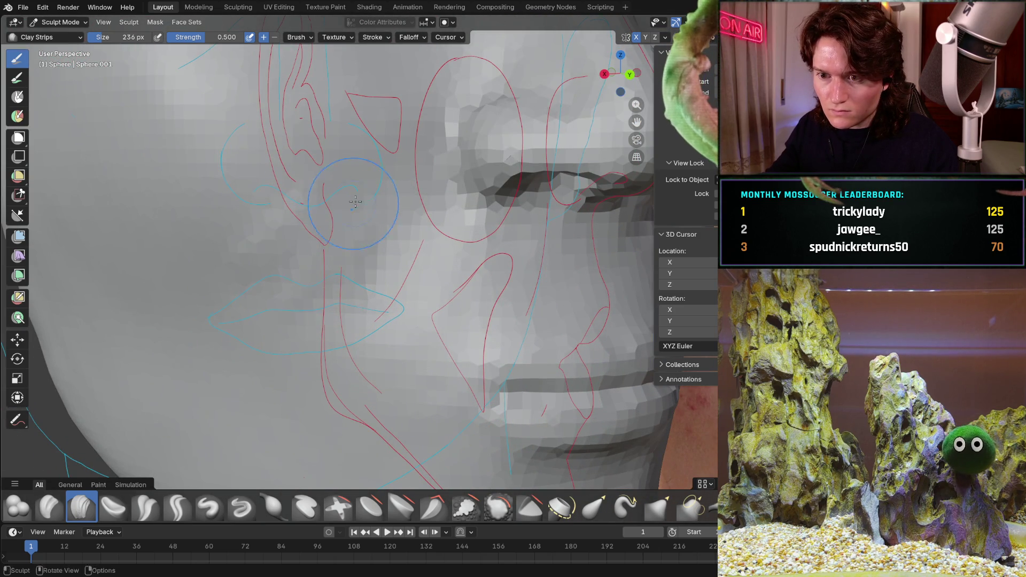
{"action": "middle_click_drag", "start_coordinate": [342, 150], "coordinate": [361, 211], "text": "shift"}
{"action": "middle_click_drag", "start_coordinate": [445, 217], "coordinate": [445, 217], "text": "shift"}
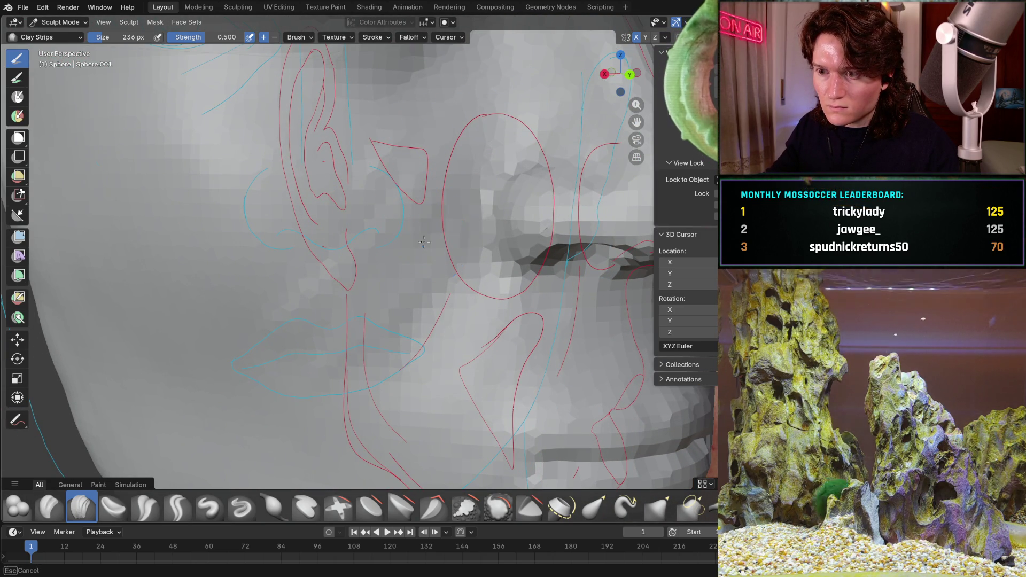
{"action": "mouse_move", "coordinate": [326, 311]}
{"action": "middle_mouse_down"}
{"action": "mouse_move", "coordinate": [284, 279]}
{"action": "mouse_move", "coordinate": [375, 224]}
{"action": "middle_mouse_up"}
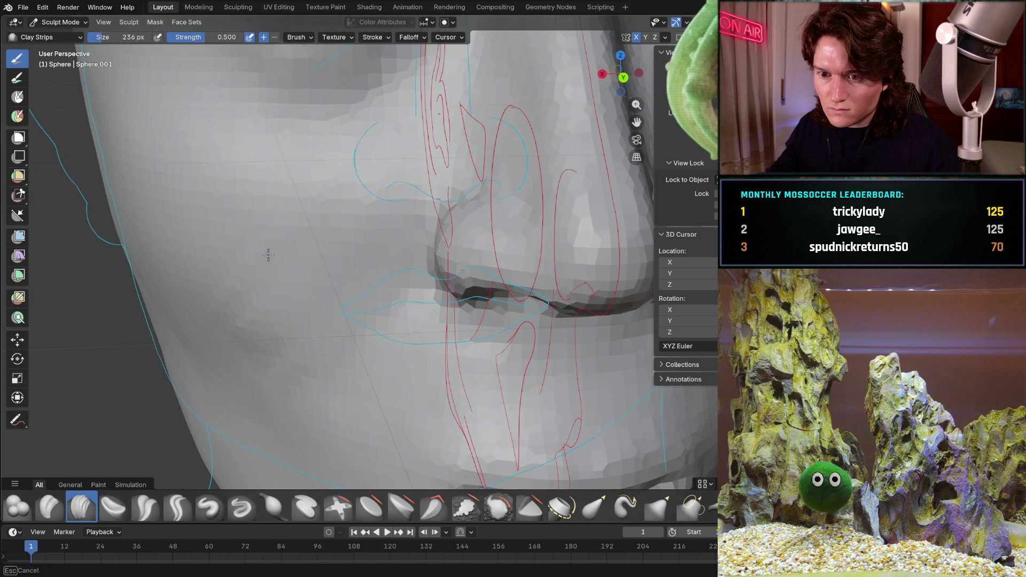
{"action": "middle_click_drag", "start_coordinate": [249, 345], "coordinate": [294, 298]}
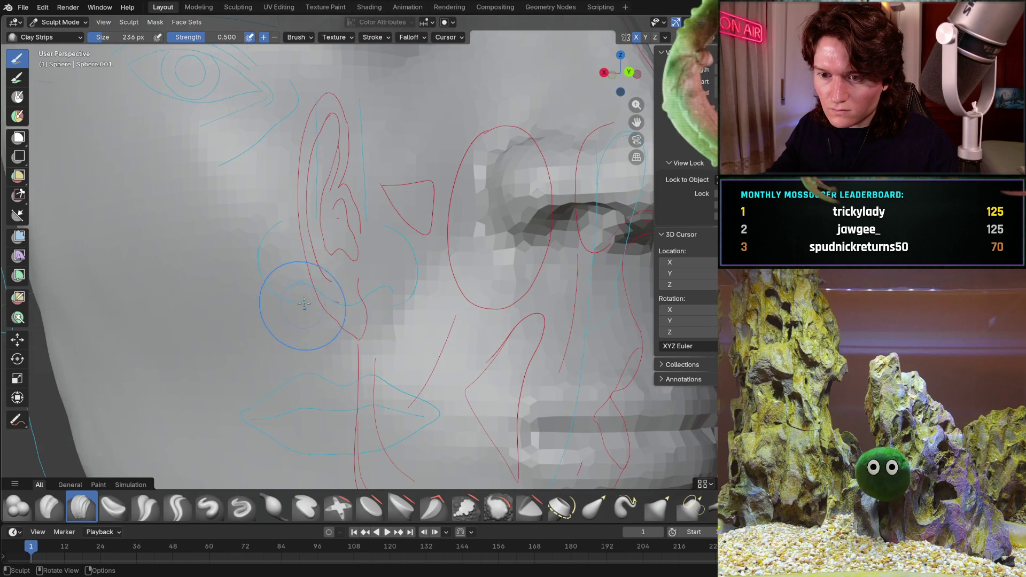
{"action": "mouse_move", "coordinate": [401, 210]}
{"action": "middle_mouse_down"}
{"action": "mouse_move", "coordinate": [298, 259]}
{"action": "mouse_move", "coordinate": [364, 228]}
{"action": "middle_mouse_up"}
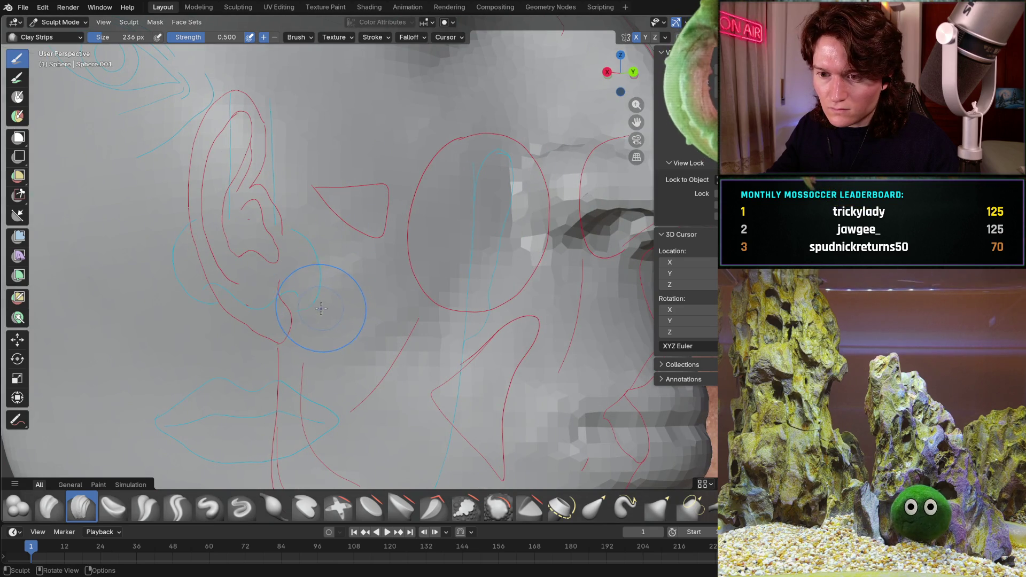
Shrink the brush radius to 136 px and return to the Right Orthographic profile.
{"action": "key", "text": "f"}
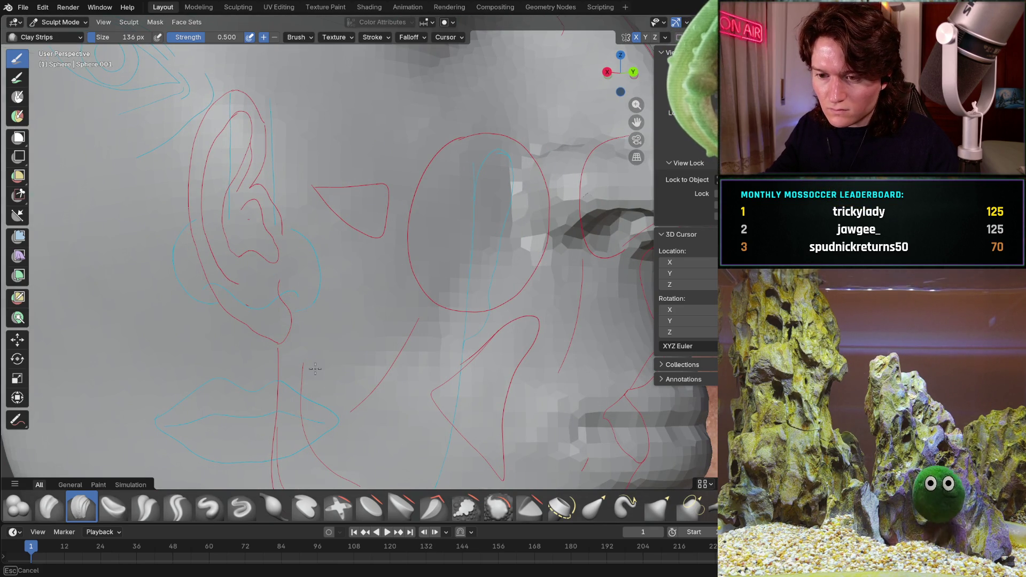
{"action": "mouse_move", "coordinate": [439, 193]}
{"action": "middle_mouse_down"}
{"action": "mouse_move", "coordinate": [316, 280]}
{"action": "mouse_move", "coordinate": [335, 292]}
{"action": "mouse_move", "coordinate": [451, 192]}
{"action": "middle_mouse_up"}
{"action": "scroll", "coordinate": [451, 191], "scroll_direction": "up", "scroll_amount": 3}
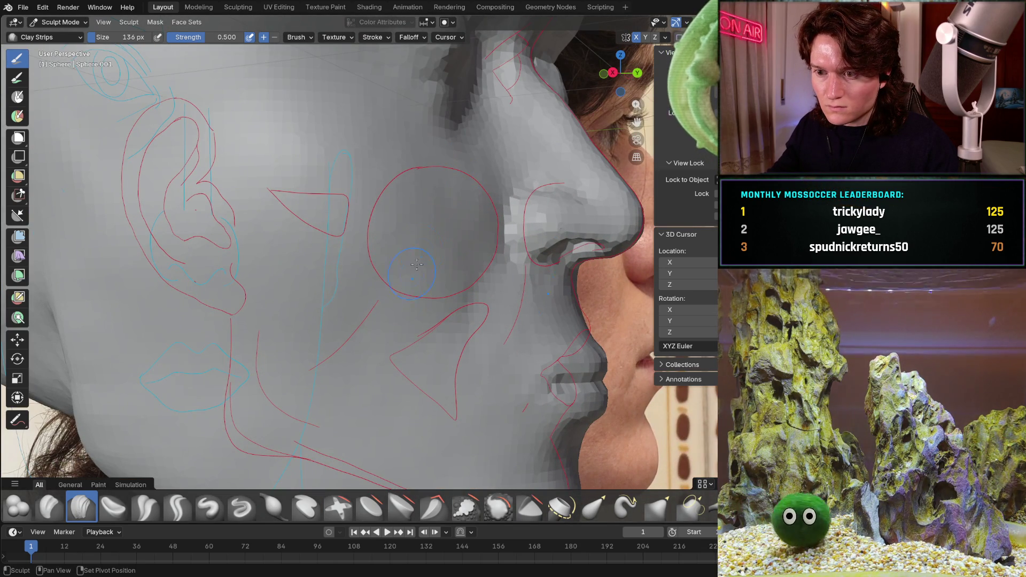
{"action": "scroll", "coordinate": [417, 264], "scroll_direction": "down", "scroll_amount": 3}
{"action": "middle_click_drag", "start_coordinate": [417, 264], "coordinate": [420, 239]}
{"action": "key", "text": "KP_3"}
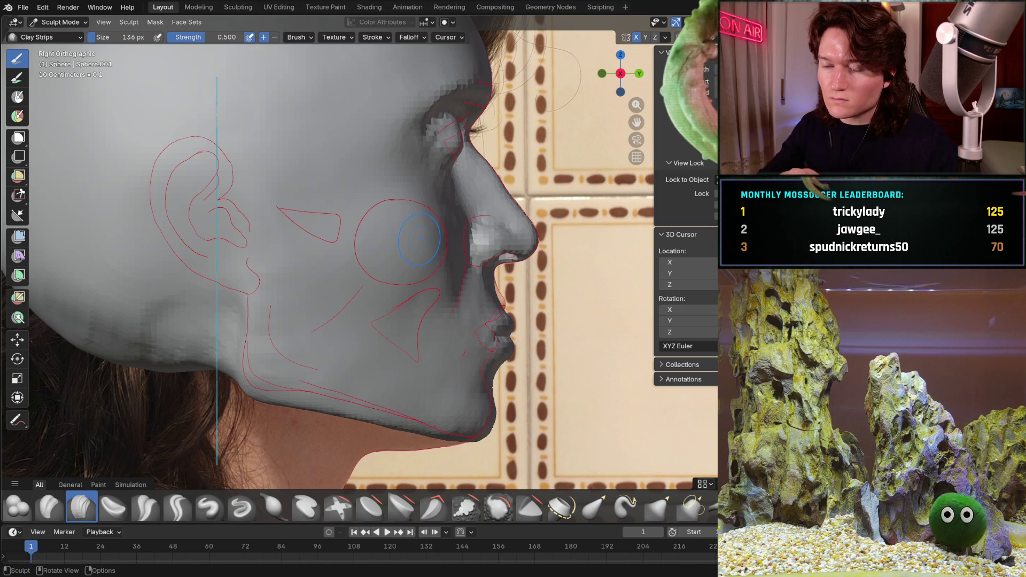
{"action": "key", "text": "alt+z"}
{"action": "key", "text": "alt+z"}
{"action": "key", "text": "alt+z"}
{"action": "key", "text": "alt+z"}
{"action": "key", "text": "alt+z"}
{"action": "key", "text": "alt+z"}
{"action": "key", "text": "alt+z"}
{"action": "key", "text": "alt+z"}
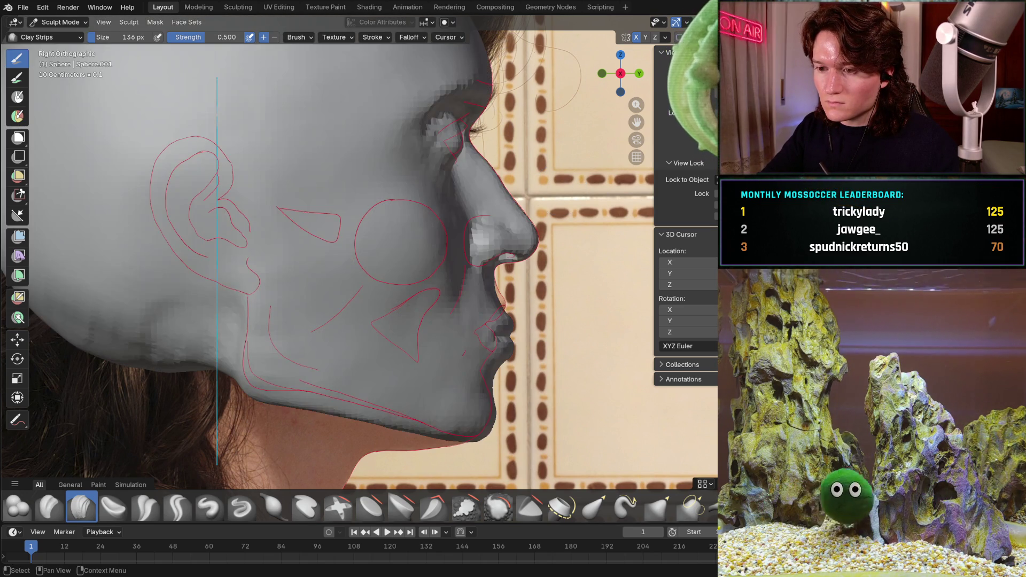
{"action": "key", "text": "alt+z"}
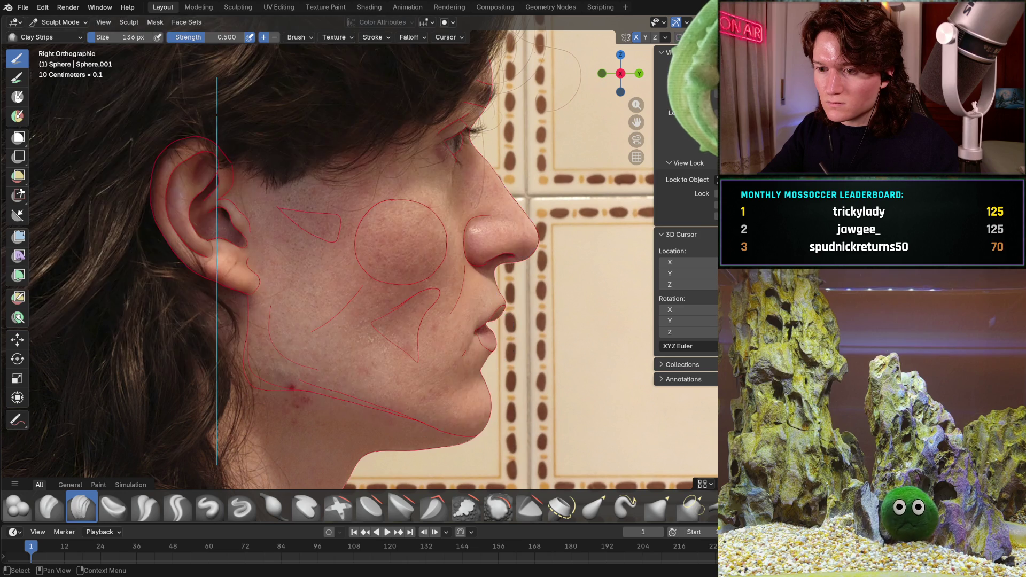
{"action": "key", "text": "alt+z"}
{"action": "key", "text": "alt+z"}
{"action": "key", "text": "alt+z"}
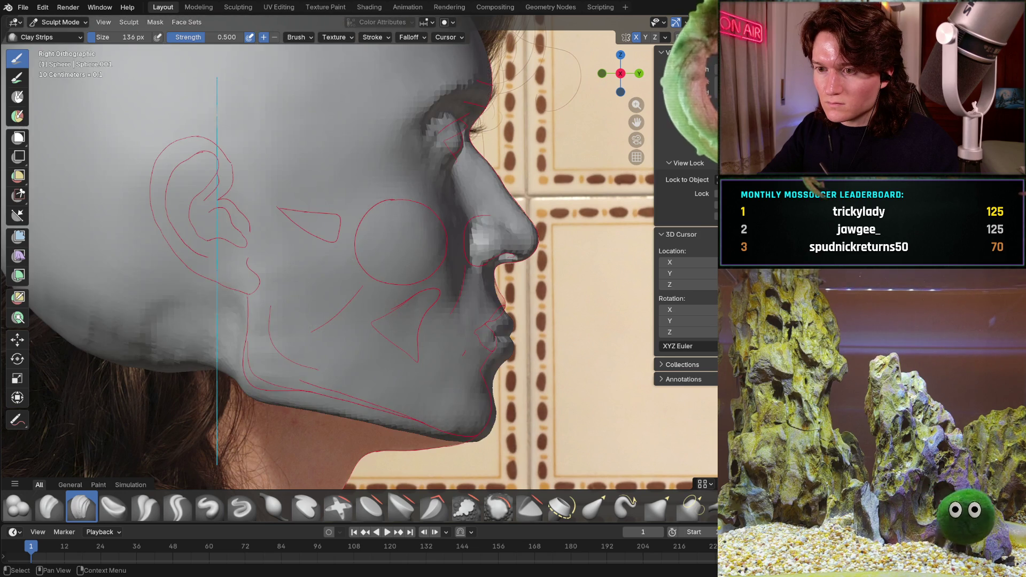
{"action": "key", "text": "alt+z"}
{"action": "key", "text": "alt+z"}
{"action": "key", "text": "alt+z"}
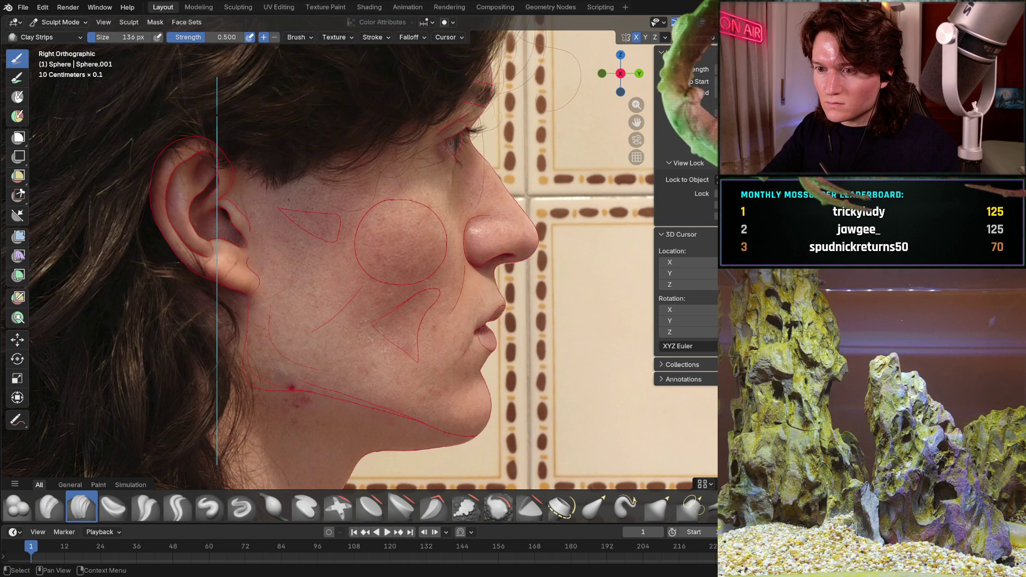
{"action": "key", "text": "alt+z"}
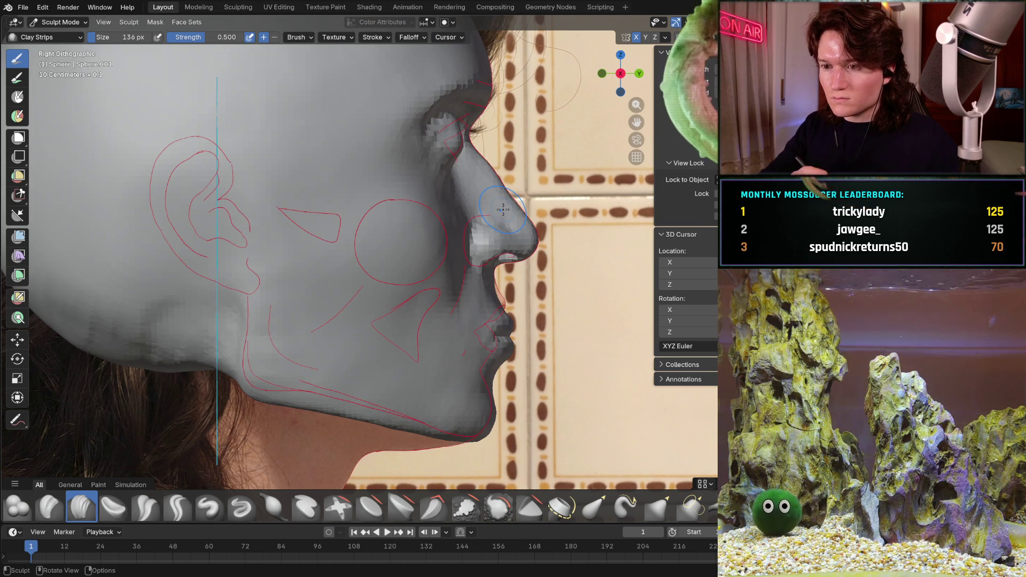
{"action": "key", "text": "alt+z"}
{"action": "key", "text": "alt+z"}
{"action": "mouse_move", "coordinate": [503, 209]}
{"action": "middle_mouse_down", "text": "ctrl"}
{"action": "mouse_move", "coordinate": [369, 312]}
{"action": "mouse_move", "coordinate": [408, 237]}
{"action": "mouse_move", "coordinate": [433, 244]}
{"action": "middle_mouse_up", "text": "ctrl"}
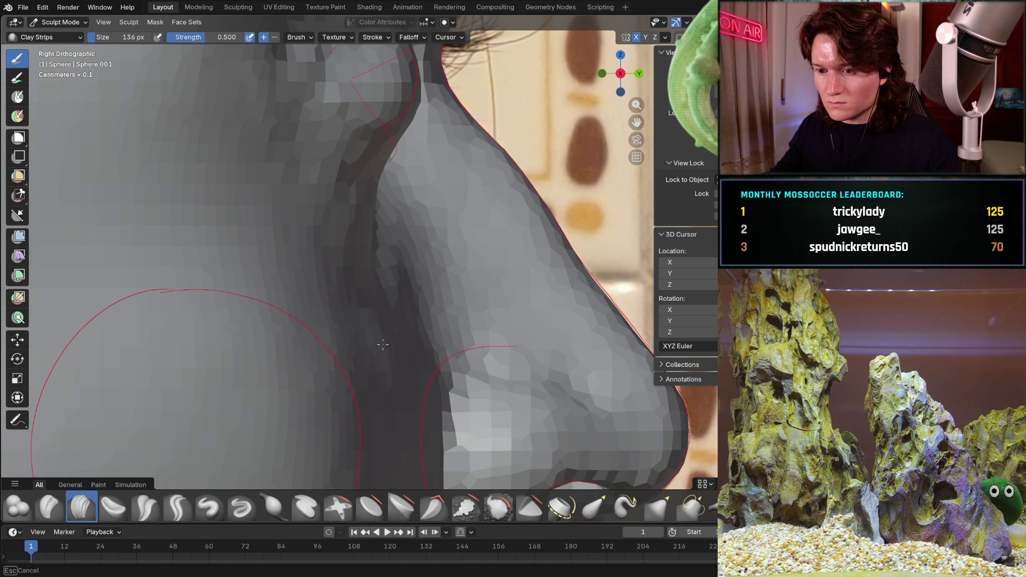
{"action": "mouse_move", "coordinate": [402, 323]}
{"action": "middle_mouse_down"}
{"action": "mouse_move", "coordinate": [351, 260]}
{"action": "mouse_move", "coordinate": [506, 116]}
{"action": "middle_mouse_up"}
{"action": "middle_click_drag", "start_coordinate": [434, 178], "coordinate": [424, 242], "text": "shift"}
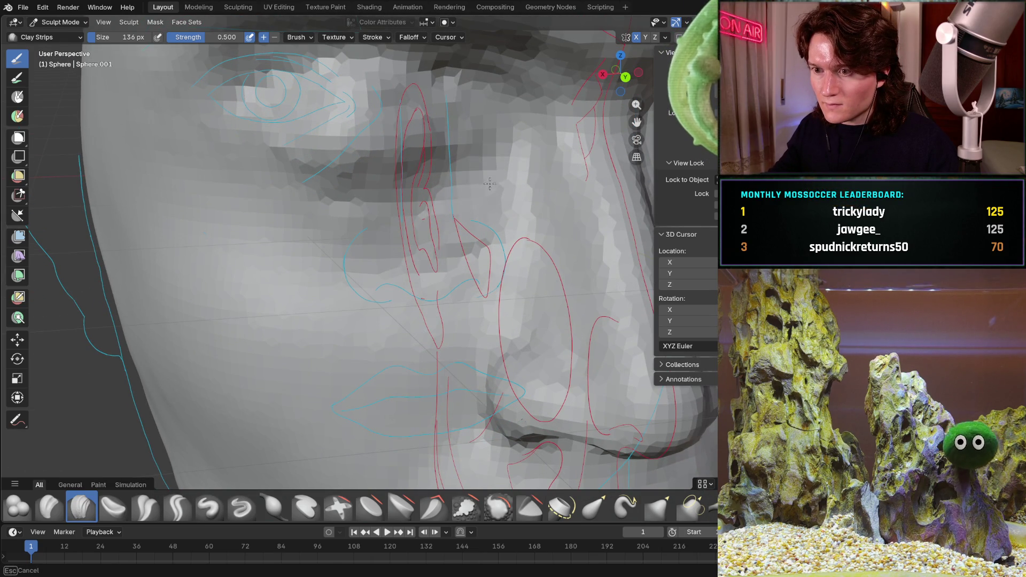
{"action": "mouse_move", "coordinate": [514, 190]}
{"action": "middle_mouse_down"}
{"action": "mouse_move", "coordinate": [446, 229]}
{"action": "mouse_move", "coordinate": [483, 201]}
{"action": "middle_mouse_up"}
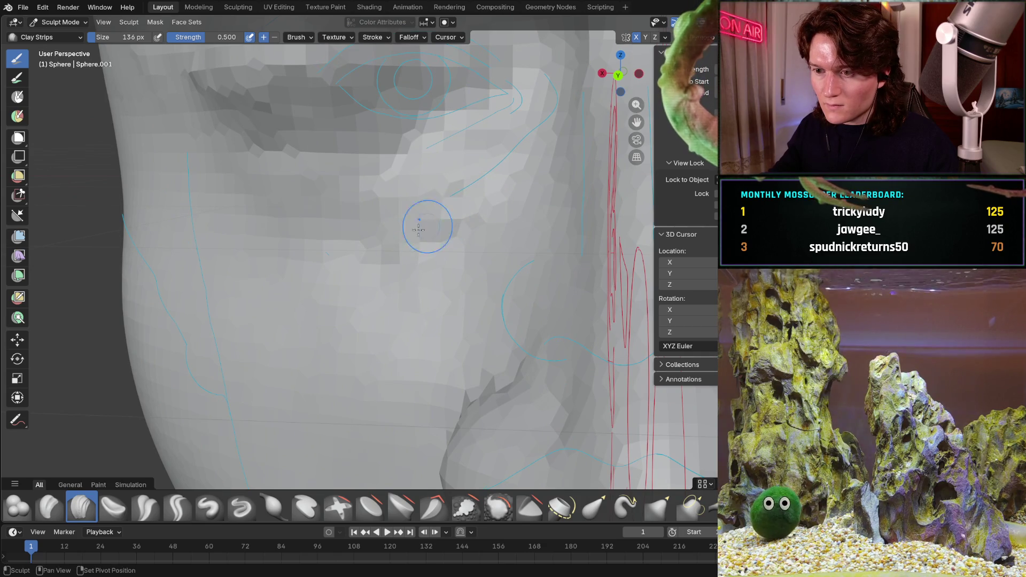
{"action": "mouse_move", "coordinate": [444, 252]}
{"action": "middle_mouse_down"}
{"action": "mouse_move", "coordinate": [483, 244]}
{"action": "mouse_move", "coordinate": [443, 246]}
{"action": "mouse_move", "coordinate": [418, 231]}
{"action": "mouse_move", "coordinate": [413, 264]}
{"action": "mouse_move", "coordinate": [437, 250]}
{"action": "mouse_move", "coordinate": [414, 267]}
{"action": "mouse_move", "coordinate": [408, 251]}
{"action": "middle_mouse_up"}
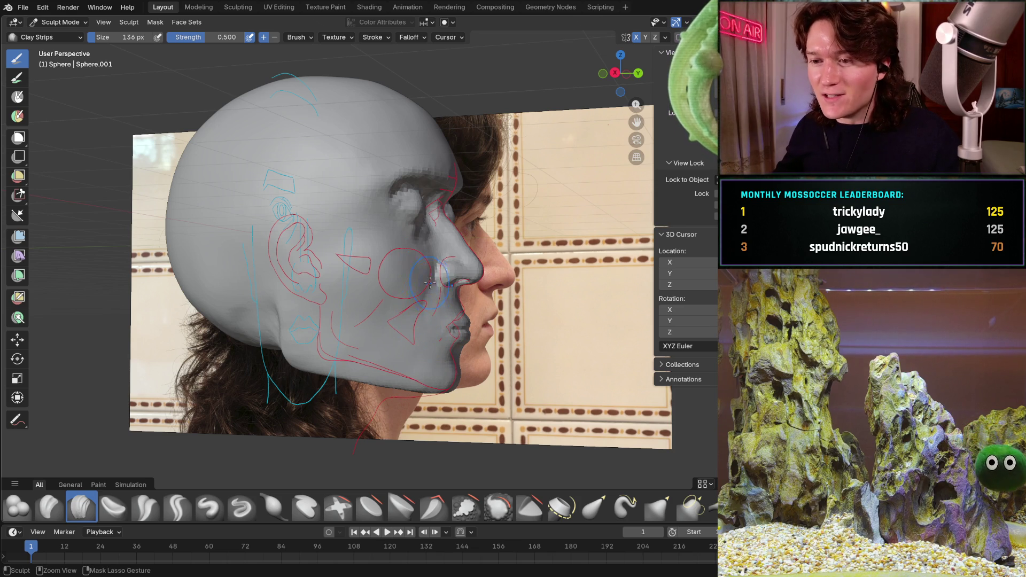
{"action": "middle_click_drag", "start_coordinate": [418, 272], "coordinate": [405, 281], "text": "ctrl"}
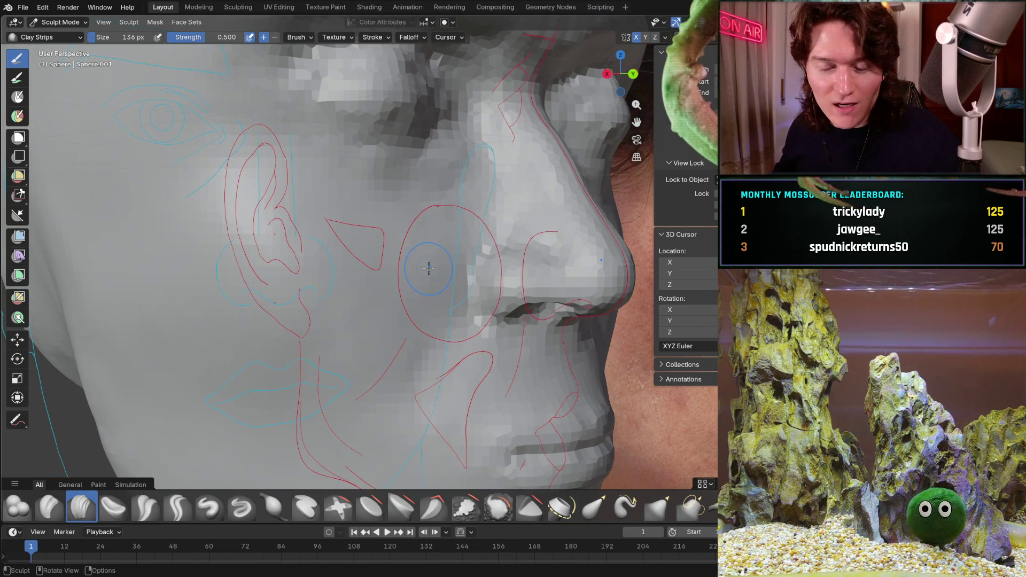
{"action": "mouse_move", "coordinate": [441, 274]}
{"action": "middle_mouse_down"}
{"action": "mouse_move", "coordinate": [449, 217]}
{"action": "mouse_move", "coordinate": [435, 267]}
{"action": "mouse_move", "coordinate": [373, 309]}
{"action": "mouse_move", "coordinate": [411, 298]}
{"action": "middle_mouse_up"}
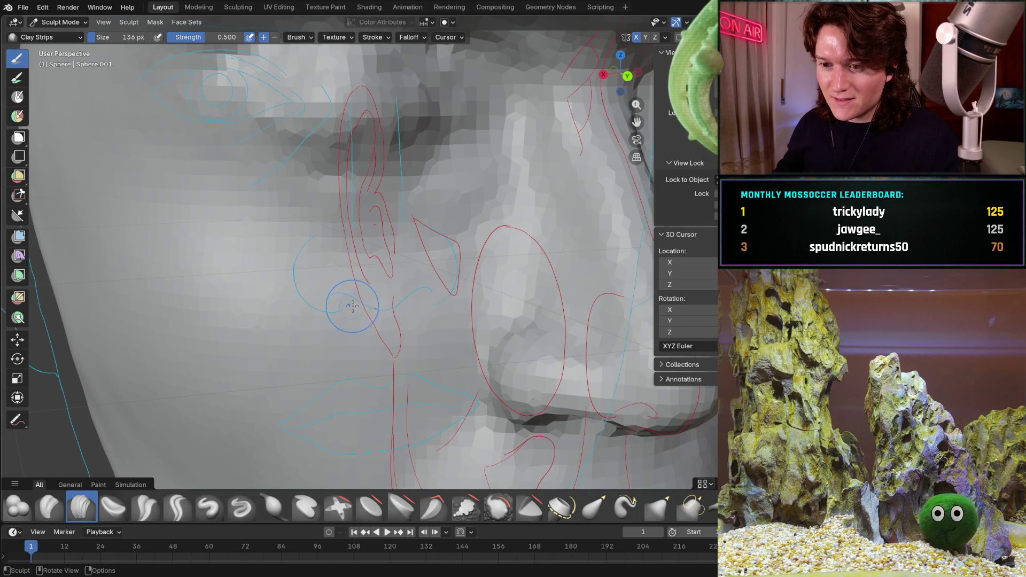
{"action": "middle_click_drag", "start_coordinate": [400, 353], "coordinate": [415, 353]}
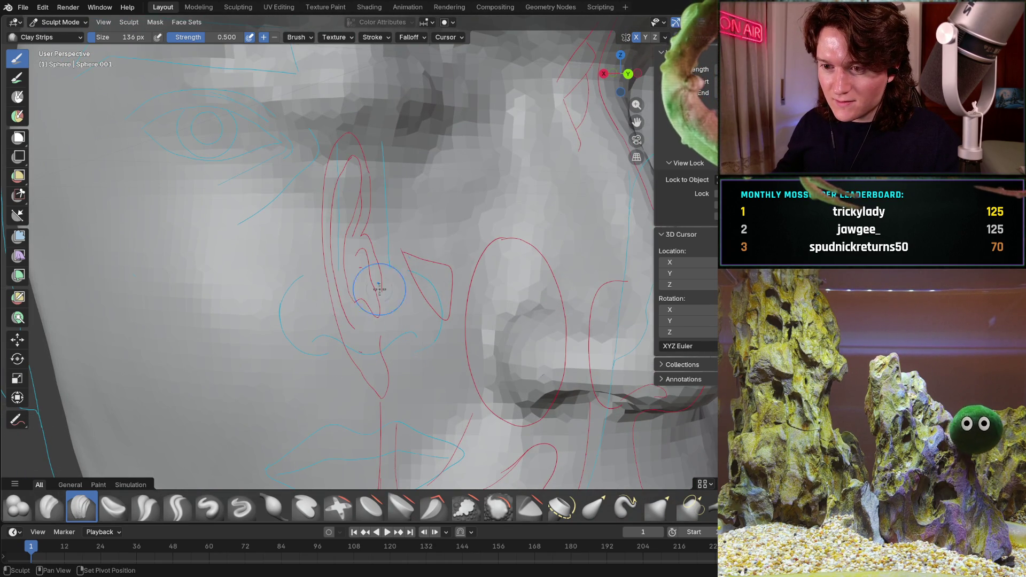
{"action": "mouse_move", "coordinate": [469, 249]}
{"action": "middle_mouse_down"}
{"action": "mouse_move", "coordinate": [385, 267]}
{"action": "mouse_move", "coordinate": [406, 192]}
{"action": "middle_mouse_up"}
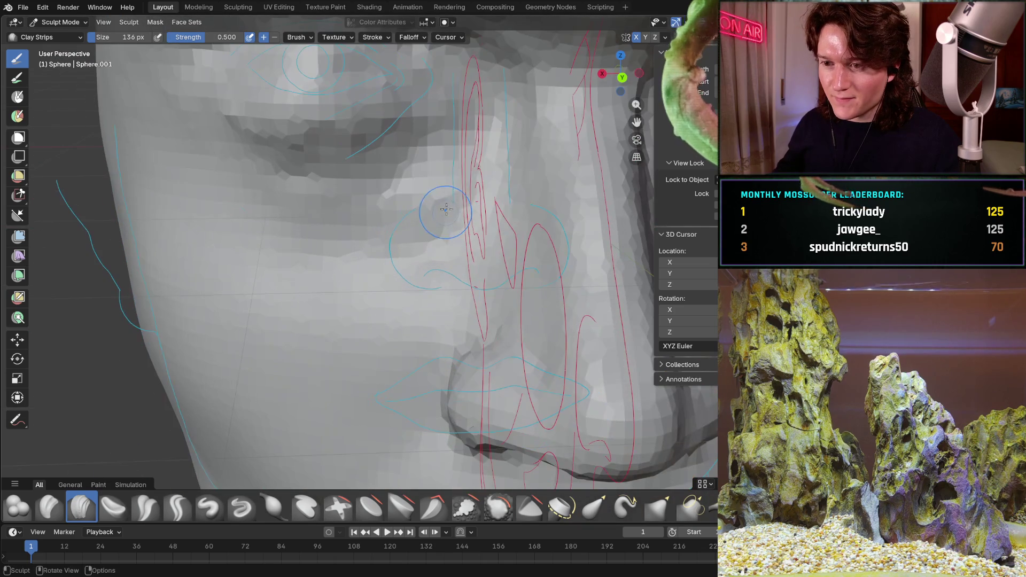
{"action": "mouse_move", "coordinate": [470, 191]}
{"action": "middle_mouse_down", "text": "ctrl"}
{"action": "mouse_move", "coordinate": [435, 171]}
{"action": "mouse_move", "coordinate": [407, 275]}
{"action": "mouse_move", "coordinate": [342, 230]}
{"action": "mouse_move", "coordinate": [272, 212]}
{"action": "middle_mouse_up", "text": "ctrl"}
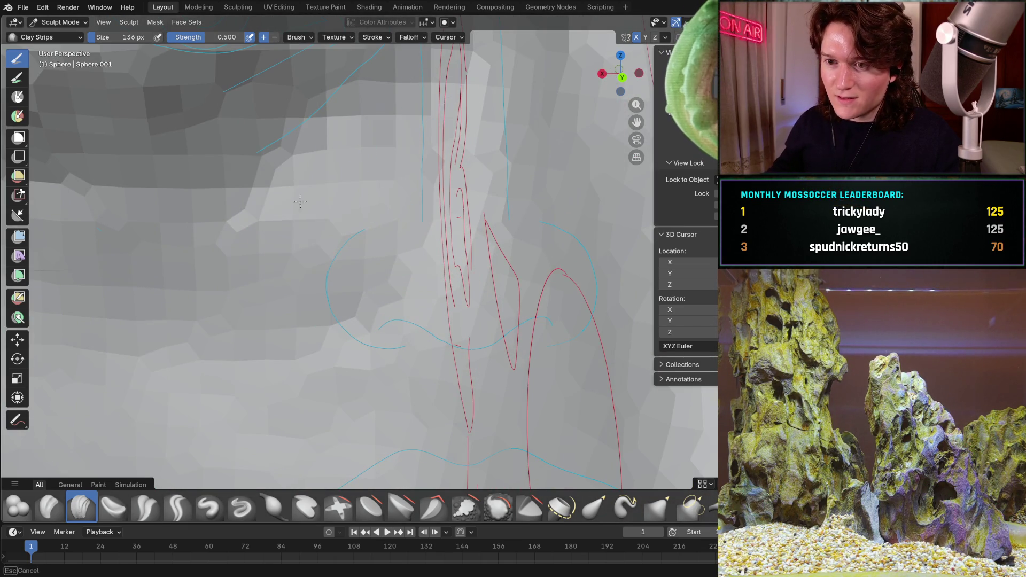
{"action": "middle_click_drag", "start_coordinate": [448, 181], "coordinate": [355, 321]}
{"action": "scroll", "coordinate": [426, 213], "scroll_direction": "down", "scroll_amount": 5}
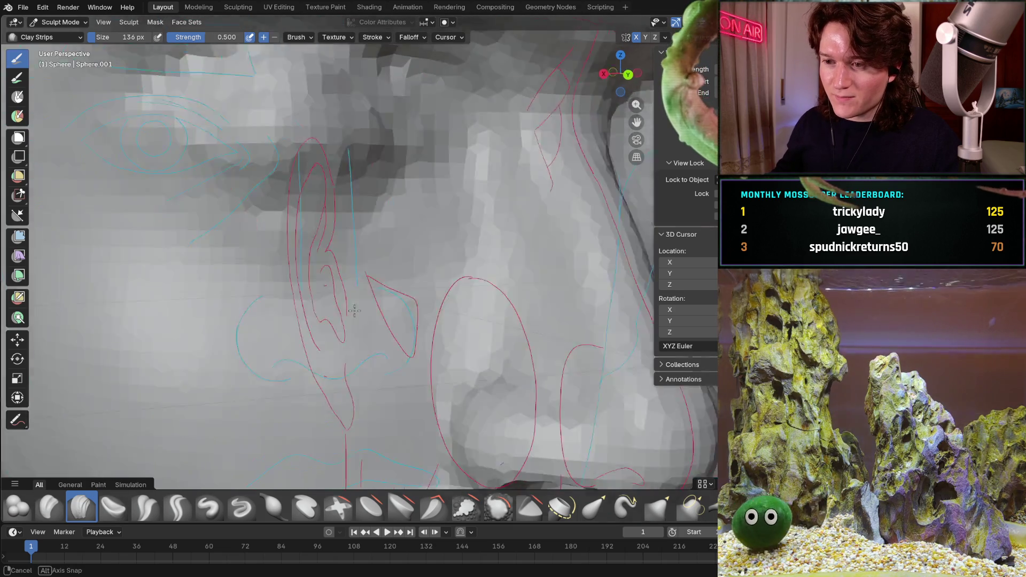
{"action": "middle_click_drag", "start_coordinate": [497, 195], "coordinate": [495, 196]}
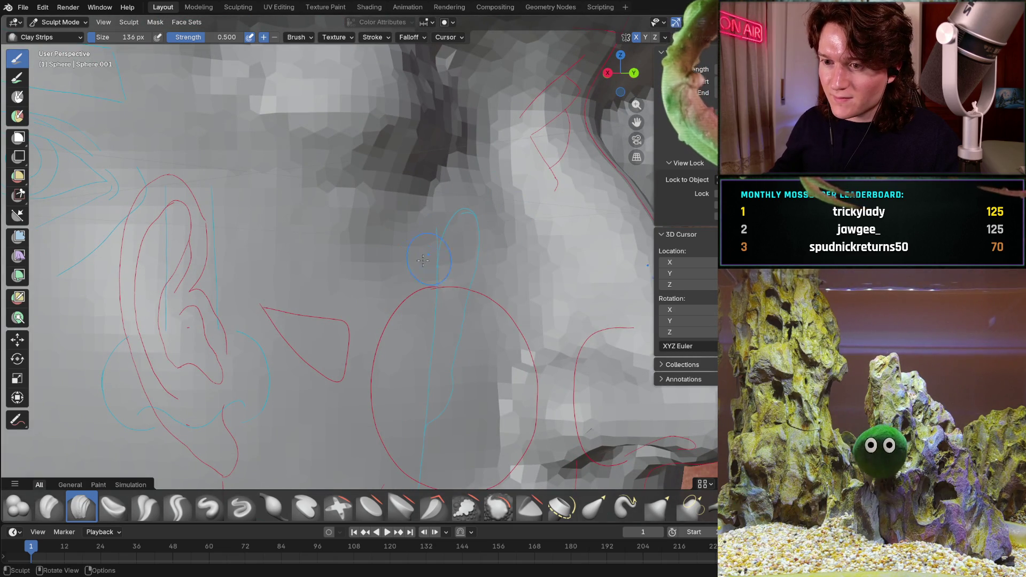
{"action": "middle_click_drag", "start_coordinate": [508, 240], "coordinate": [458, 267]}
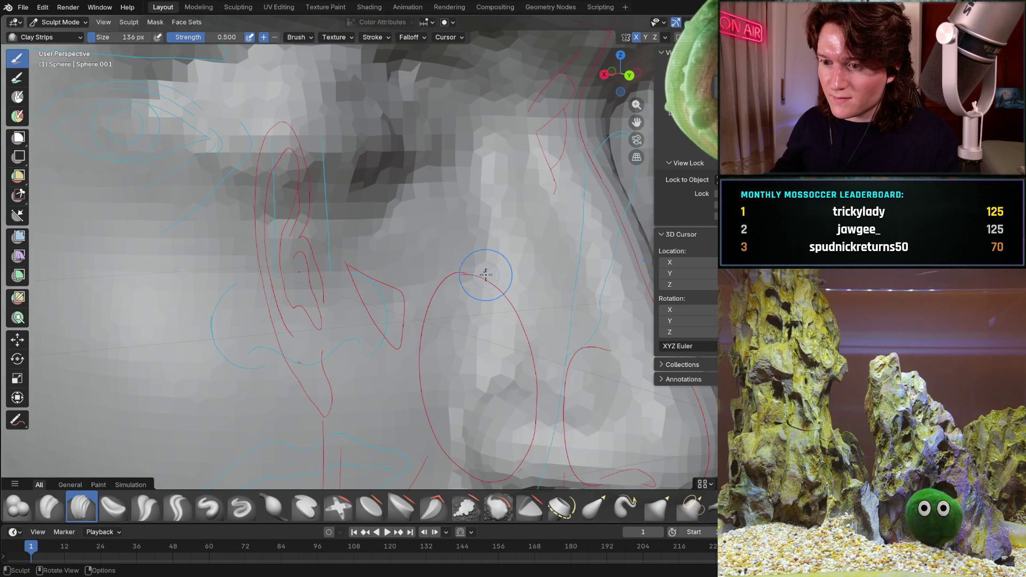
{"action": "middle_click_drag", "start_coordinate": [406, 228], "coordinate": [409, 229]}
{"action": "middle_click_drag", "start_coordinate": [483, 206], "coordinate": [396, 237]}
{"action": "mouse_move", "coordinate": [441, 199]}
{"action": "middle_mouse_down", "text": "ctrl"}
{"action": "mouse_move", "coordinate": [451, 230]}
{"action": "mouse_move", "coordinate": [474, 190]}
{"action": "middle_mouse_up", "text": "ctrl"}
{"action": "key", "text": "Escape"}
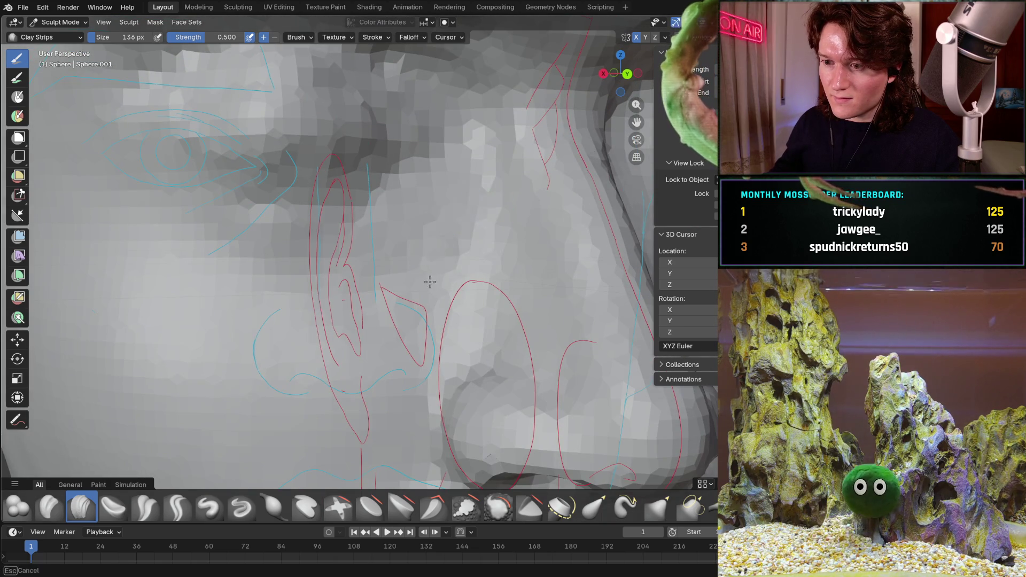
{"action": "middle_click_drag", "start_coordinate": [387, 276], "coordinate": [446, 298], "text": "ctrl"}
{"action": "key", "text": "Escape"}
{"action": "mouse_move", "coordinate": [435, 252]}
{"action": "middle_mouse_down", "text": "ctrl"}
{"action": "mouse_move", "coordinate": [450, 308]}
{"action": "mouse_move", "coordinate": [377, 195]}
{"action": "middle_mouse_up", "text": "ctrl"}
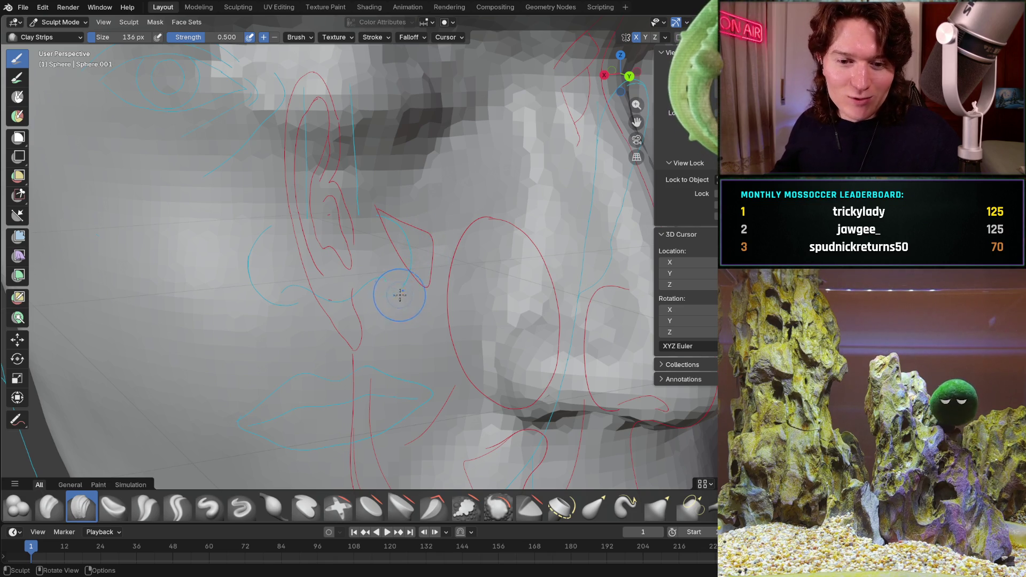
{"action": "scroll", "coordinate": [435, 203], "scroll_direction": "up", "scroll_amount": 3}
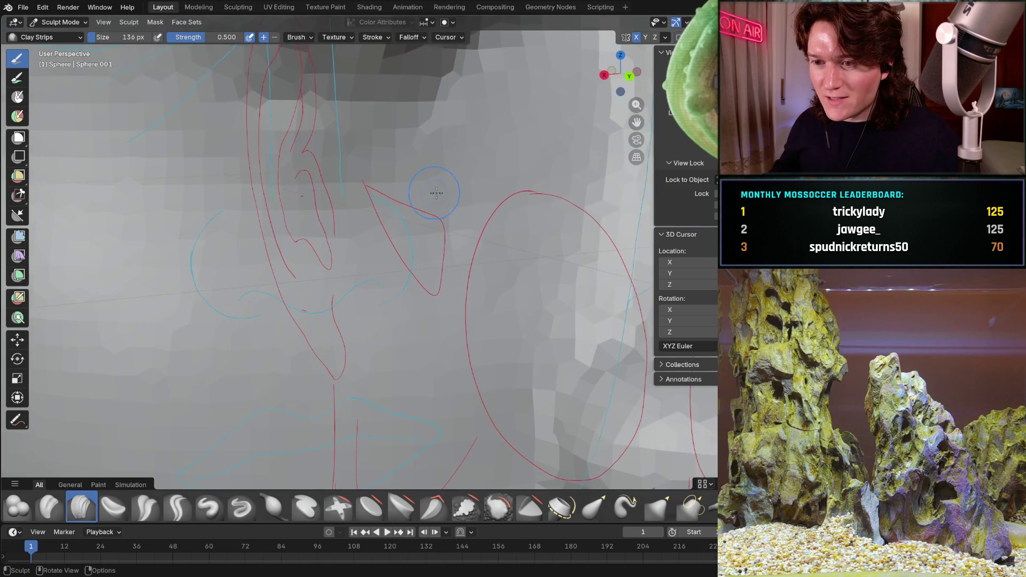
{"action": "mouse_move", "coordinate": [494, 198]}
{"action": "middle_mouse_down"}
{"action": "mouse_move", "coordinate": [471, 224]}
{"action": "mouse_move", "coordinate": [367, 238]}
{"action": "middle_mouse_up"}
{"action": "middle_click_drag", "start_coordinate": [401, 171], "coordinate": [306, 173], "text": "shift"}
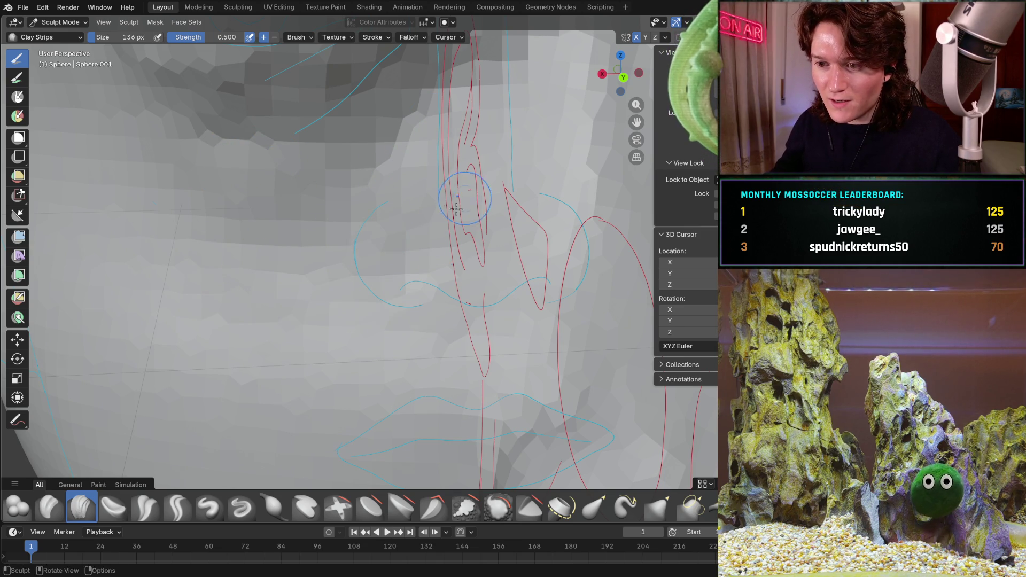
{"action": "scroll", "coordinate": [518, 151], "scroll_direction": "down", "scroll_amount": 5}
{"action": "mouse_move", "coordinate": [431, 257]}
{"action": "middle_mouse_down"}
{"action": "mouse_move", "coordinate": [492, 256]}
{"action": "mouse_move", "coordinate": [437, 251]}
{"action": "mouse_move", "coordinate": [452, 250]}
{"action": "middle_mouse_up"}
{"action": "scroll", "coordinate": [437, 251], "scroll_direction": "up", "scroll_amount": 6}
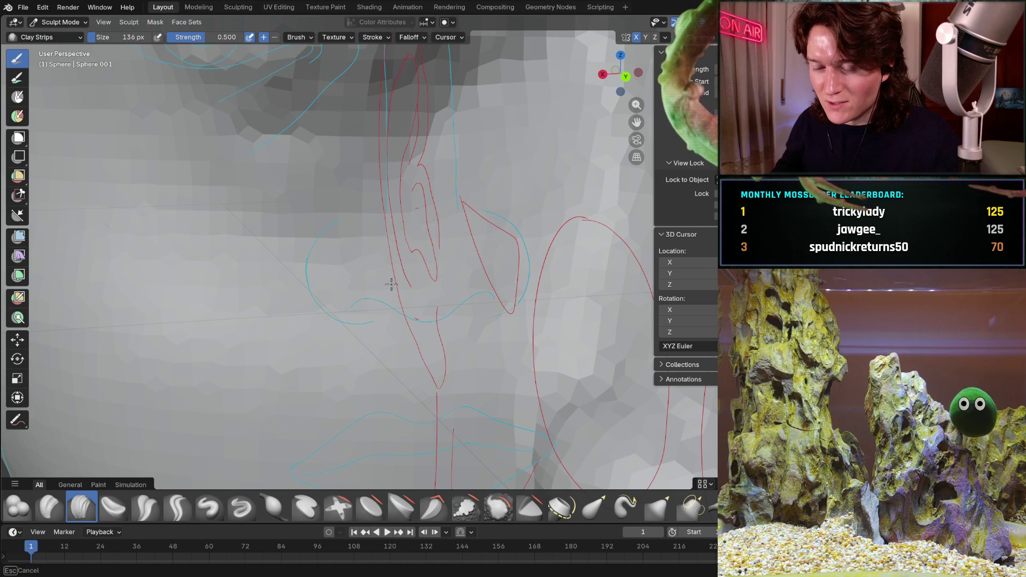
{"action": "scroll", "coordinate": [284, 270], "scroll_direction": "down", "scroll_amount": 4}
{"action": "mouse_move", "coordinate": [284, 270]}
{"action": "middle_mouse_down"}
{"action": "mouse_move", "coordinate": [483, 242]}
{"action": "mouse_move", "coordinate": [435, 275]}
{"action": "middle_mouse_up"}
{"action": "scroll", "coordinate": [429, 330], "scroll_direction": "up", "scroll_amount": 5}
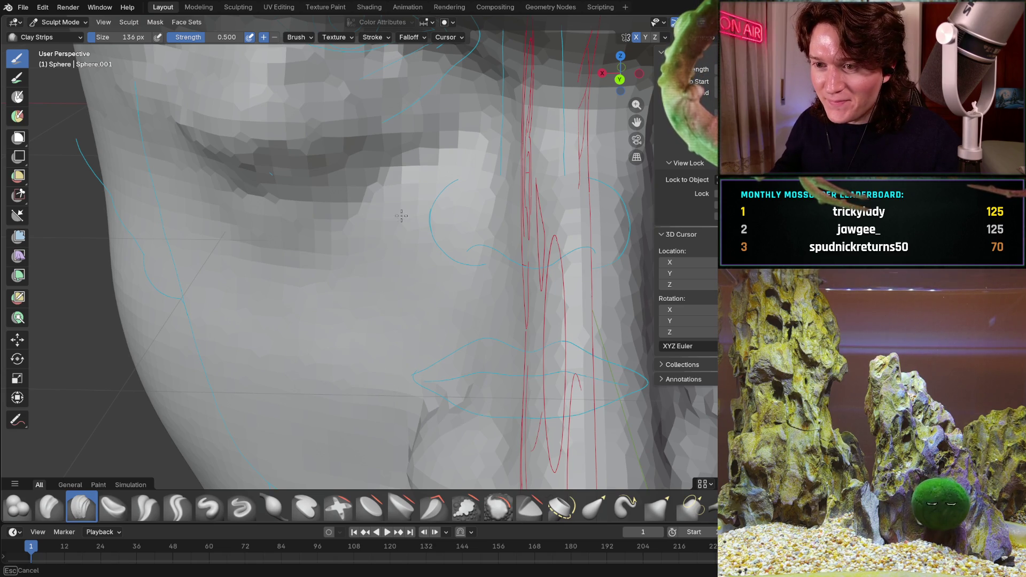
{"action": "middle_click_drag", "start_coordinate": [338, 275], "coordinate": [355, 339]}
{"action": "scroll", "coordinate": [355, 338], "scroll_direction": "up", "scroll_amount": 3}
{"action": "middle_click_drag", "start_coordinate": [375, 303], "coordinate": [390, 262], "text": "ctrl"}
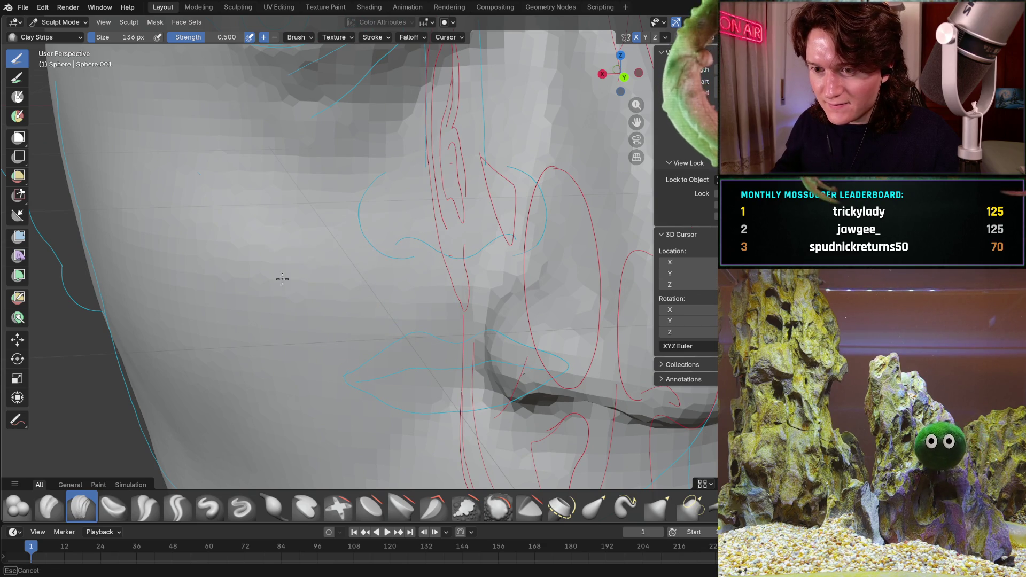
{"action": "mouse_move", "coordinate": [452, 256]}
{"action": "middle_mouse_down"}
{"action": "mouse_move", "coordinate": [511, 263]}
{"action": "mouse_move", "coordinate": [366, 245]}
{"action": "middle_mouse_up"}
{"action": "scroll", "coordinate": [366, 245], "scroll_direction": "up", "scroll_amount": 1}
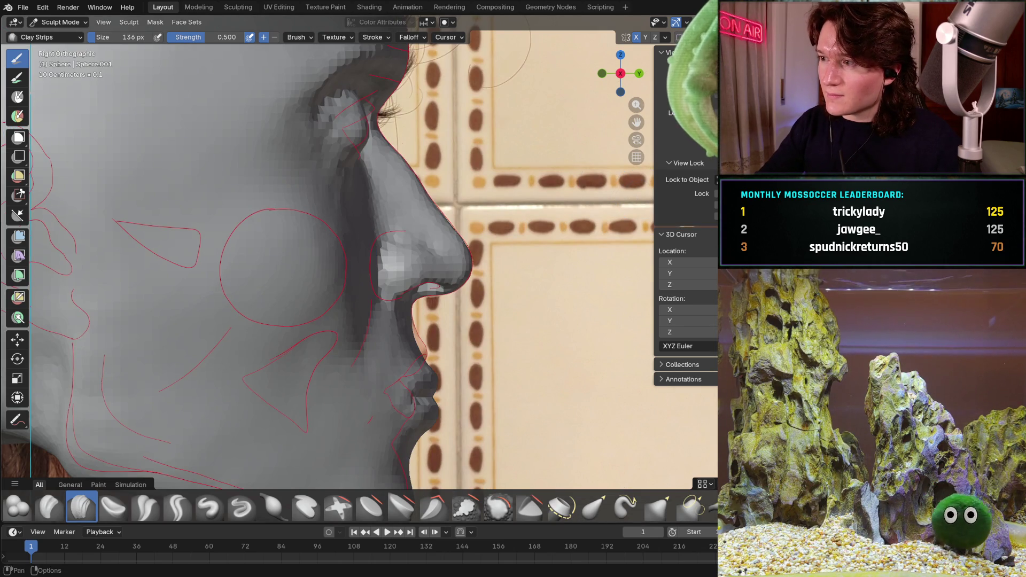
Toggle X-ray to compare profile and photo, then zoom and orbit into perspective on the nose.
{"action": "key", "text": "alt+z"}
{"action": "key", "text": "alt+z"}
{"action": "key", "text": "alt+z"}
{"action": "key", "text": "alt+z"}
{"action": "key", "text": "alt+z"}
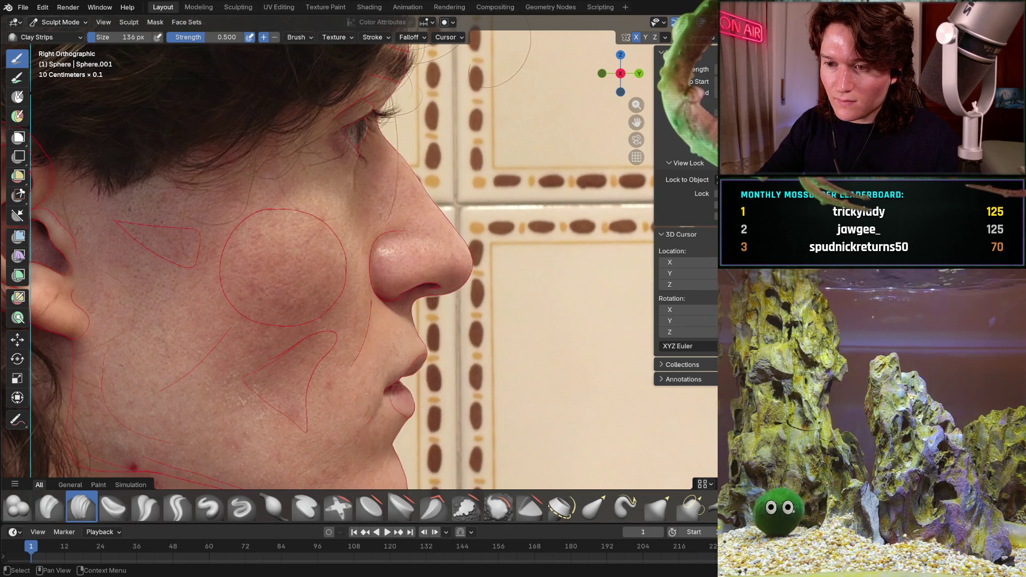
{"action": "key", "text": "alt+z"}
{"action": "key", "text": "alt+z"}
{"action": "key", "text": "alt+z"}
{"action": "key", "text": "alt+z"}
{"action": "key", "text": "alt+z"}
{"action": "key", "text": "alt+z"}
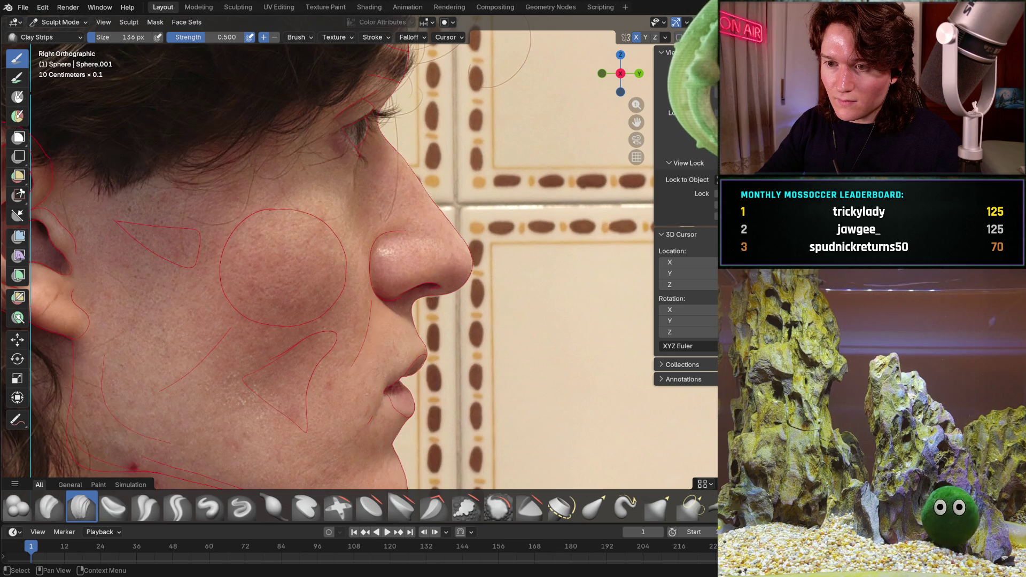
{"action": "key", "text": "alt+z"}
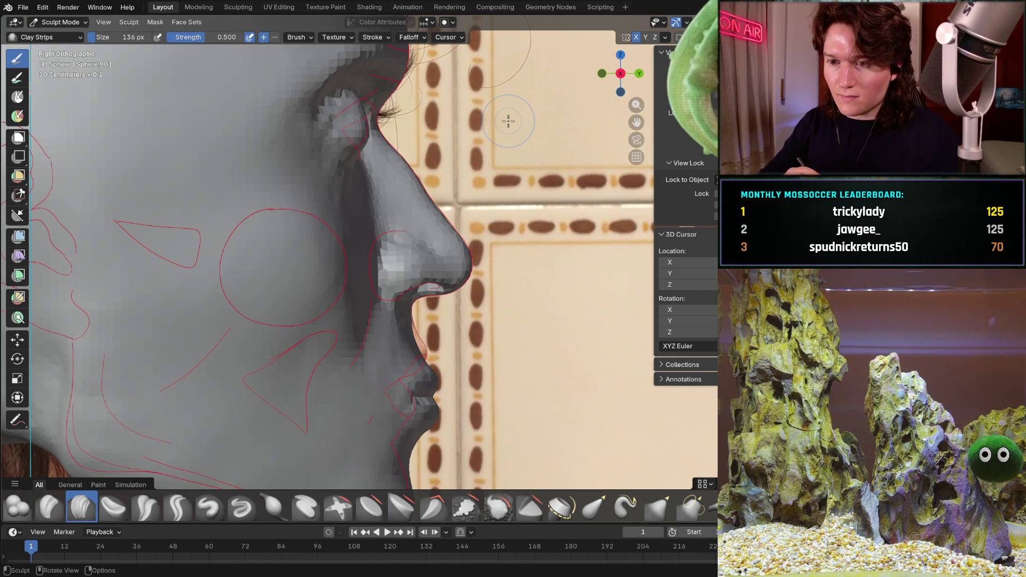
{"action": "scroll", "coordinate": [331, 199], "scroll_direction": "up", "scroll_amount": 10}
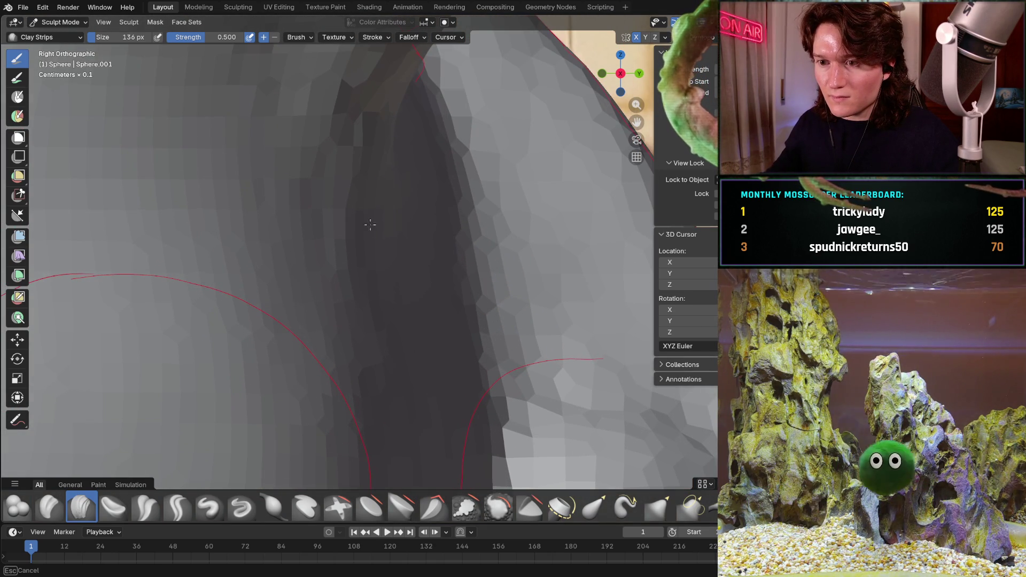
{"action": "left_click_drag", "start_coordinate": [381, 234], "coordinate": [345, 226]}
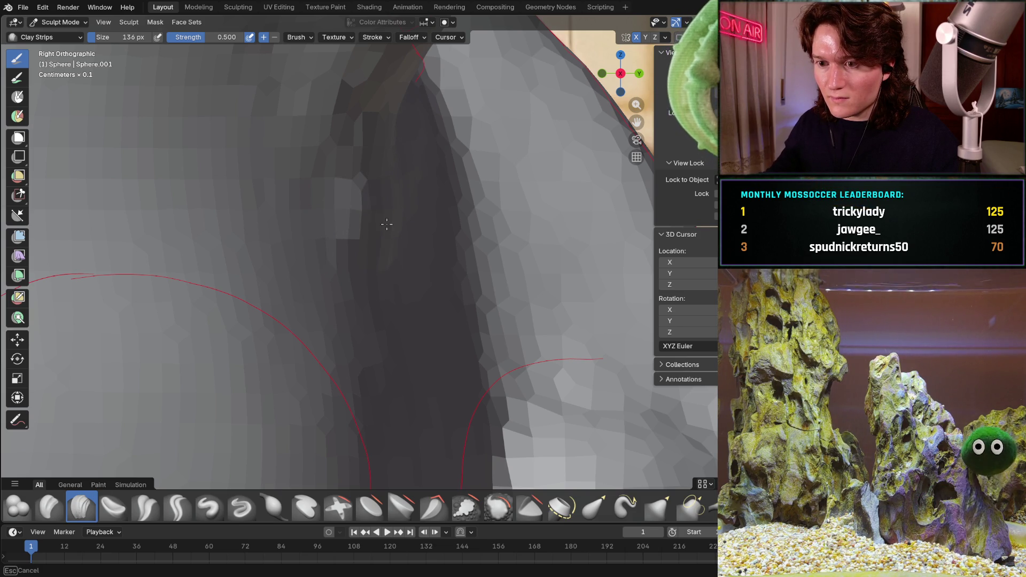
{"action": "middle_click_drag", "start_coordinate": [410, 156], "coordinate": [349, 172]}
{"action": "mouse_move", "coordinate": [381, 234]}
{"action": "middle_mouse_down"}
{"action": "mouse_move", "coordinate": [424, 176]}
{"action": "mouse_move", "coordinate": [335, 250]}
{"action": "middle_mouse_up"}
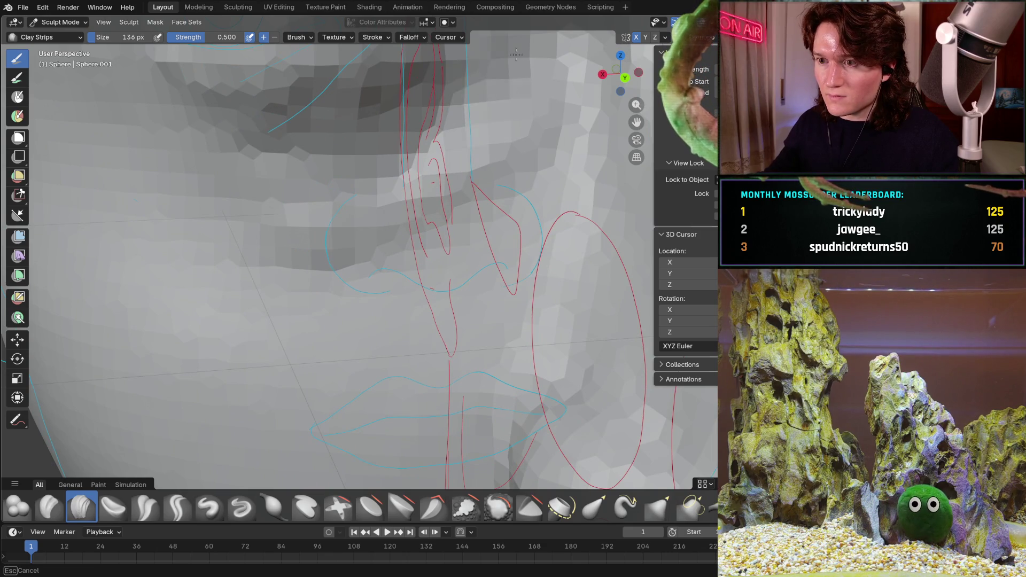
{"action": "left_click_drag", "start_coordinate": [431, 138], "coordinate": [456, 116]}
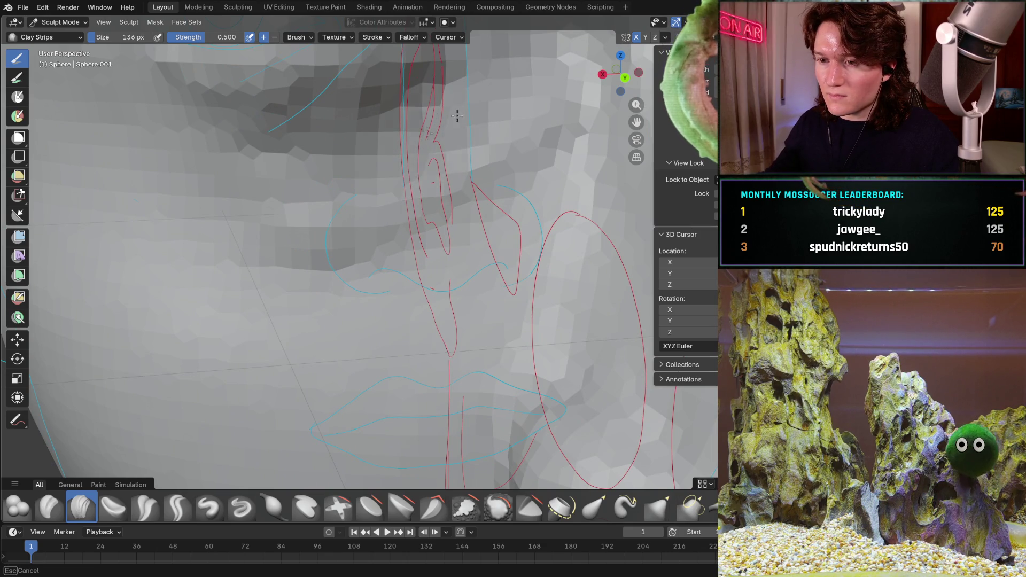
{"action": "middle_click_drag", "start_coordinate": [427, 173], "coordinate": [374, 192]}
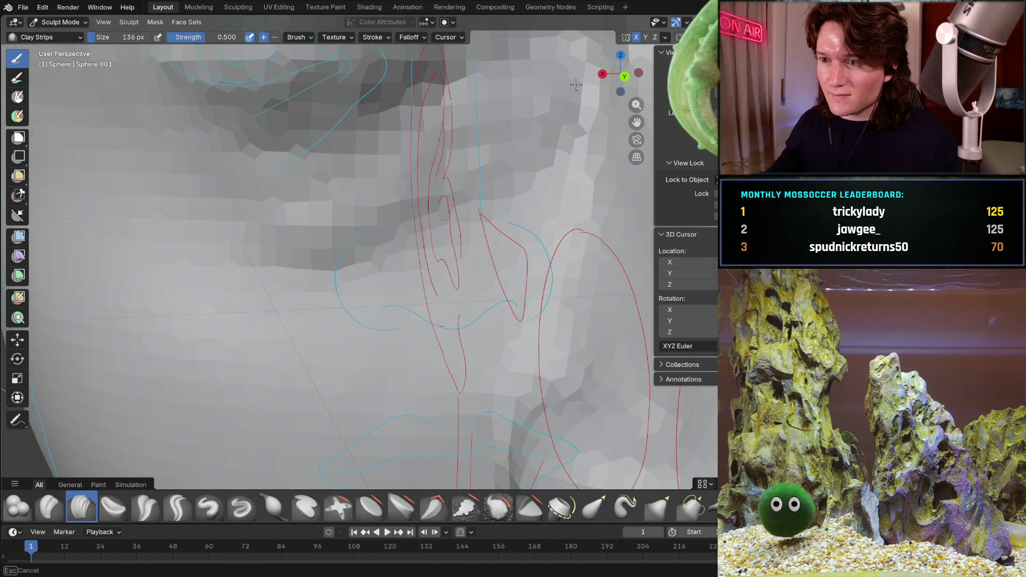
{"action": "middle_click_drag", "start_coordinate": [531, 96], "coordinate": [500, 156]}
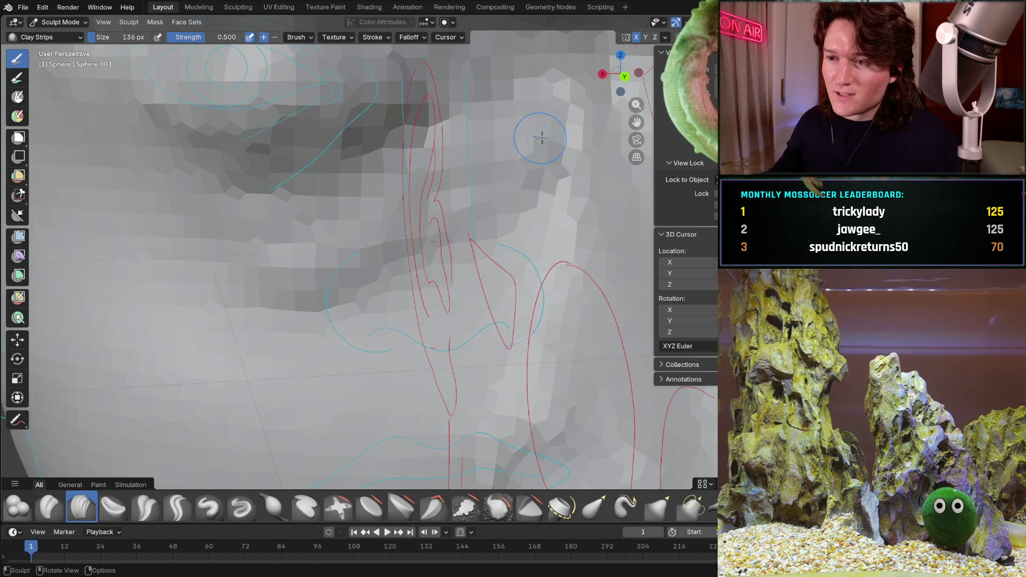
{"action": "mouse_move", "coordinate": [460, 125]}
{"action": "middle_mouse_down"}
{"action": "mouse_move", "coordinate": [411, 173]}
{"action": "mouse_move", "coordinate": [488, 212]}
{"action": "middle_mouse_up"}
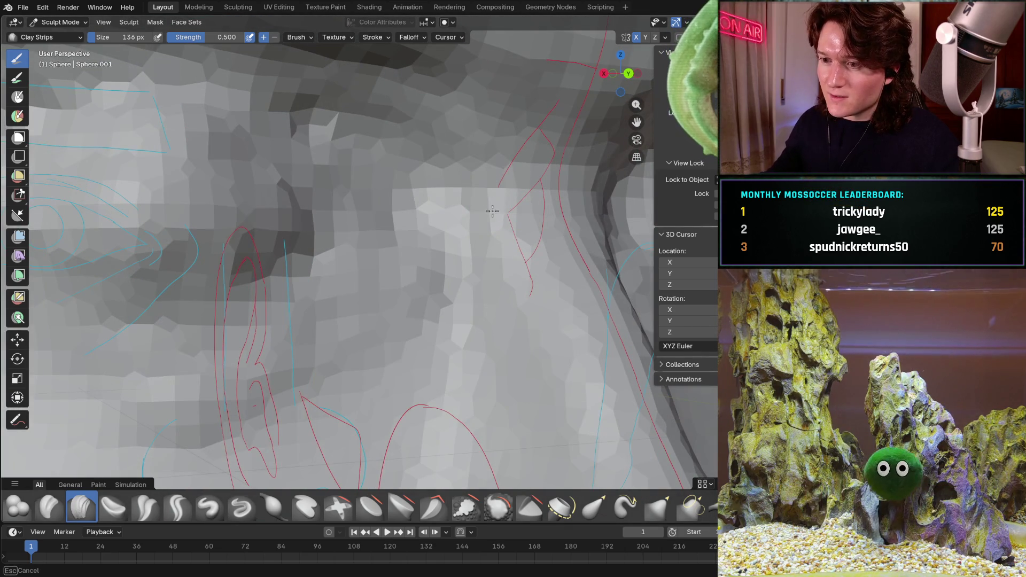
{"action": "middle_click_drag", "start_coordinate": [419, 243], "coordinate": [486, 178], "text": "shift"}
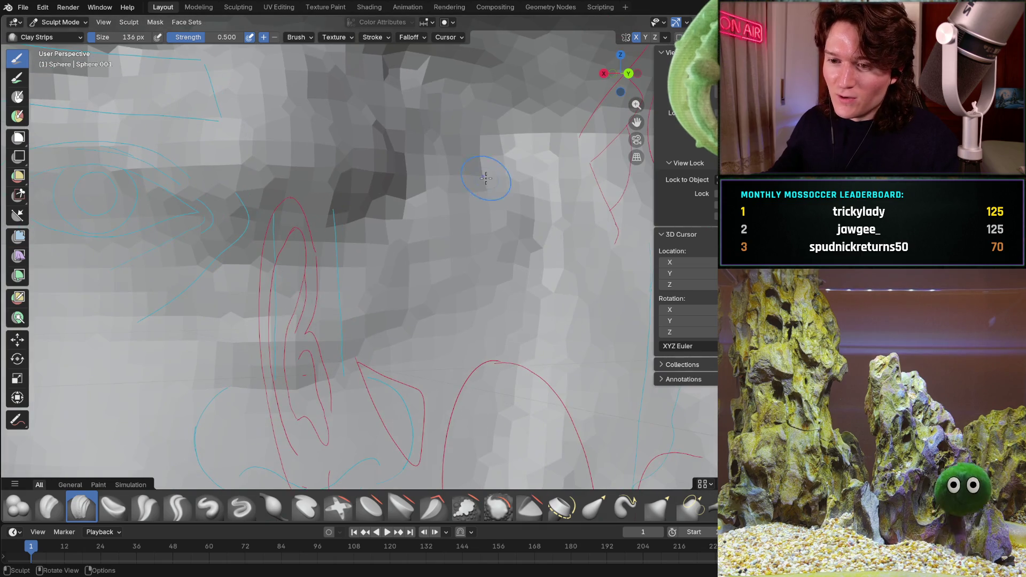
{"action": "middle_click_drag", "start_coordinate": [274, 331], "coordinate": [342, 207], "text": "shift"}
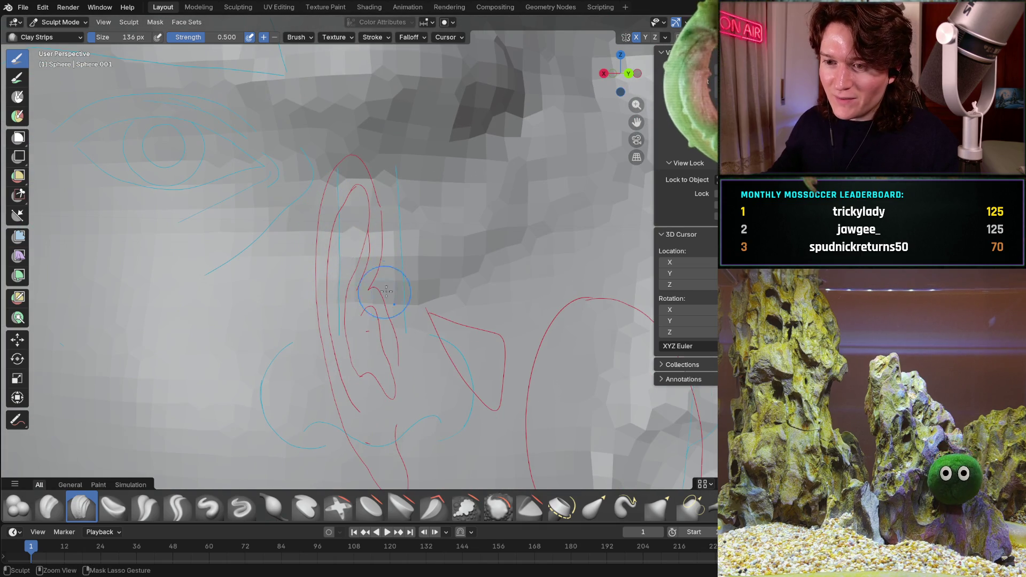
Enlarge the Clay Strips brush radius to 290 px.
{"action": "mouse_move", "coordinate": [465, 202]}
{"action": "middle_mouse_down"}
{"action": "mouse_move", "coordinate": [358, 269]}
{"action": "mouse_move", "coordinate": [344, 265]}
{"action": "middle_mouse_up"}
{"action": "key", "text": "bracketright"}
{"action": "key", "text": "bracketright"}
{"action": "key", "text": "bracketright"}
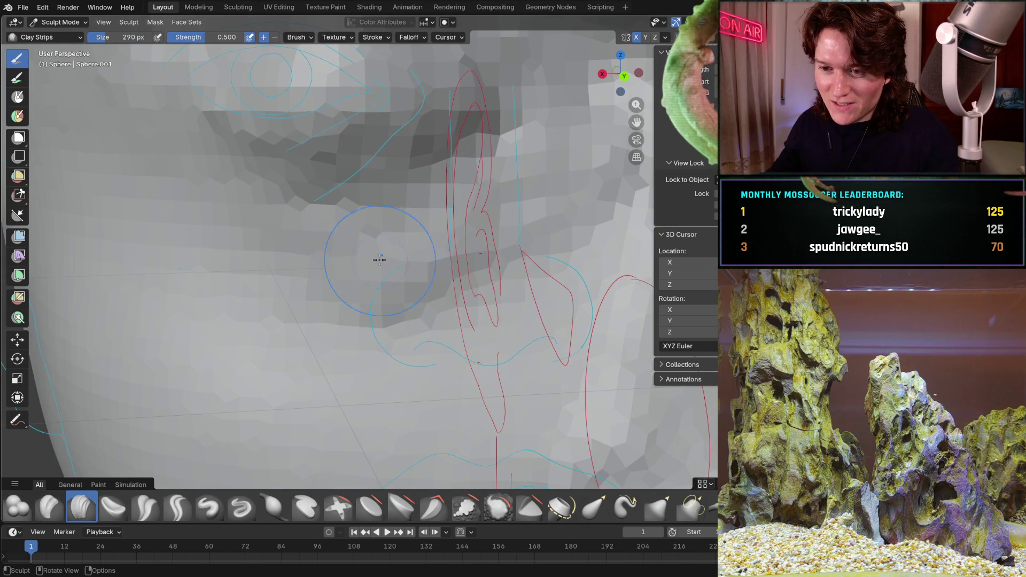
{"action": "key", "text": "b"}
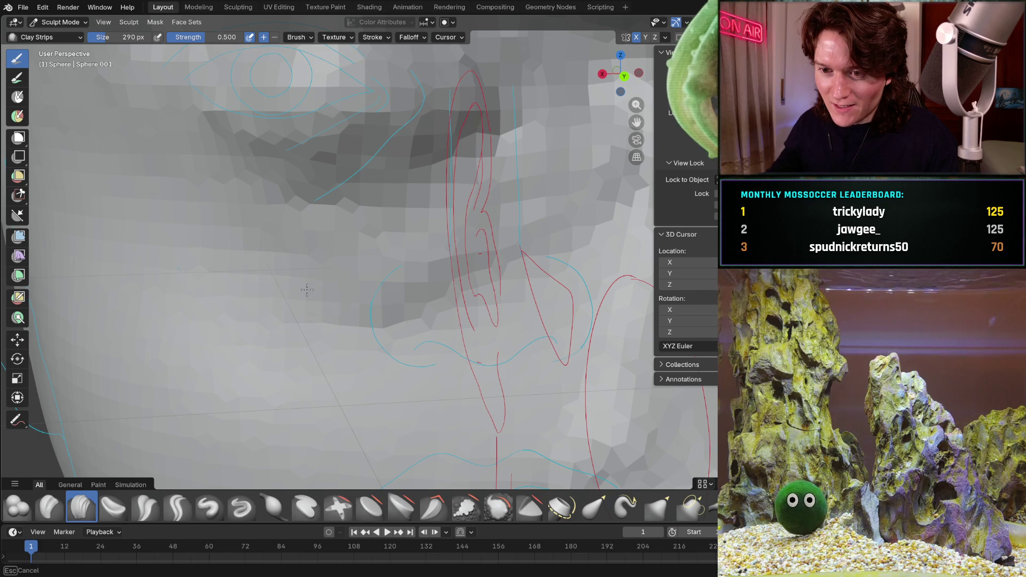
Orbit and zoom across the cheek toward the eye sketch, brow and ear.
{"action": "middle_click_drag", "start_coordinate": [385, 243], "coordinate": [396, 237]}
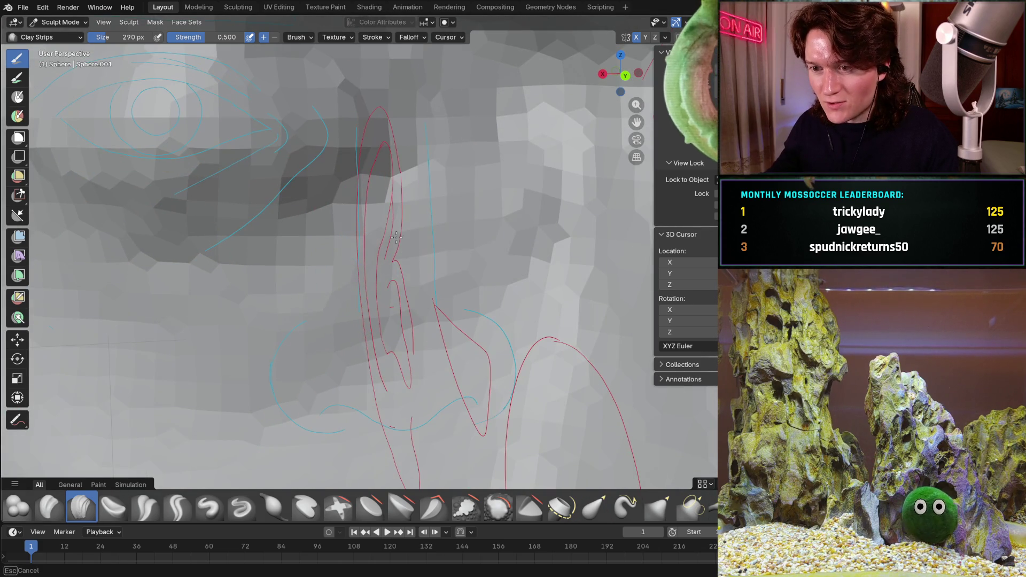
{"action": "left_click_drag", "start_coordinate": [477, 210], "coordinate": [460, 184]}
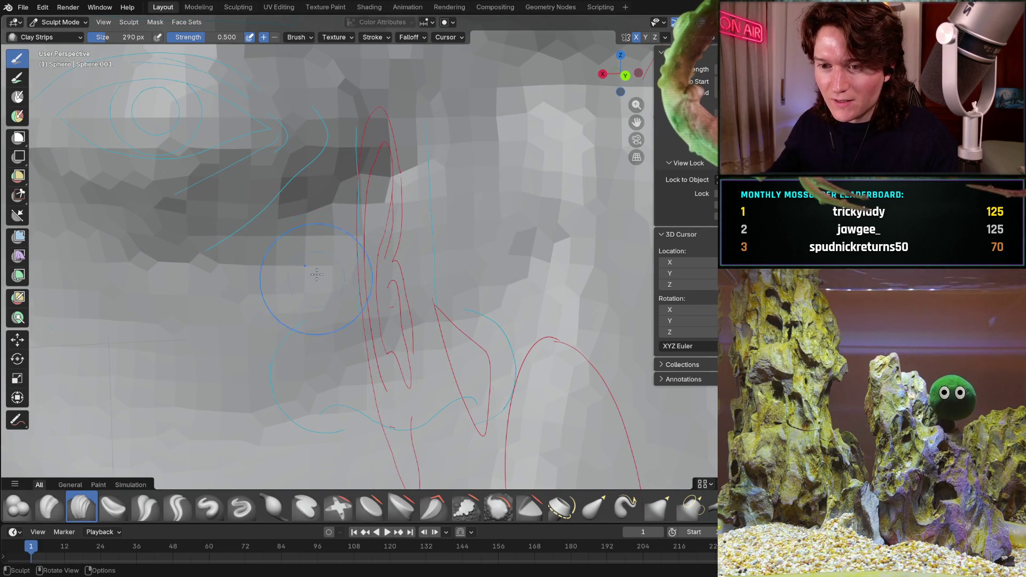
{"action": "middle_click_drag", "start_coordinate": [342, 257], "coordinate": [324, 250]}
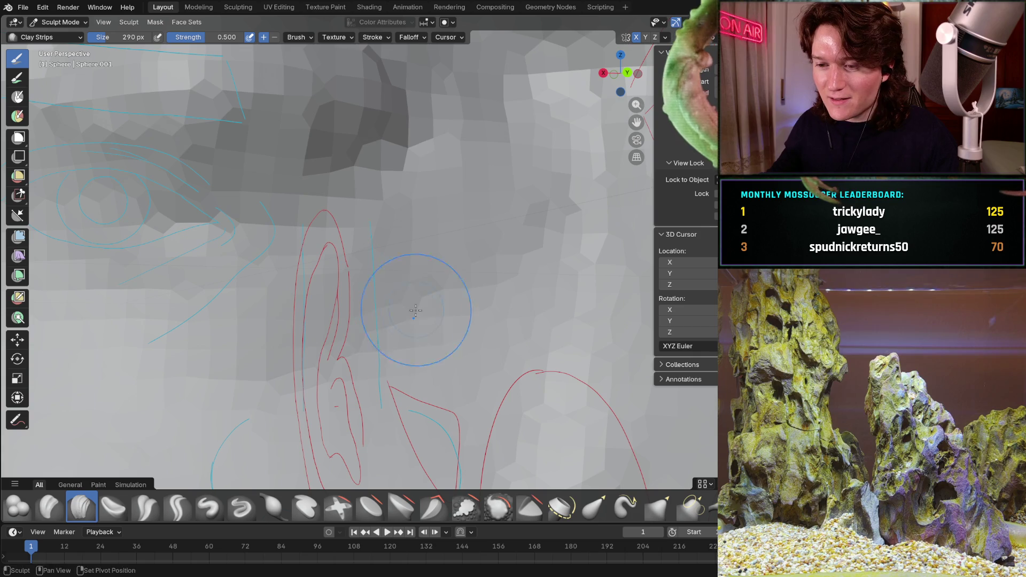
{"action": "mouse_move", "coordinate": [522, 206]}
{"action": "middle_mouse_down"}
{"action": "mouse_move", "coordinate": [435, 245]}
{"action": "mouse_move", "coordinate": [475, 223]}
{"action": "middle_mouse_up"}
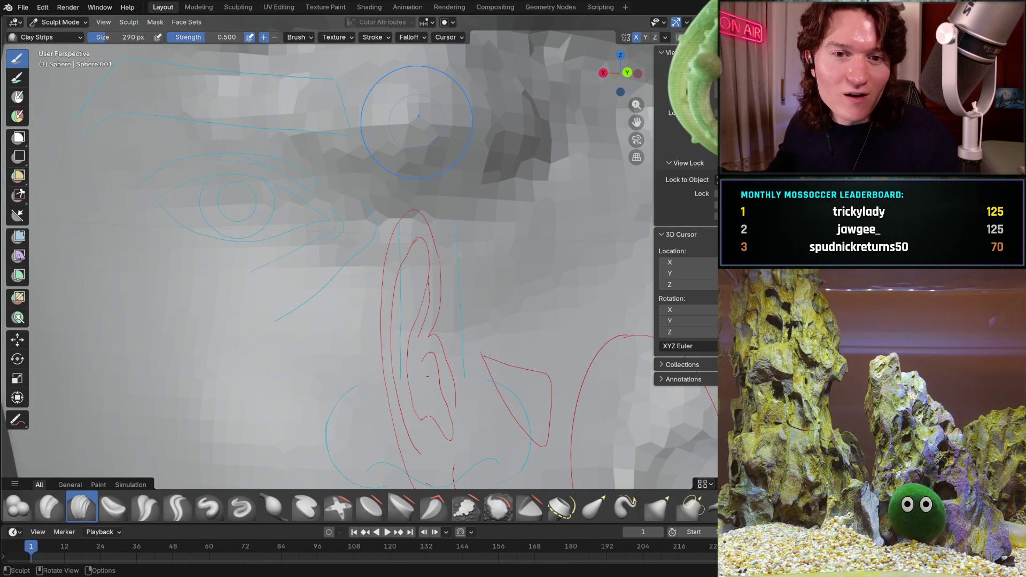
{"action": "mouse_move", "coordinate": [426, 288]}
{"action": "middle_mouse_down"}
{"action": "mouse_move", "coordinate": [378, 240]}
{"action": "mouse_move", "coordinate": [423, 201]}
{"action": "mouse_move", "coordinate": [400, 244]}
{"action": "mouse_move", "coordinate": [466, 241]}
{"action": "mouse_move", "coordinate": [433, 251]}
{"action": "mouse_move", "coordinate": [411, 223]}
{"action": "middle_mouse_up"}
{"action": "scroll", "coordinate": [400, 244], "scroll_direction": "down", "scroll_amount": 5}
{"action": "scroll", "coordinate": [448, 271], "scroll_direction": "up", "scroll_amount": 5}
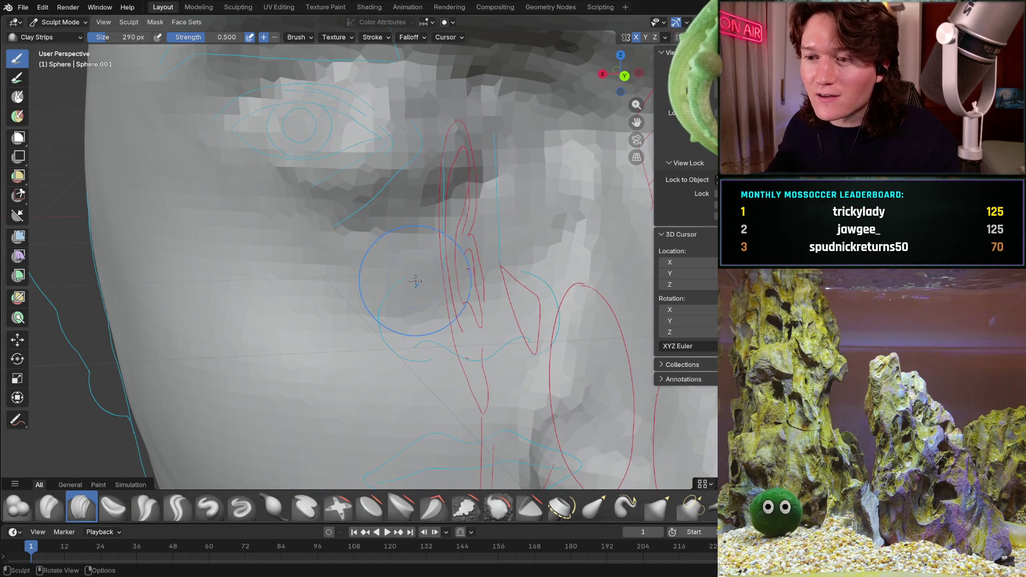
{"action": "scroll", "coordinate": [395, 251], "scroll_direction": "up", "scroll_amount": 2}
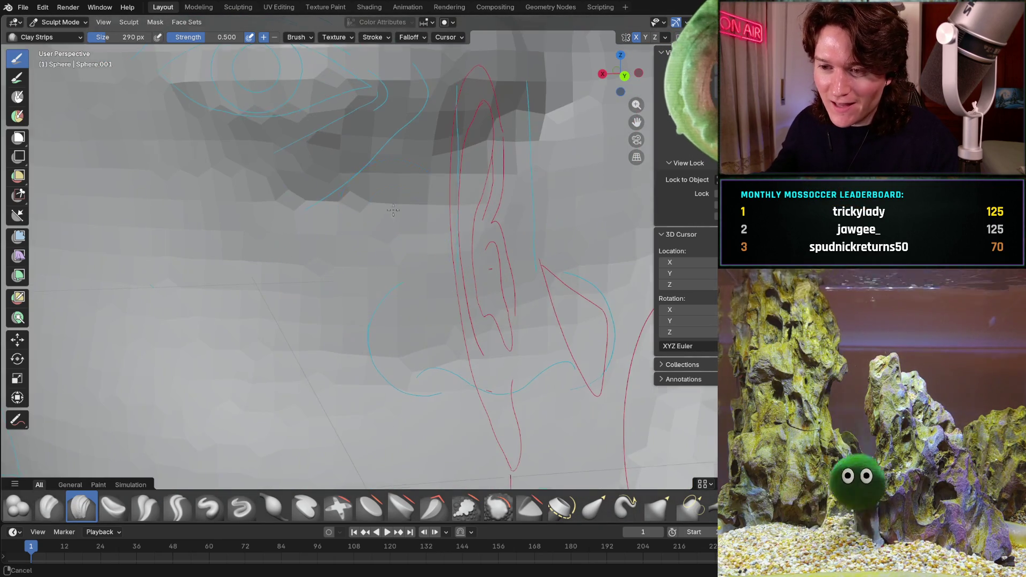
{"action": "middle_click_drag", "start_coordinate": [409, 244], "coordinate": [411, 245]}
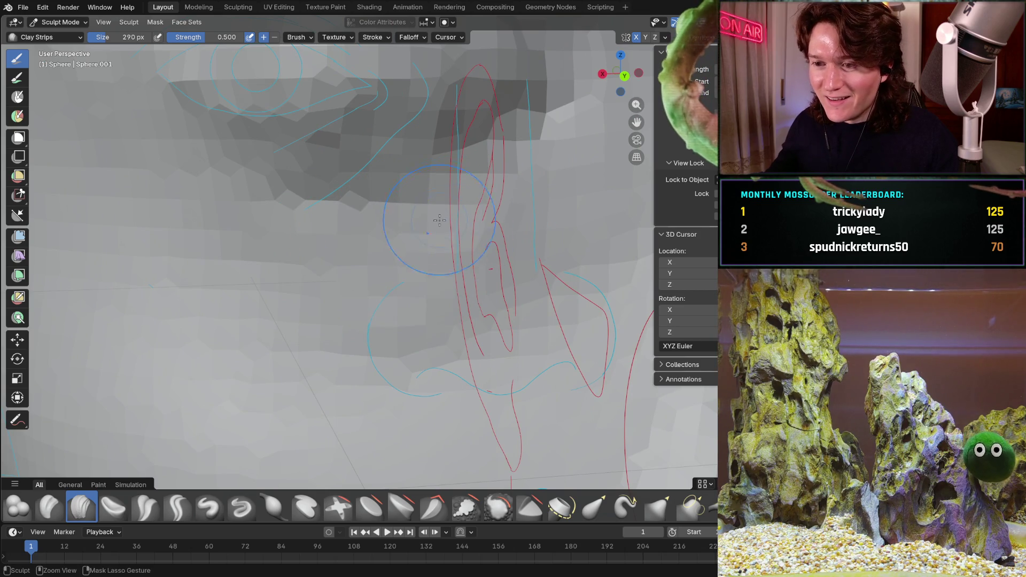
{"action": "middle_click_drag", "start_coordinate": [534, 167], "coordinate": [422, 251], "text": "ctrl"}
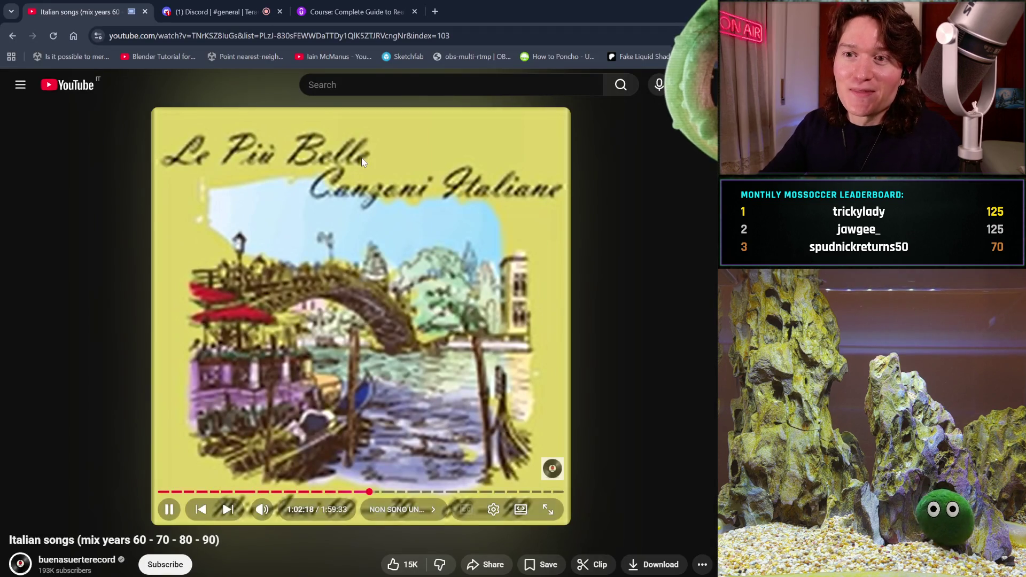
Open the friend's Discord direct messages and enlarge their shared donation screenshot.
{"action": "left_click", "coordinate": [203, 12]}
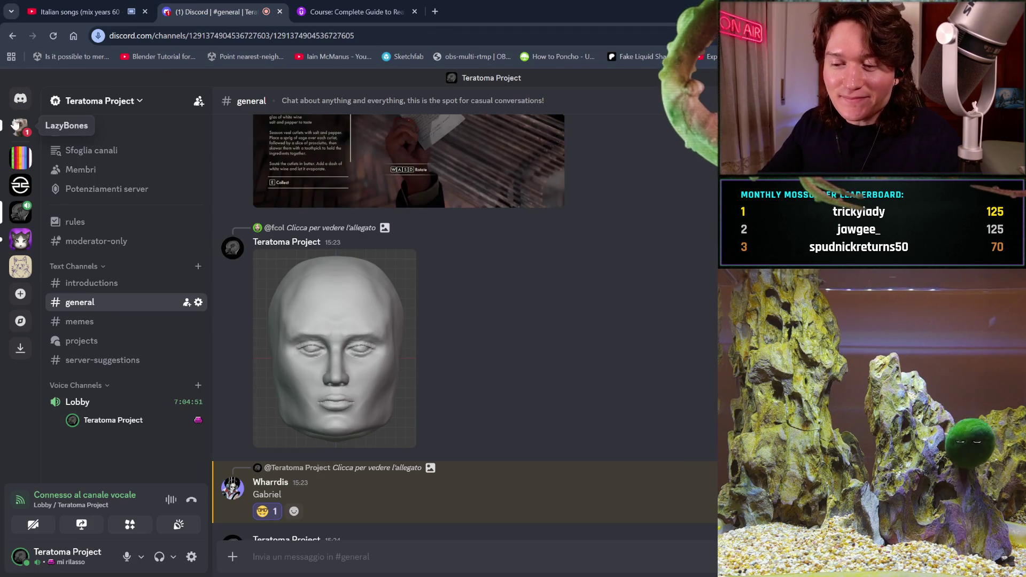
{"action": "left_click", "coordinate": [21, 127]}
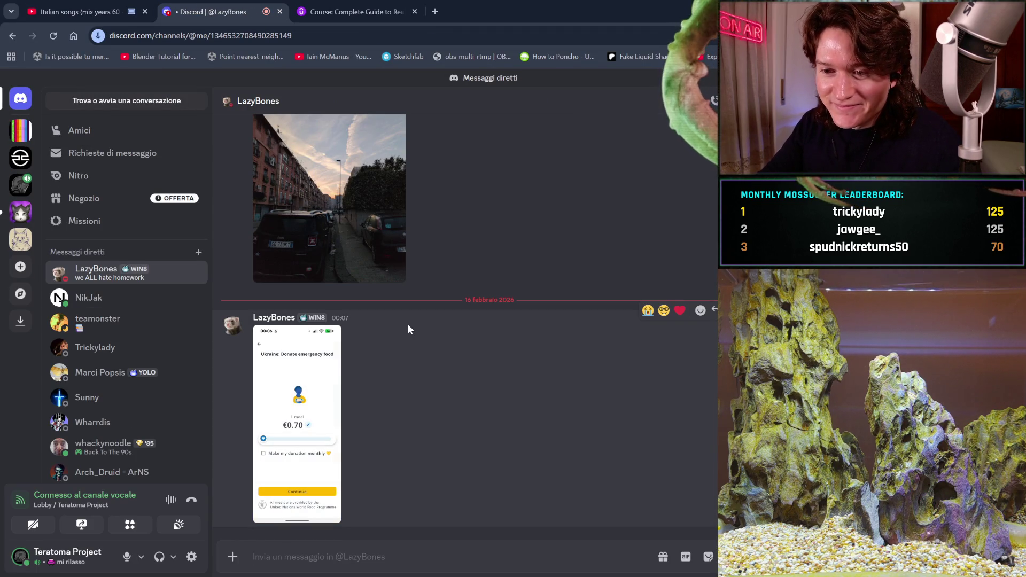
{"action": "left_click", "coordinate": [302, 393]}
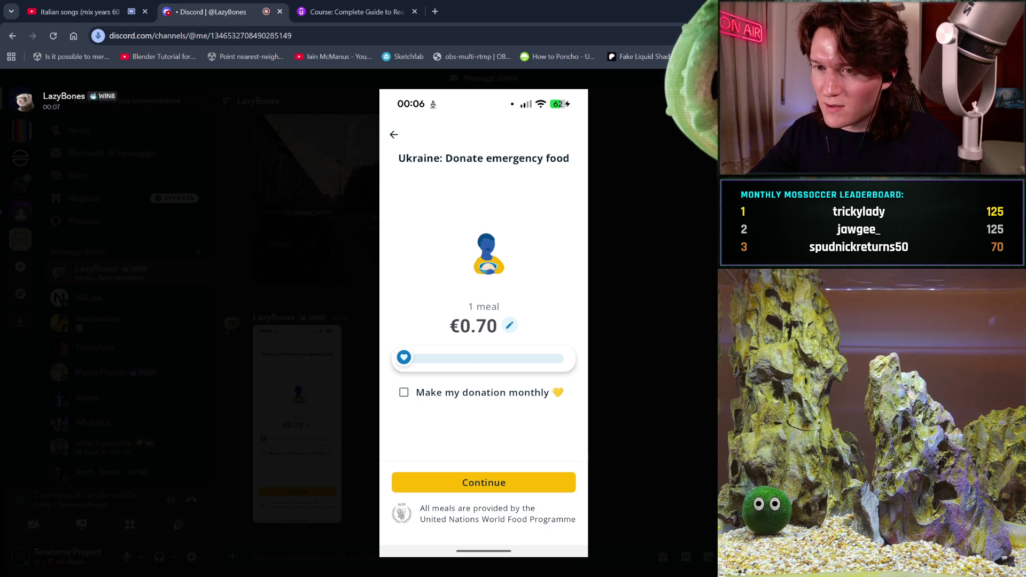
{"action": "left_click", "coordinate": [435, 12]}
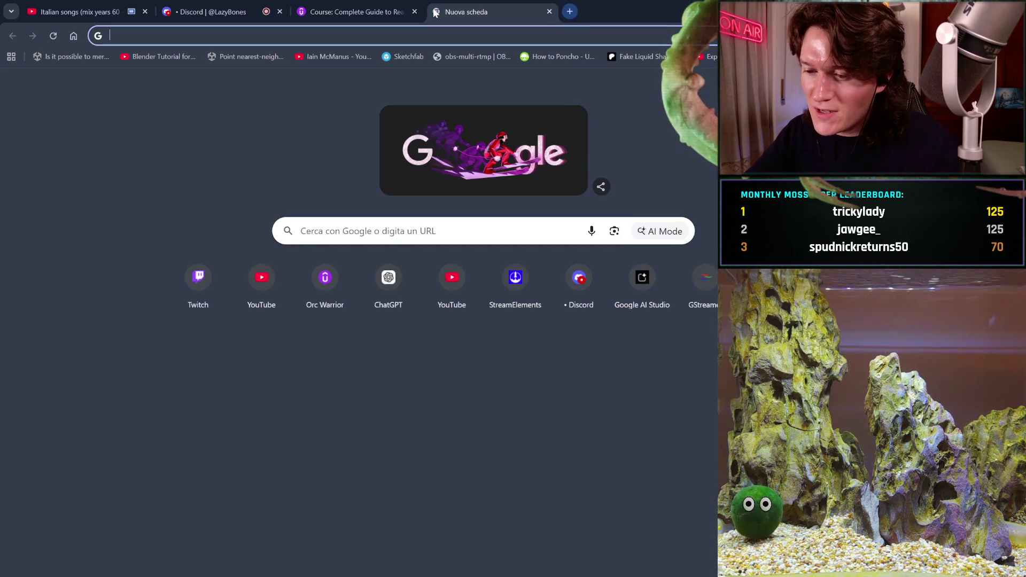
Search Google for 'programme english'.
{"action": "type", "text": "progr"}
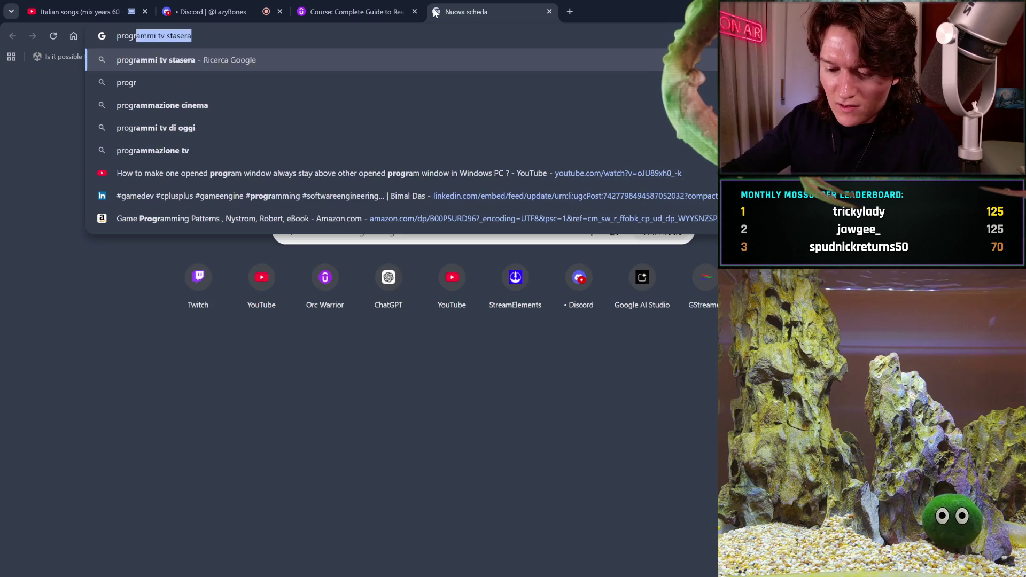
{"action": "type", "text": "amme "}
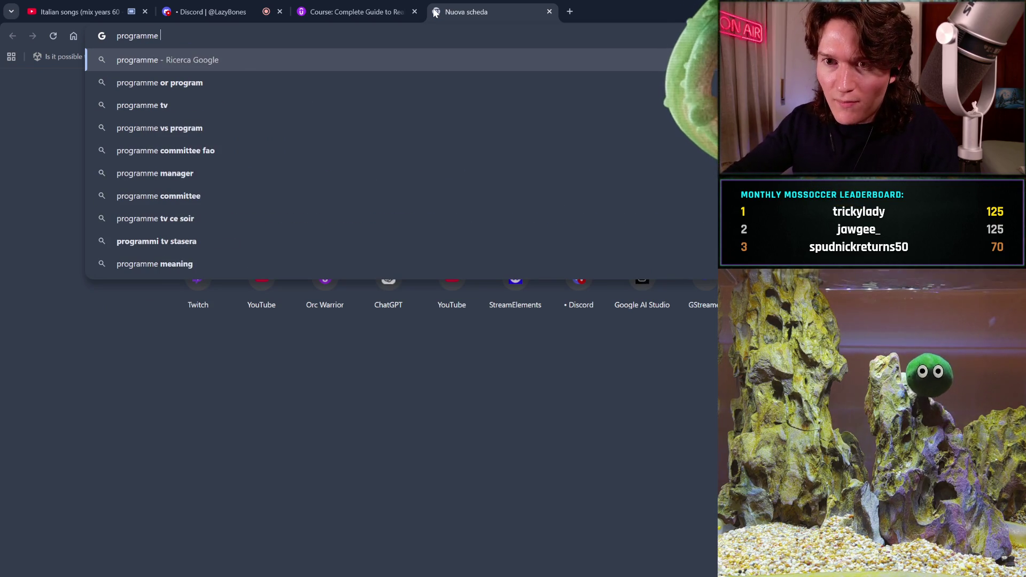
{"action": "type", "text": "english"}
{"action": "key", "text": "Return"}
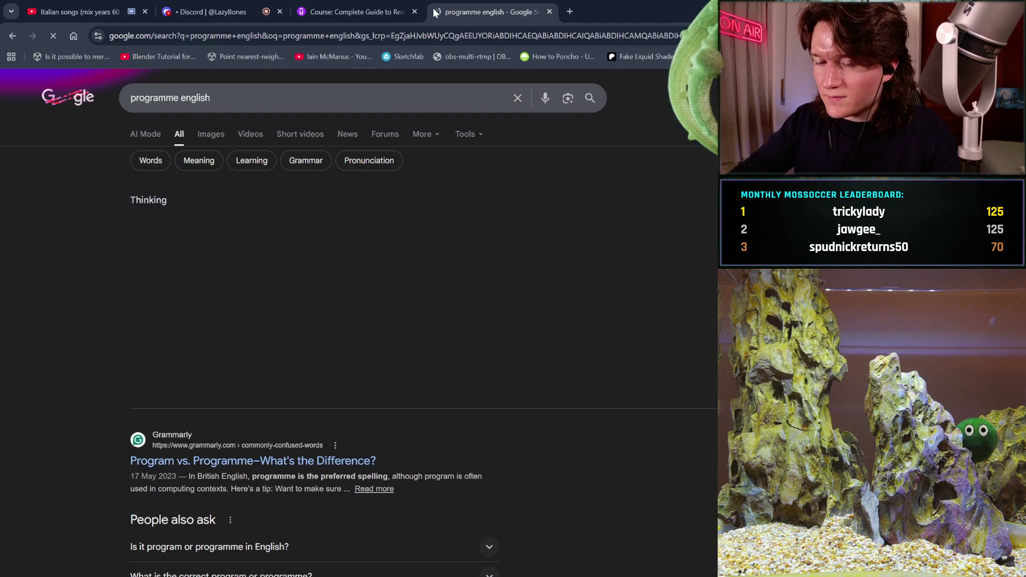
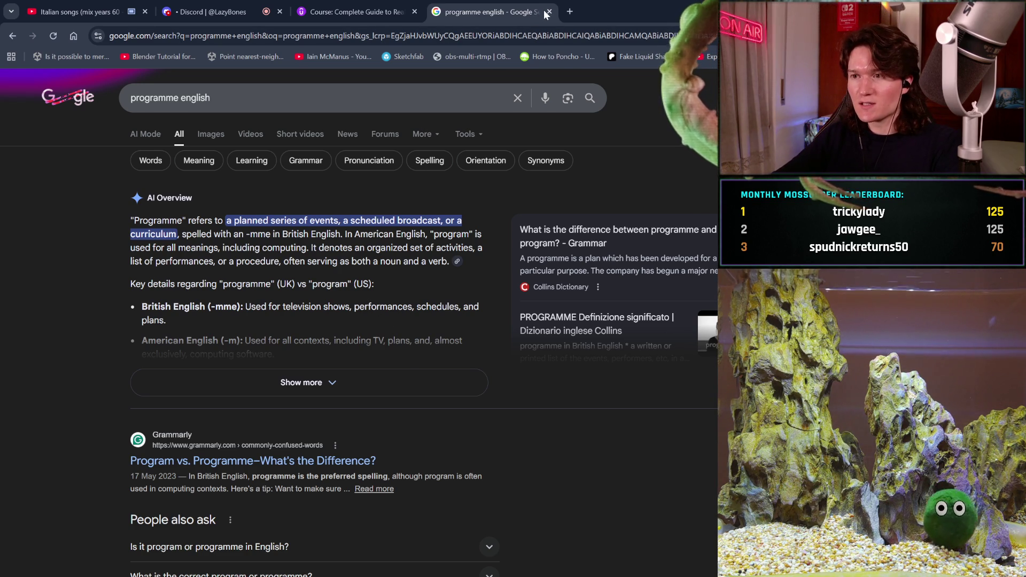
Close the 'programme english - Google Search' tab to bring the Discord chat back.
{"action": "left_click", "coordinate": [549, 11]}
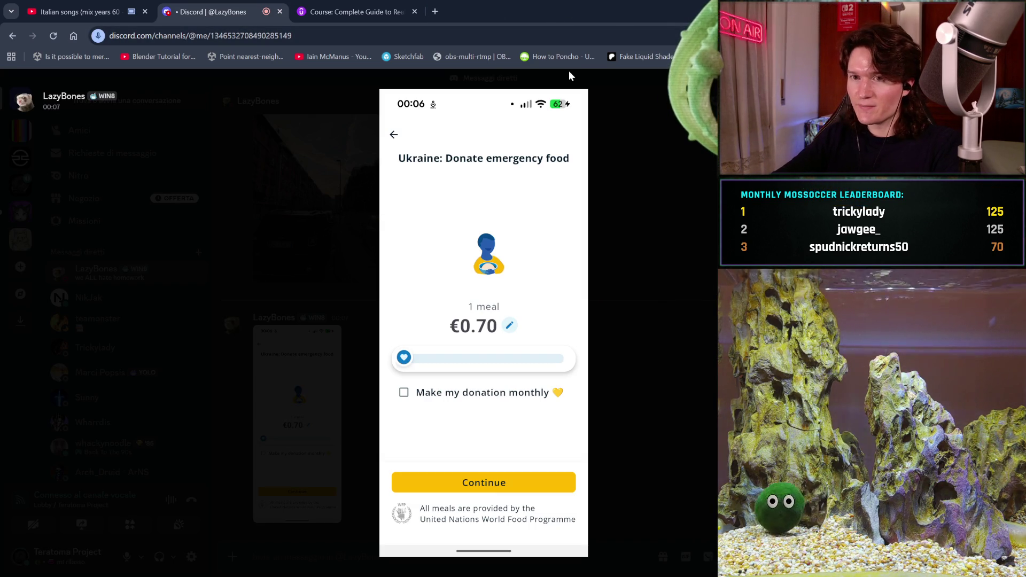
Dismiss the €0.70 donation screenshot and scroll through the Teratoma Project #general channel.
{"action": "left_click", "coordinate": [207, 217]}
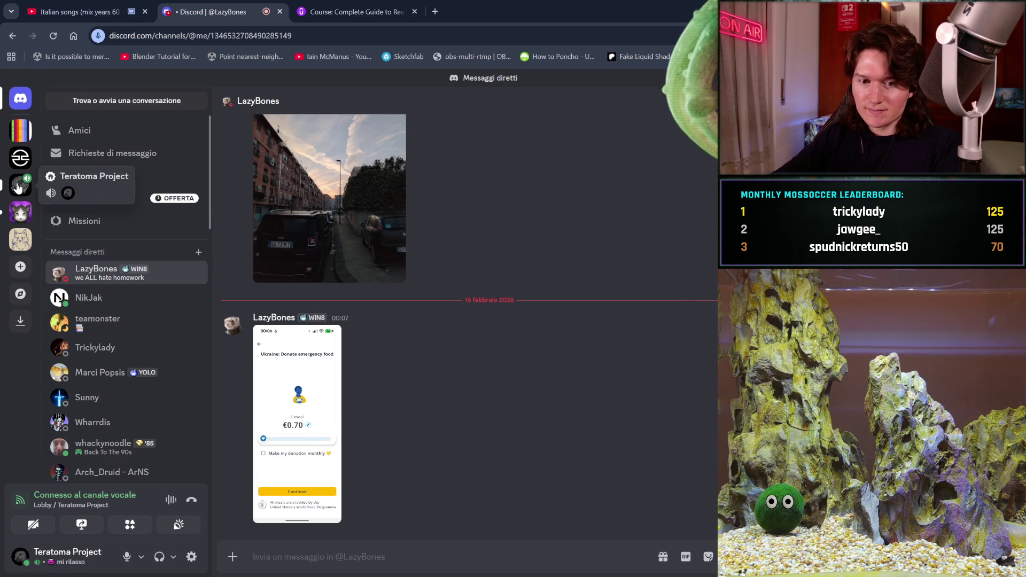
{"action": "left_click", "coordinate": [17, 187]}
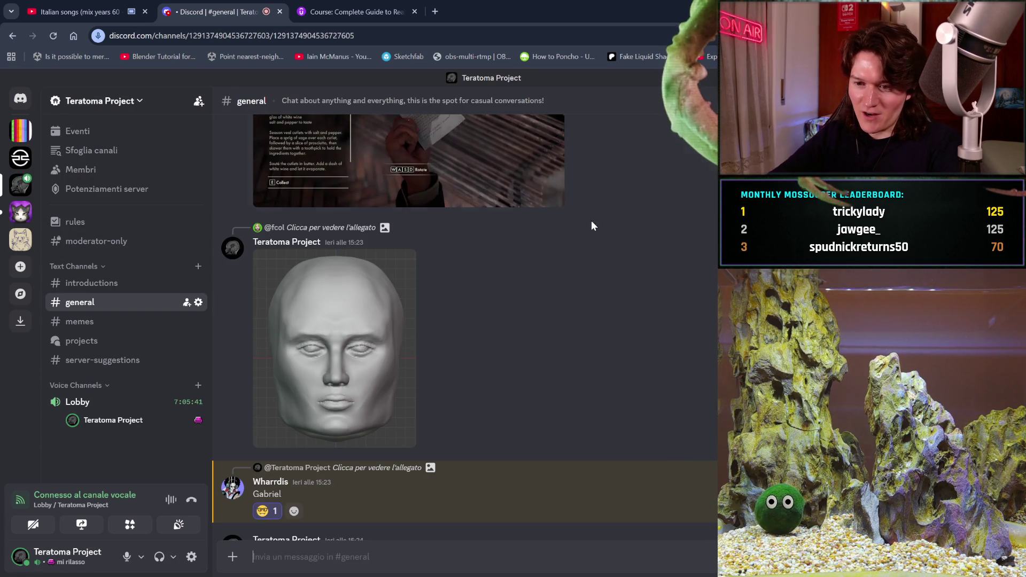
{"action": "scroll", "coordinate": [587, 248], "scroll_direction": "down", "scroll_amount": 10}
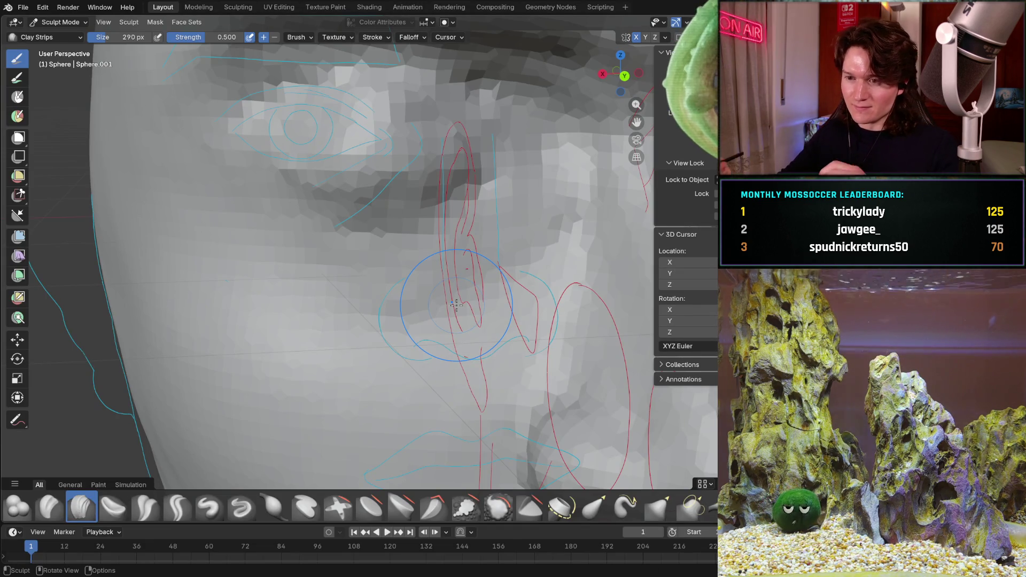
{"action": "mouse_move", "coordinate": [451, 309]}
{"action": "middle_mouse_down"}
{"action": "mouse_move", "coordinate": [412, 267]}
{"action": "mouse_move", "coordinate": [391, 296]}
{"action": "middle_mouse_up"}
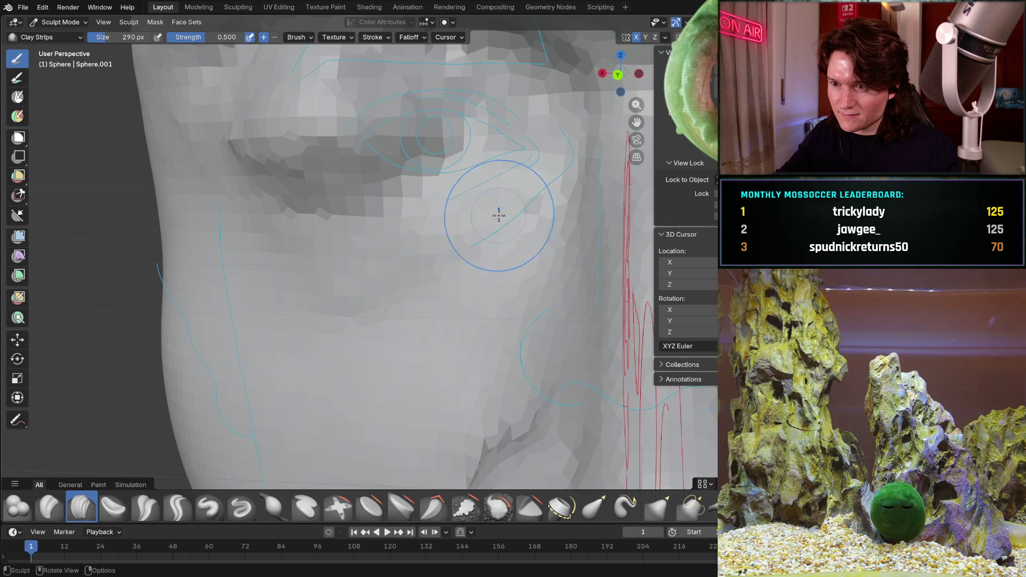
{"action": "mouse_move", "coordinate": [414, 321]}
{"action": "middle_mouse_down"}
{"action": "mouse_move", "coordinate": [451, 283]}
{"action": "mouse_move", "coordinate": [498, 273]}
{"action": "mouse_move", "coordinate": [476, 167]}
{"action": "mouse_move", "coordinate": [436, 247]}
{"action": "mouse_move", "coordinate": [455, 225]}
{"action": "middle_mouse_up"}
{"action": "middle_click_drag", "start_coordinate": [457, 275], "coordinate": [443, 320]}
{"action": "mouse_move", "coordinate": [412, 438]}
{"action": "middle_mouse_down"}
{"action": "mouse_move", "coordinate": [343, 432]}
{"action": "mouse_move", "coordinate": [343, 321]}
{"action": "mouse_move", "coordinate": [442, 230]}
{"action": "mouse_move", "coordinate": [377, 298]}
{"action": "mouse_move", "coordinate": [444, 263]}
{"action": "mouse_move", "coordinate": [424, 313]}
{"action": "middle_mouse_up"}
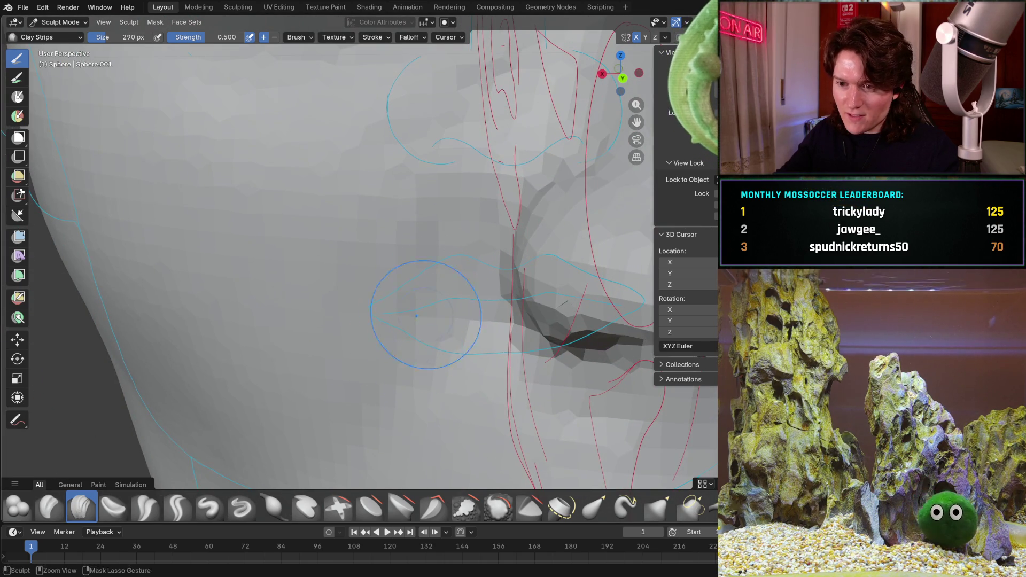
{"action": "middle_click_drag", "start_coordinate": [386, 343], "coordinate": [400, 318], "text": "shift"}
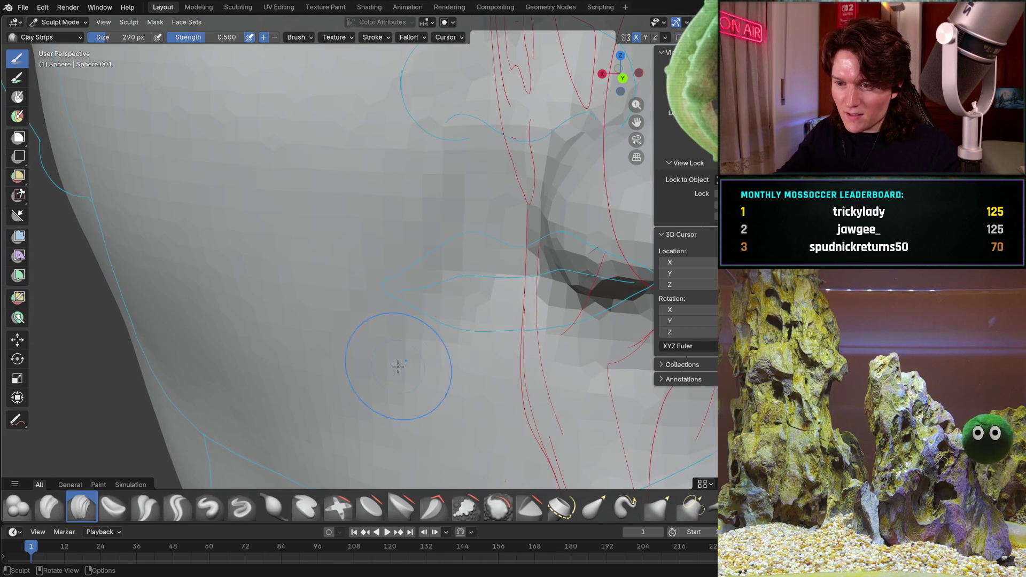
{"action": "middle_click_drag", "start_coordinate": [436, 229], "coordinate": [436, 252], "text": "ctrl"}
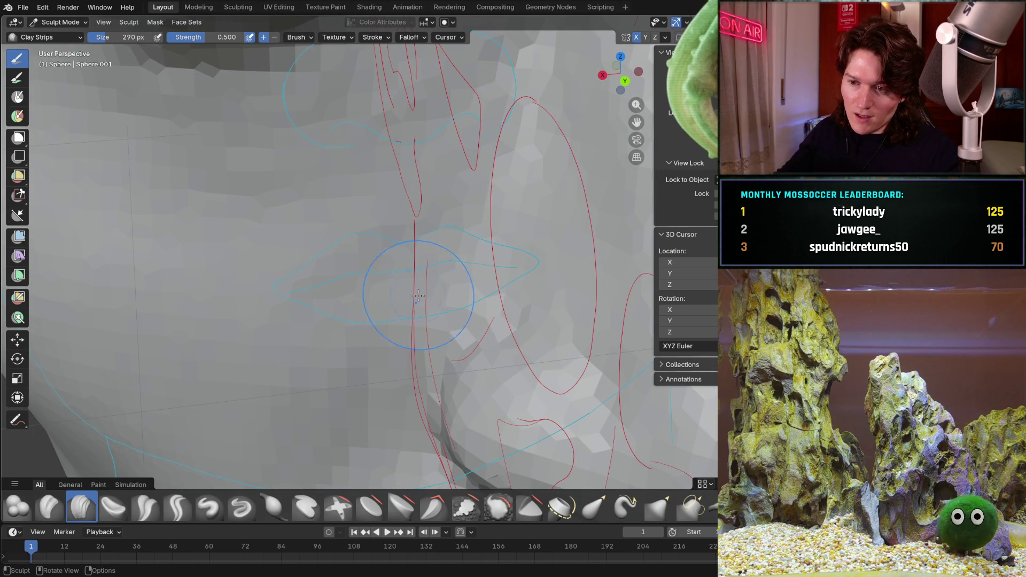
{"action": "mouse_move", "coordinate": [424, 246]}
{"action": "middle_mouse_down", "text": "ctrl"}
{"action": "mouse_move", "coordinate": [439, 248]}
{"action": "mouse_move", "coordinate": [424, 270]}
{"action": "middle_mouse_up", "text": "ctrl"}
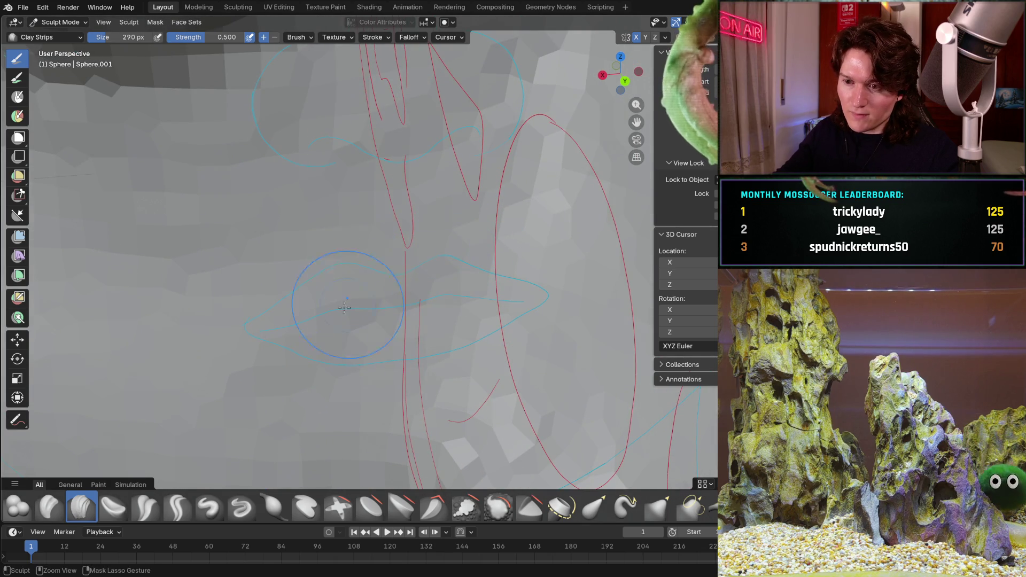
{"action": "scroll", "coordinate": [450, 236], "scroll_direction": "down", "scroll_amount": 5}
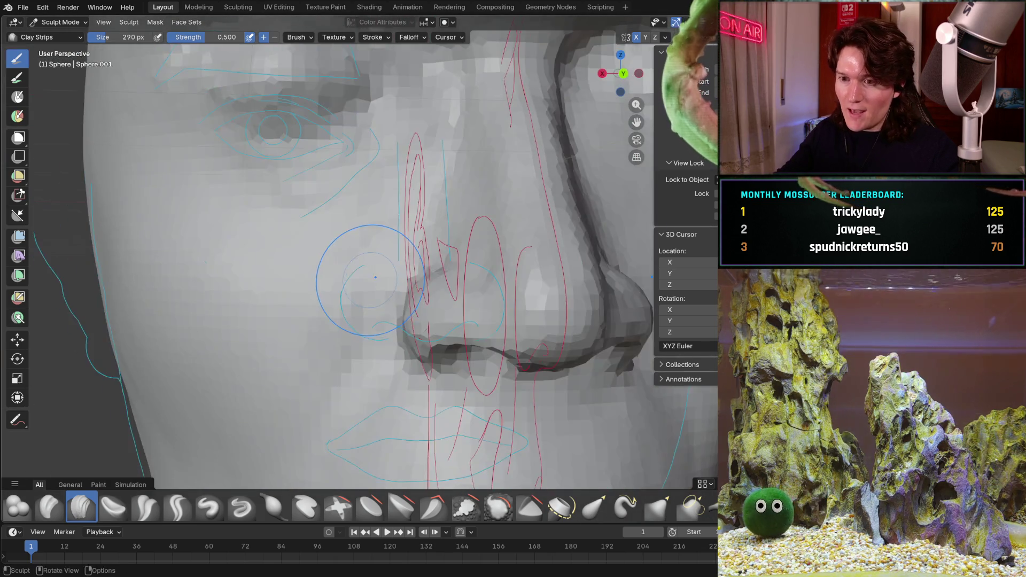
{"action": "mouse_move", "coordinate": [366, 264]}
{"action": "middle_mouse_down"}
{"action": "mouse_move", "coordinate": [431, 302]}
{"action": "mouse_move", "coordinate": [399, 278]}
{"action": "middle_mouse_up"}
{"action": "scroll", "coordinate": [381, 278], "scroll_direction": "down", "scroll_amount": 3}
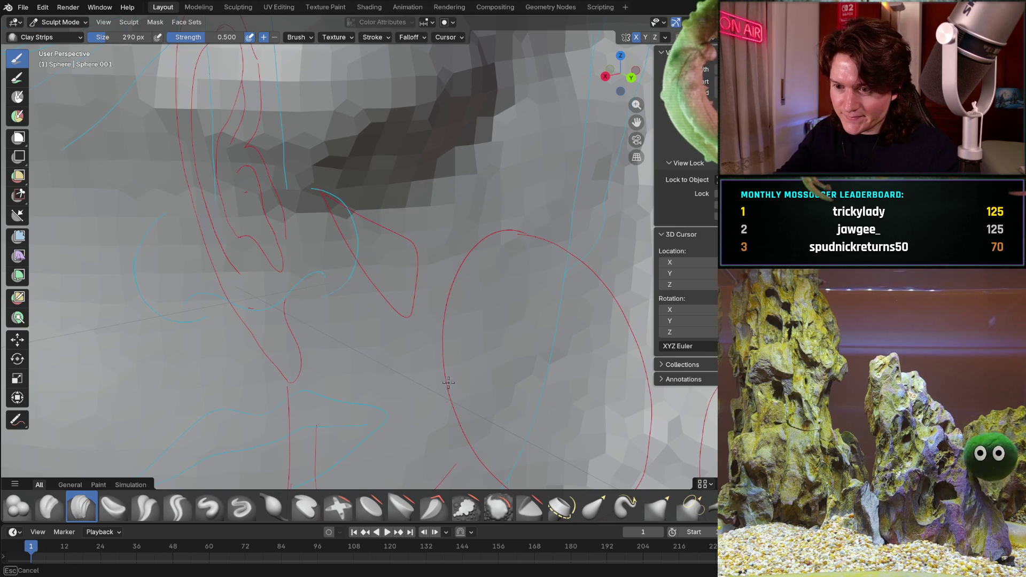
{"action": "mouse_move", "coordinate": [465, 299]}
{"action": "middle_mouse_down"}
{"action": "mouse_move", "coordinate": [432, 287]}
{"action": "mouse_move", "coordinate": [454, 326]}
{"action": "mouse_move", "coordinate": [435, 347]}
{"action": "mouse_move", "coordinate": [442, 232]}
{"action": "mouse_move", "coordinate": [433, 222]}
{"action": "middle_mouse_up"}
{"action": "middle_click_drag", "start_coordinate": [408, 316], "coordinate": [427, 267], "text": "shift"}
{"action": "mouse_move", "coordinate": [447, 305]}
{"action": "middle_mouse_down", "text": "ctrl"}
{"action": "mouse_move", "coordinate": [421, 250]}
{"action": "mouse_move", "coordinate": [473, 228]}
{"action": "middle_mouse_up", "text": "ctrl"}
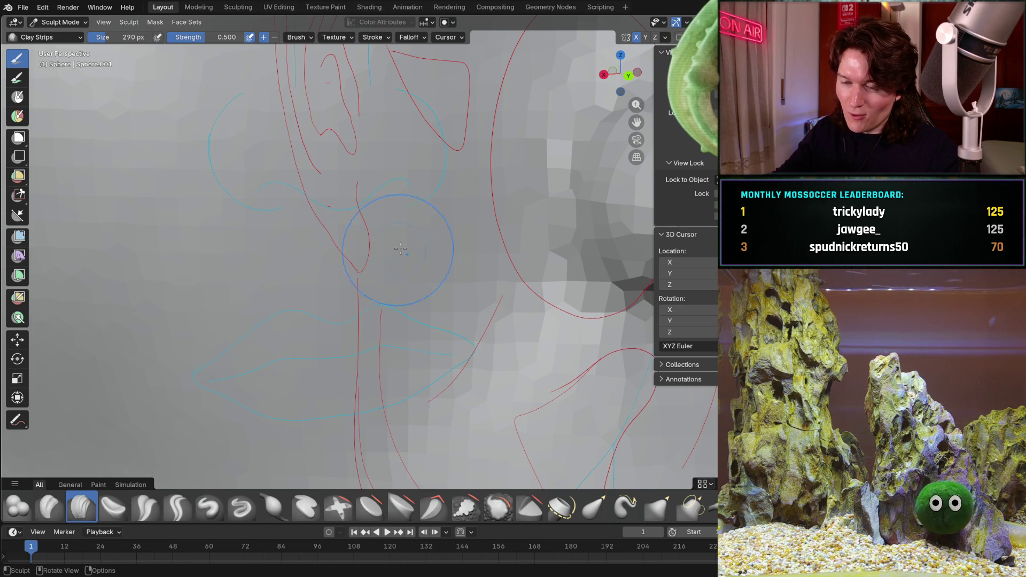
{"action": "middle_click_drag", "start_coordinate": [293, 352], "coordinate": [365, 369]}
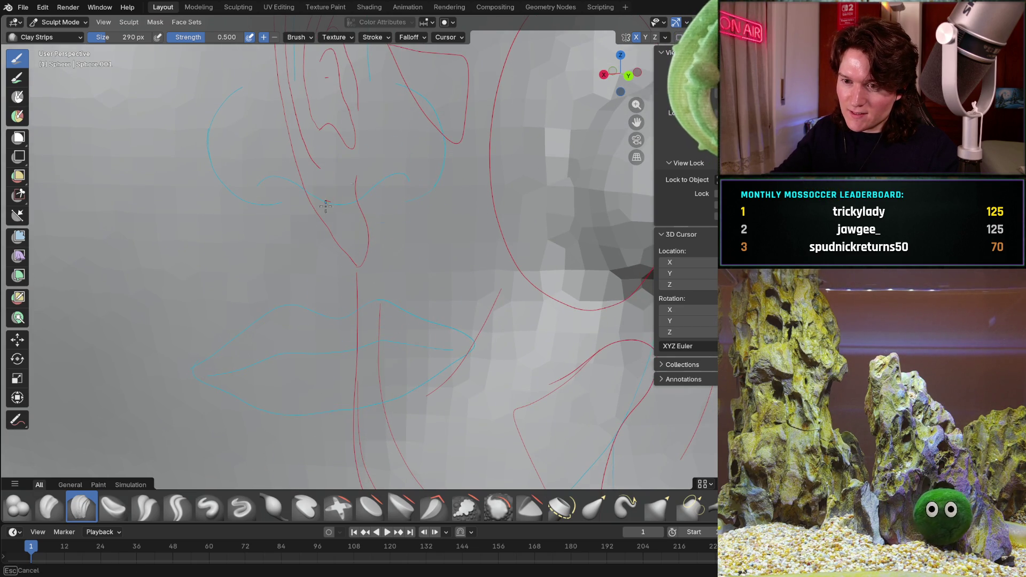
{"action": "scroll", "coordinate": [440, 189], "scroll_direction": "down", "scroll_amount": 5}
{"action": "mouse_move", "coordinate": [441, 188]}
{"action": "middle_mouse_down"}
{"action": "mouse_move", "coordinate": [441, 303]}
{"action": "mouse_move", "coordinate": [455, 312]}
{"action": "mouse_move", "coordinate": [401, 262]}
{"action": "middle_mouse_up"}
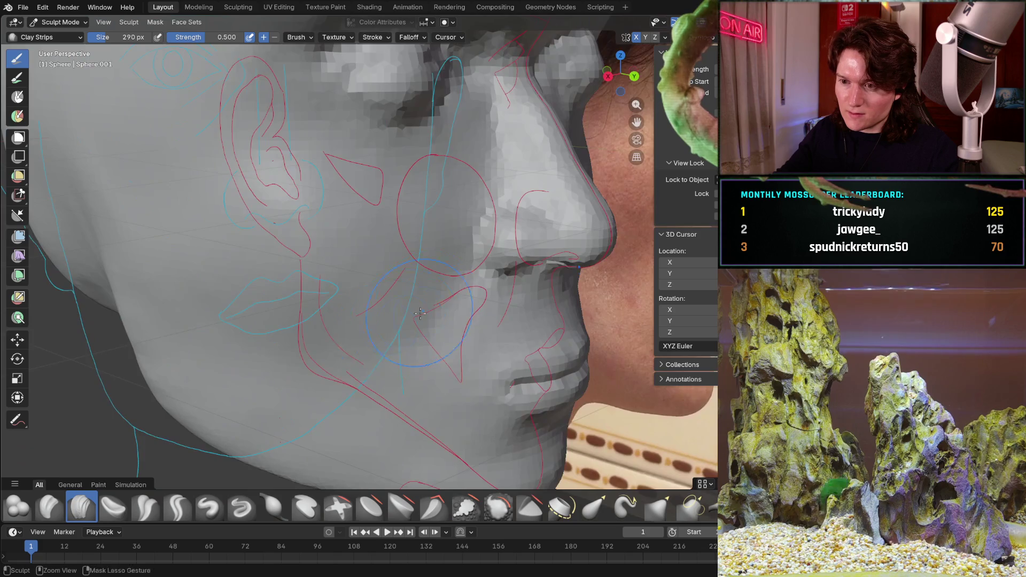
{"action": "scroll", "coordinate": [344, 210], "scroll_direction": "up", "scroll_amount": 8}
{"action": "scroll", "coordinate": [354, 277], "scroll_direction": "up", "scroll_amount": 1}
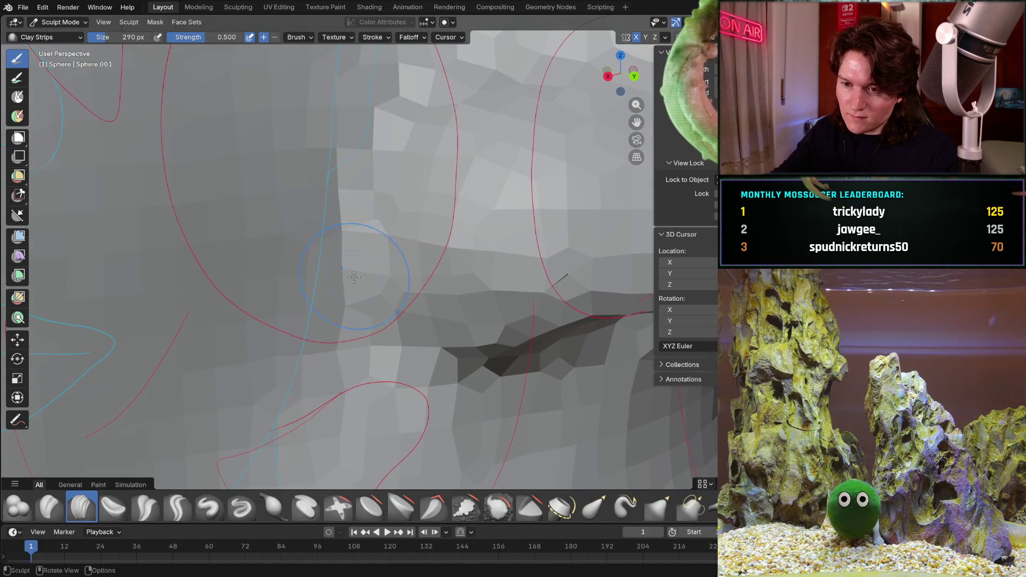
{"action": "key", "text": "bracketleft"}
{"action": "key", "text": "bracketleft"}
{"action": "key", "text": "bracketleft"}
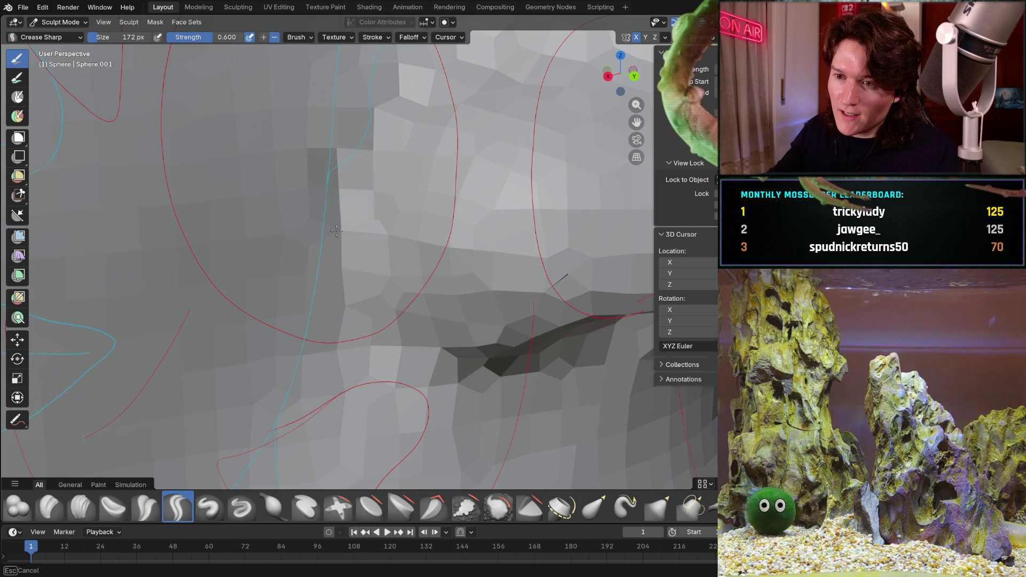
Carve a Crease Sharp stroke beside the nostril, then zoom in on the nose and lips.
{"action": "middle_click_drag", "start_coordinate": [343, 323], "coordinate": [343, 323]}
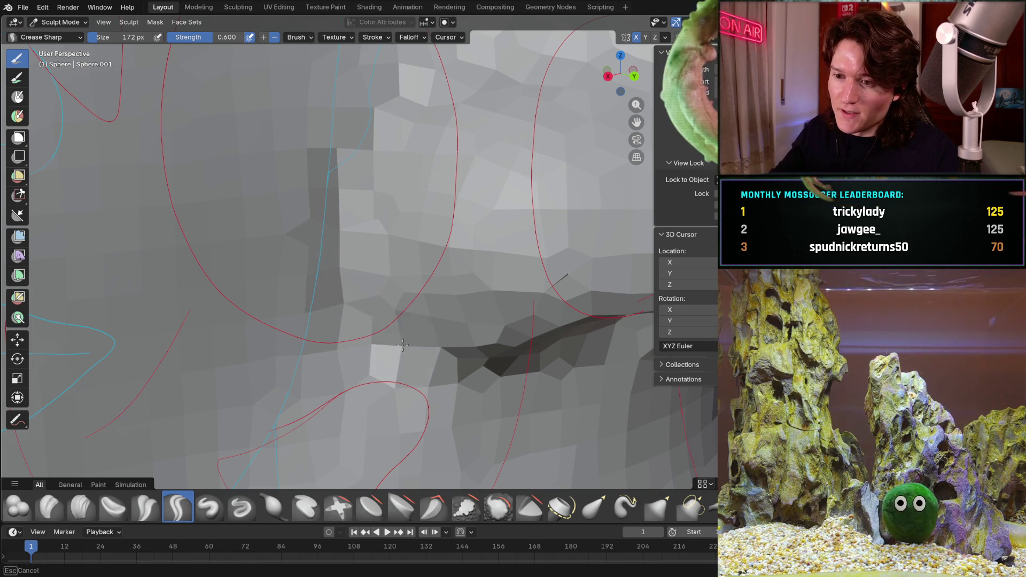
{"action": "middle_click_drag", "start_coordinate": [430, 355], "coordinate": [446, 290]}
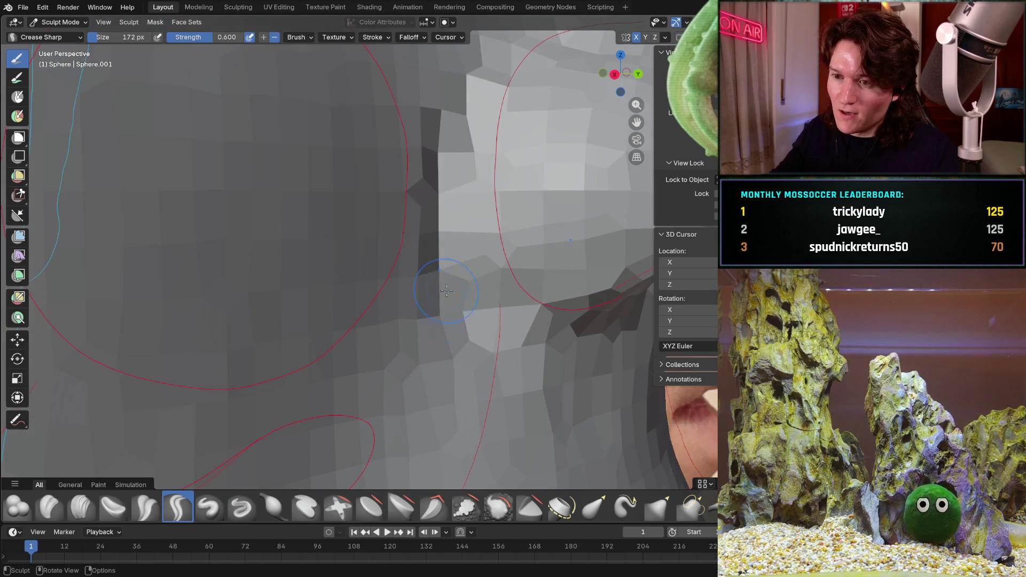
{"action": "mouse_move", "coordinate": [450, 201]}
{"action": "left_mouse_down"}
{"action": "mouse_move", "coordinate": [470, 206]}
{"action": "mouse_move", "coordinate": [470, 186]}
{"action": "left_mouse_up"}
{"action": "mouse_move", "coordinate": [481, 288]}
{"action": "middle_mouse_down"}
{"action": "mouse_move", "coordinate": [327, 253]}
{"action": "mouse_move", "coordinate": [433, 293]}
{"action": "middle_mouse_up"}
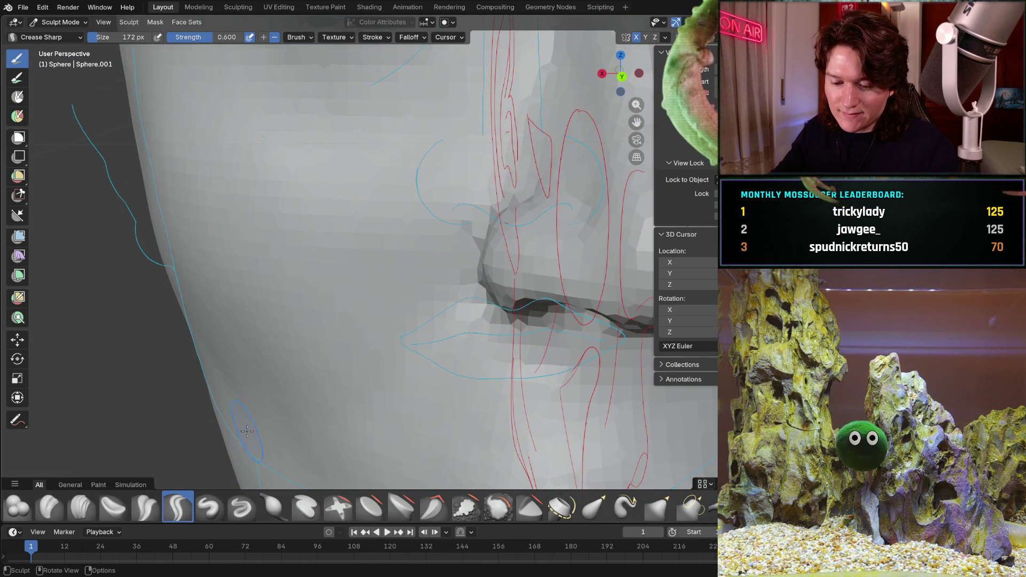
{"action": "mouse_move", "coordinate": [291, 357]}
{"action": "middle_mouse_down", "text": "ctrl"}
{"action": "mouse_move", "coordinate": [367, 259]}
{"action": "mouse_move", "coordinate": [296, 312]}
{"action": "middle_mouse_up", "text": "ctrl"}
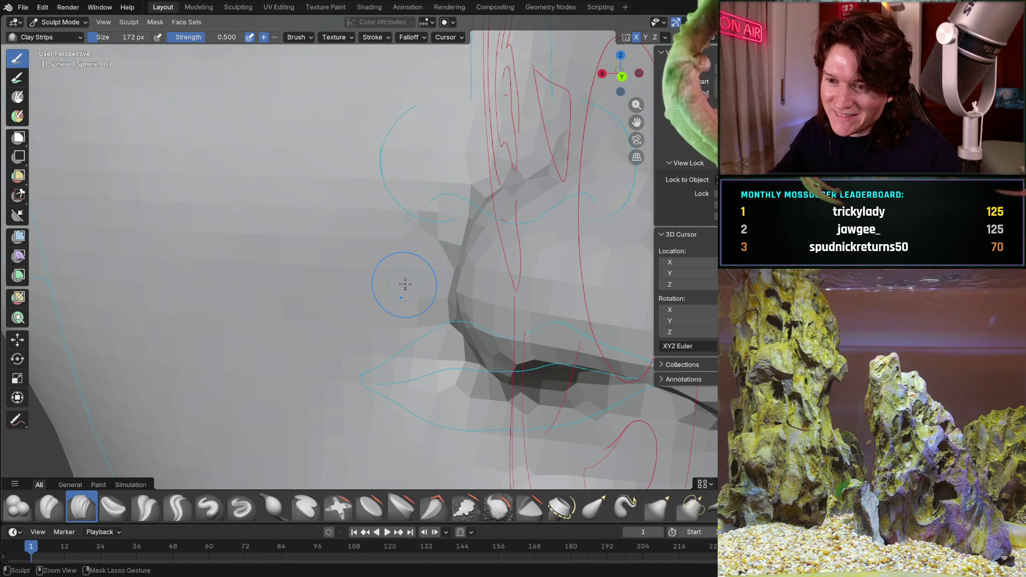
{"action": "middle_click_drag", "start_coordinate": [401, 286], "coordinate": [469, 180]}
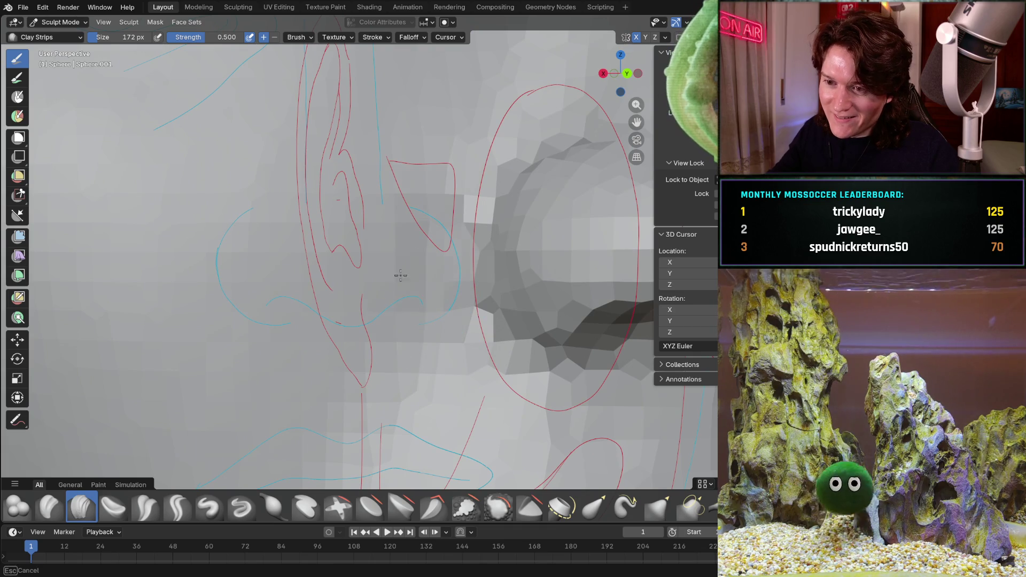
{"action": "middle_click_drag", "start_coordinate": [401, 276], "coordinate": [401, 338]}
{"action": "mouse_move", "coordinate": [394, 378]}
{"action": "middle_mouse_down"}
{"action": "mouse_move", "coordinate": [327, 343]}
{"action": "mouse_move", "coordinate": [406, 342]}
{"action": "mouse_move", "coordinate": [360, 366]}
{"action": "middle_mouse_up"}
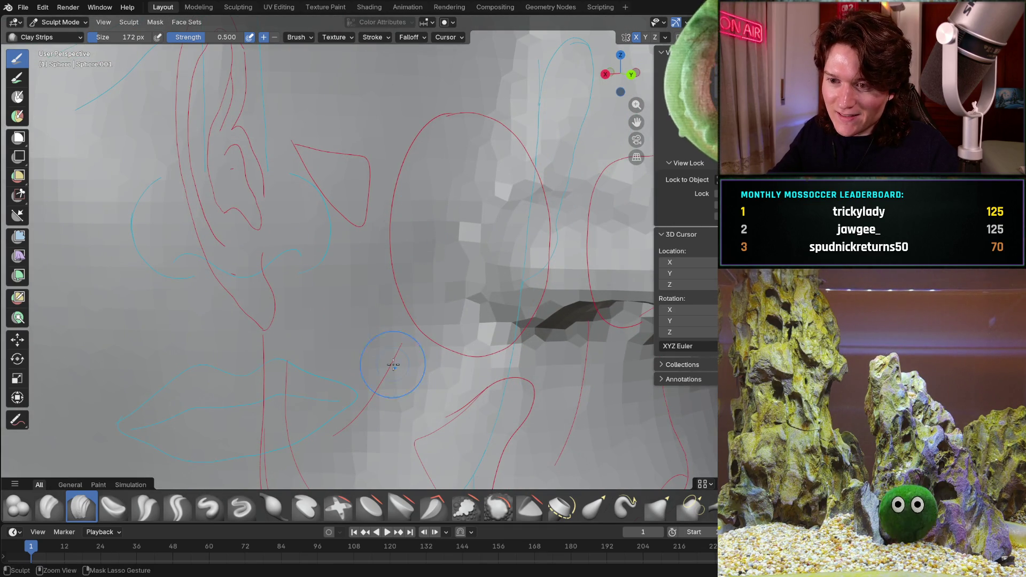
{"action": "middle_click_drag", "start_coordinate": [435, 313], "coordinate": [359, 354], "text": "ctrl"}
{"action": "mouse_move", "coordinate": [357, 282]}
{"action": "middle_mouse_down", "text": "ctrl"}
{"action": "mouse_move", "coordinate": [342, 264]}
{"action": "mouse_move", "coordinate": [362, 250]}
{"action": "middle_mouse_up", "text": "ctrl"}
{"action": "mouse_move", "coordinate": [509, 101]}
{"action": "middle_mouse_down"}
{"action": "mouse_move", "coordinate": [412, 178]}
{"action": "mouse_move", "coordinate": [390, 183]}
{"action": "mouse_move", "coordinate": [332, 258]}
{"action": "mouse_move", "coordinate": [316, 313]}
{"action": "mouse_move", "coordinate": [402, 215]}
{"action": "middle_mouse_up"}
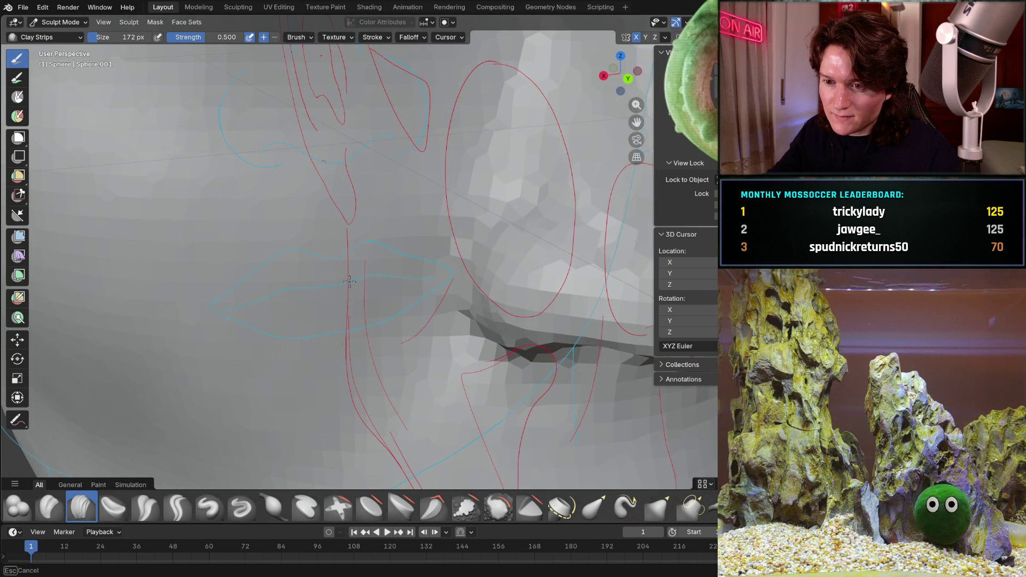
{"action": "scroll", "coordinate": [363, 189], "scroll_direction": "down", "scroll_amount": 5}
{"action": "middle_click_drag", "start_coordinate": [339, 247], "coordinate": [337, 245]}
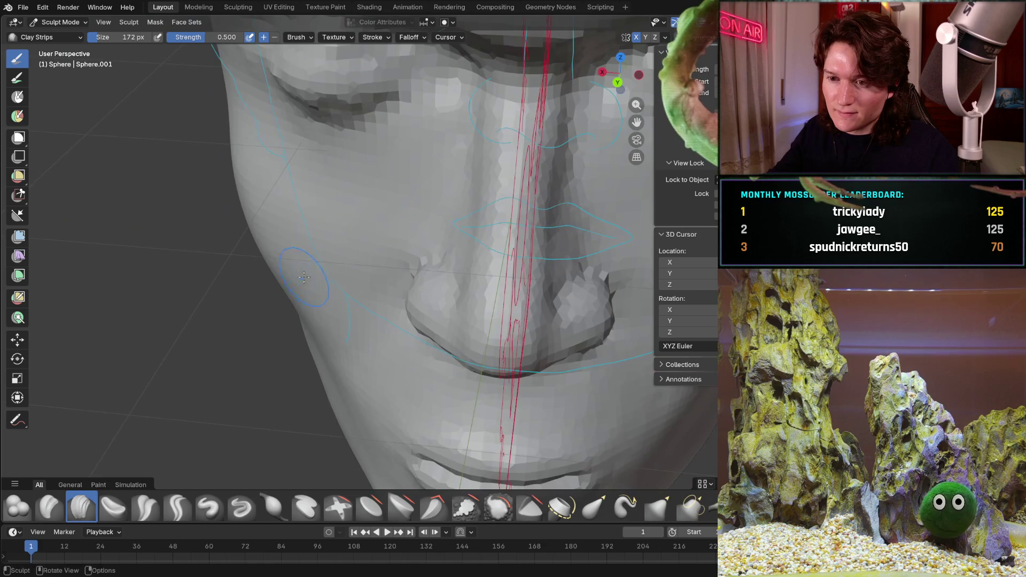
{"action": "scroll", "coordinate": [335, 242], "scroll_direction": "up", "scroll_amount": 3}
{"action": "mouse_move", "coordinate": [347, 208]}
{"action": "middle_mouse_down", "text": "ctrl"}
{"action": "mouse_move", "coordinate": [321, 299]}
{"action": "mouse_move", "coordinate": [406, 248]}
{"action": "mouse_move", "coordinate": [441, 278]}
{"action": "mouse_move", "coordinate": [448, 299]}
{"action": "middle_mouse_up", "text": "ctrl"}
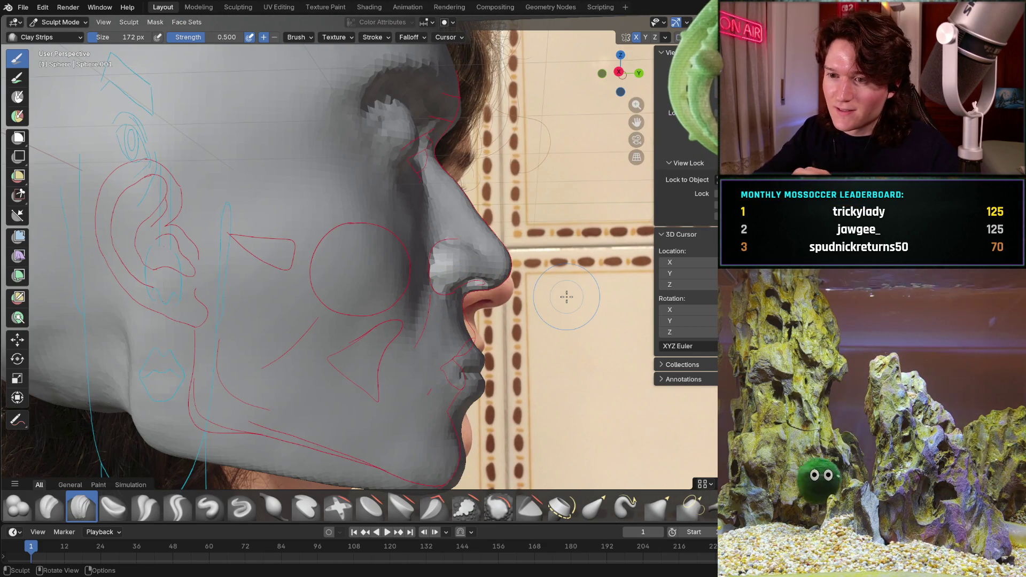
{"action": "mouse_move", "coordinate": [567, 296]}
{"action": "middle_mouse_down", "text": "ctrl"}
{"action": "mouse_move", "coordinate": [412, 189]}
{"action": "mouse_move", "coordinate": [434, 175]}
{"action": "mouse_move", "coordinate": [408, 171]}
{"action": "mouse_move", "coordinate": [399, 153]}
{"action": "middle_mouse_up", "text": "ctrl"}
{"action": "key", "text": "shift+c"}
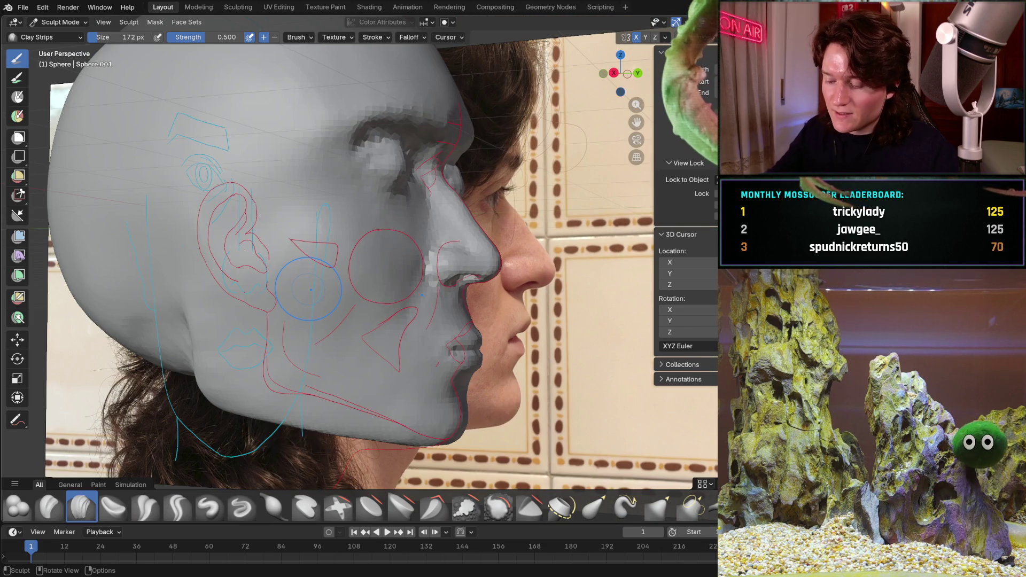
{"action": "key", "text": "KP_3"}
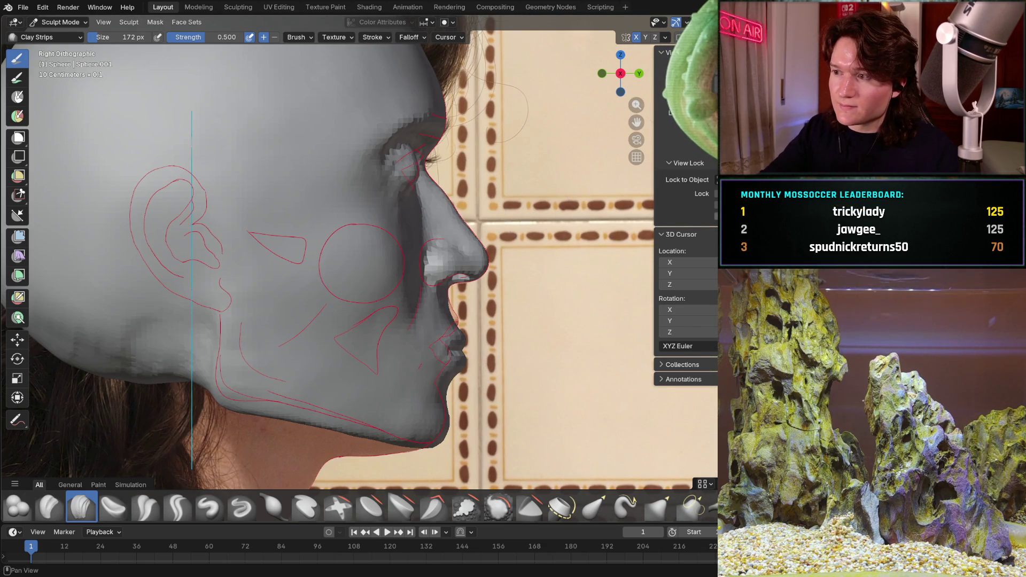
{"action": "key", "text": "alt+z"}
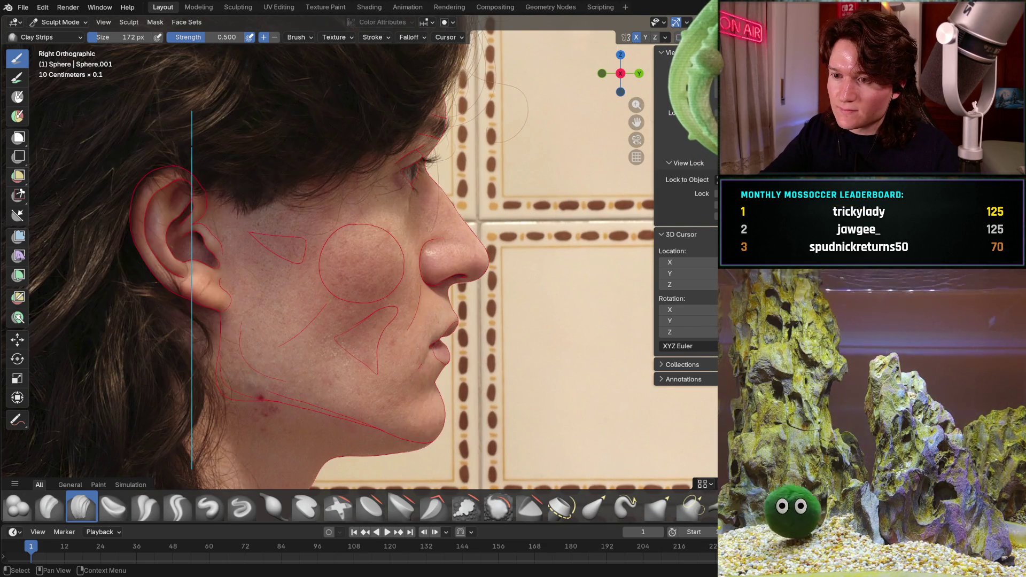
{"action": "key", "text": "alt+z"}
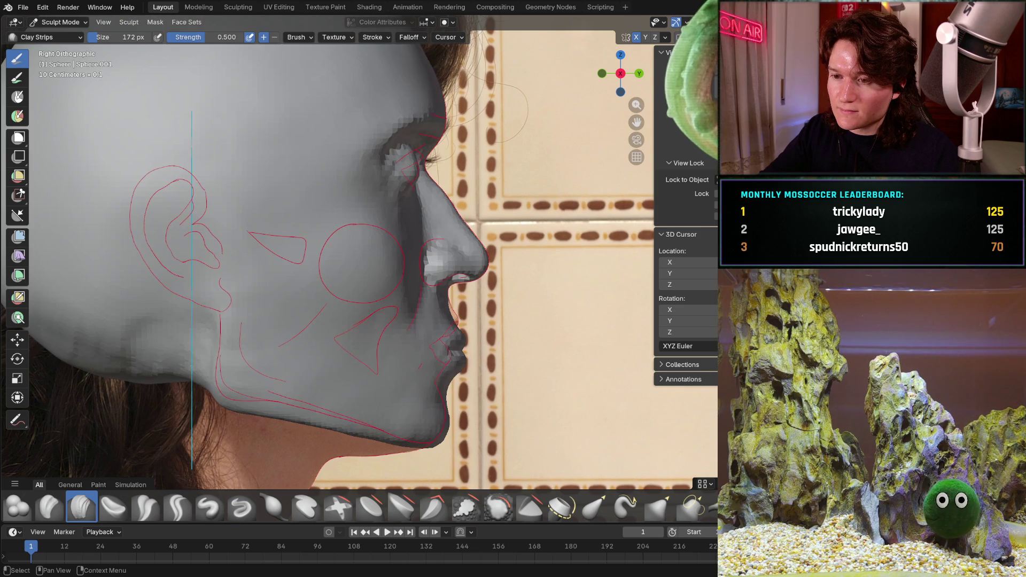
{"action": "key", "text": "alt+z"}
{"action": "key", "text": "alt+z"}
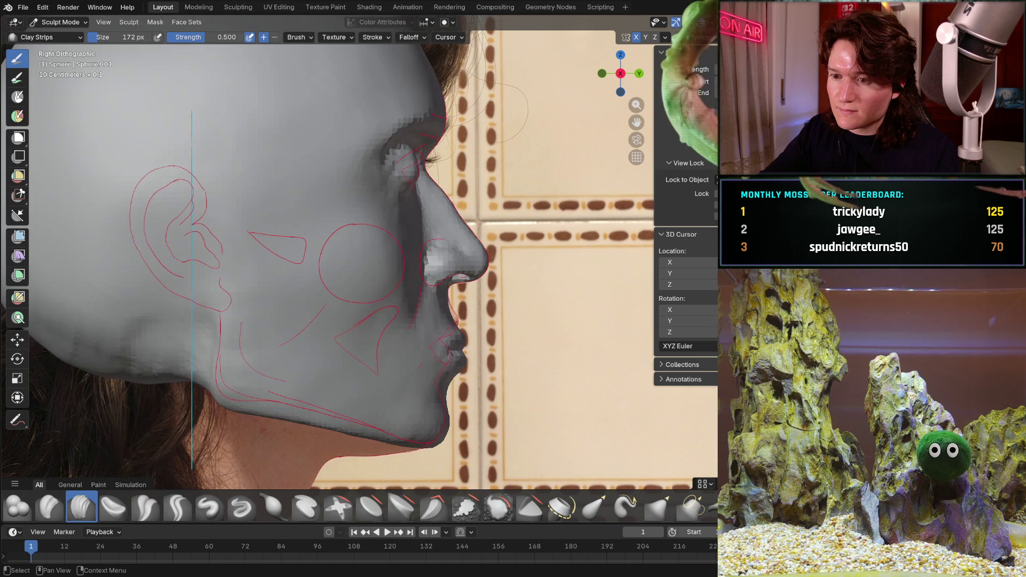
{"action": "key", "text": "alt+z"}
{"action": "key", "text": "alt+z"}
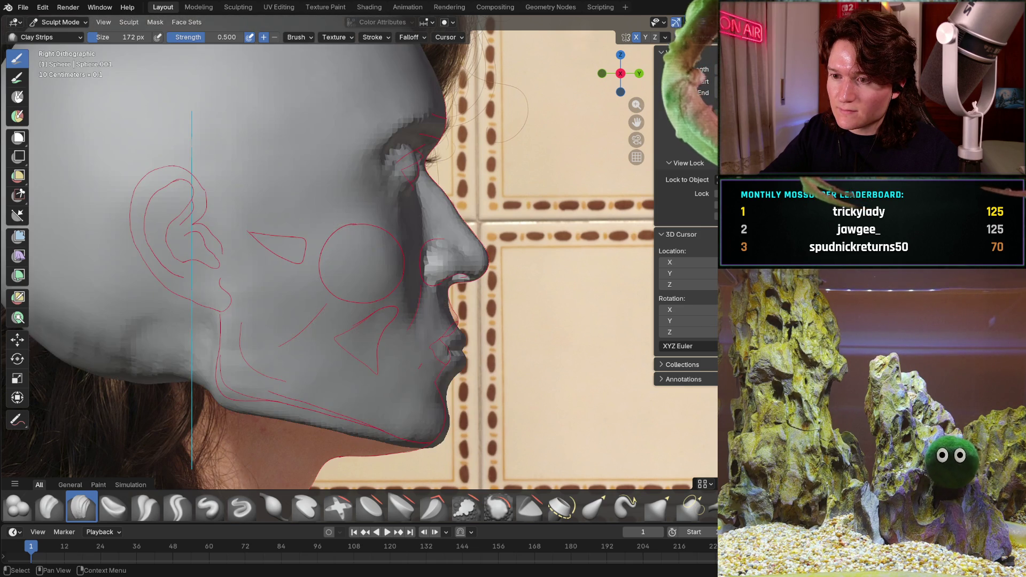
{"action": "key", "text": "alt+z"}
{"action": "key", "text": "alt+z"}
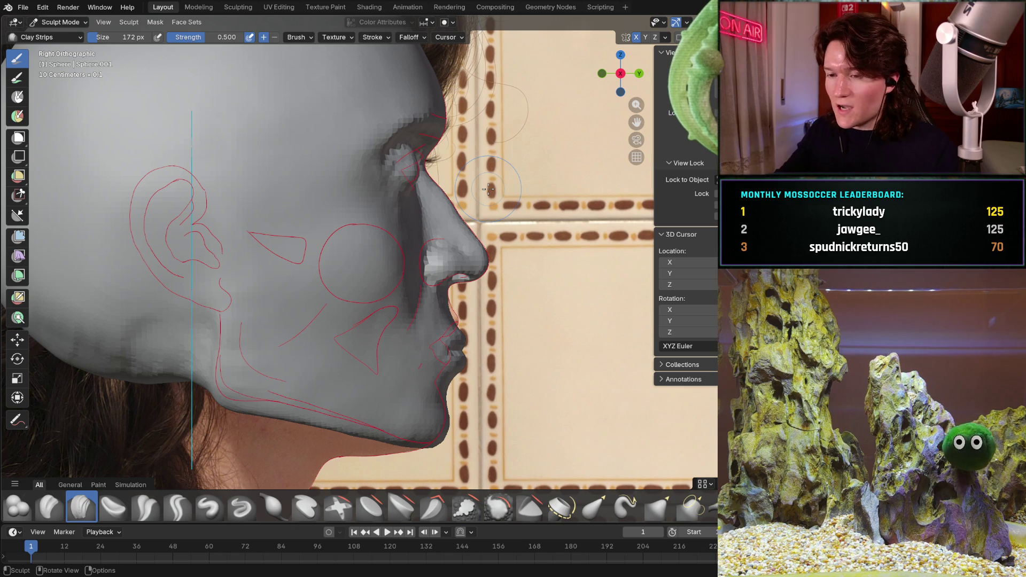
{"action": "mouse_move", "coordinate": [471, 294]}
{"action": "middle_mouse_down"}
{"action": "mouse_move", "coordinate": [400, 311]}
{"action": "mouse_move", "coordinate": [531, 270]}
{"action": "mouse_move", "coordinate": [467, 280]}
{"action": "mouse_move", "coordinate": [494, 260]}
{"action": "mouse_move", "coordinate": [407, 229]}
{"action": "mouse_move", "coordinate": [435, 255]}
{"action": "mouse_move", "coordinate": [445, 322]}
{"action": "middle_mouse_up"}
{"action": "scroll", "coordinate": [434, 254], "scroll_direction": "up", "scroll_amount": 10}
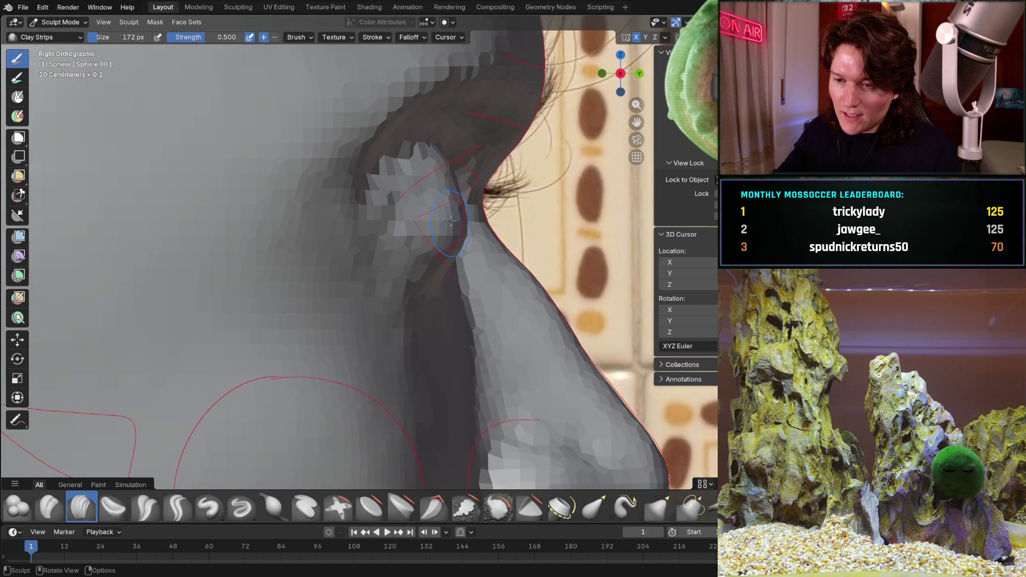
{"action": "mouse_move", "coordinate": [446, 215]}
{"action": "middle_mouse_down"}
{"action": "mouse_move", "coordinate": [390, 216]}
{"action": "mouse_move", "coordinate": [466, 275]}
{"action": "middle_mouse_up"}
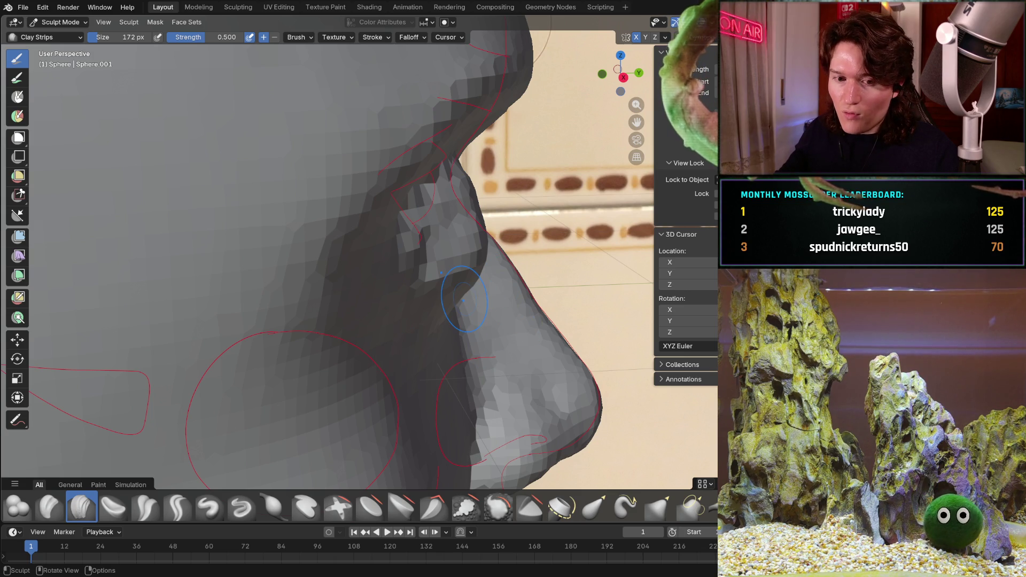
{"action": "middle_click_drag", "start_coordinate": [459, 332], "coordinate": [449, 332], "text": "ctrl"}
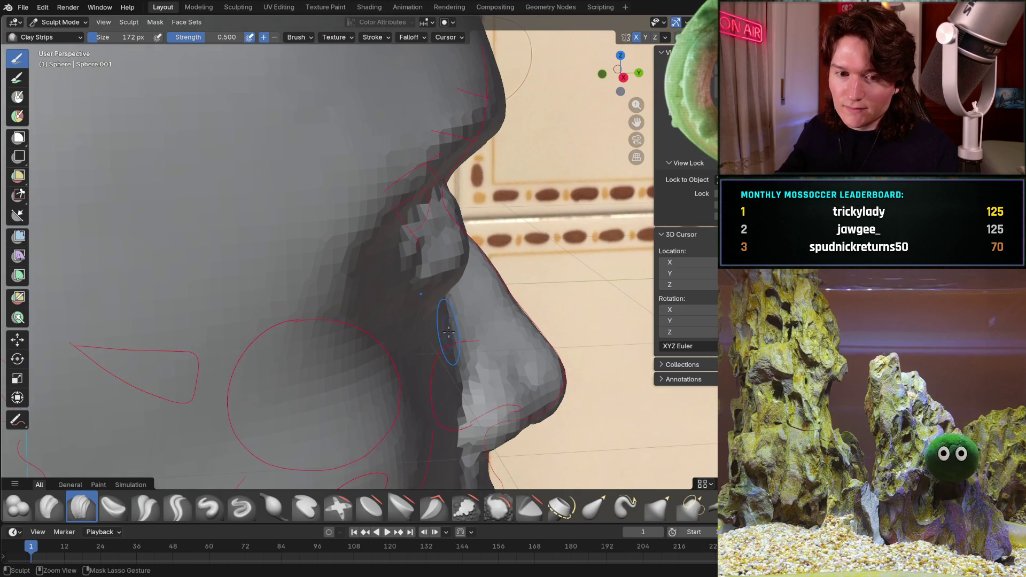
{"action": "scroll", "coordinate": [451, 305], "scroll_direction": "down", "scroll_amount": 10}
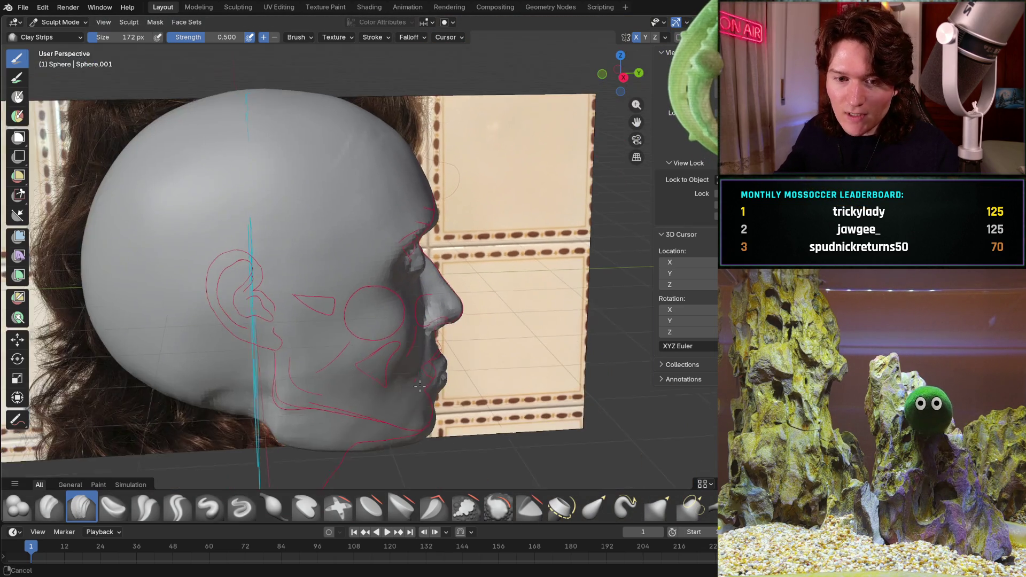
{"action": "mouse_move", "coordinate": [459, 316]}
{"action": "middle_mouse_down"}
{"action": "mouse_move", "coordinate": [338, 350]}
{"action": "mouse_move", "coordinate": [438, 288]}
{"action": "middle_mouse_up"}
{"action": "scroll", "coordinate": [347, 342], "scroll_direction": "up", "scroll_amount": 5}
{"action": "key", "text": "KP_3"}
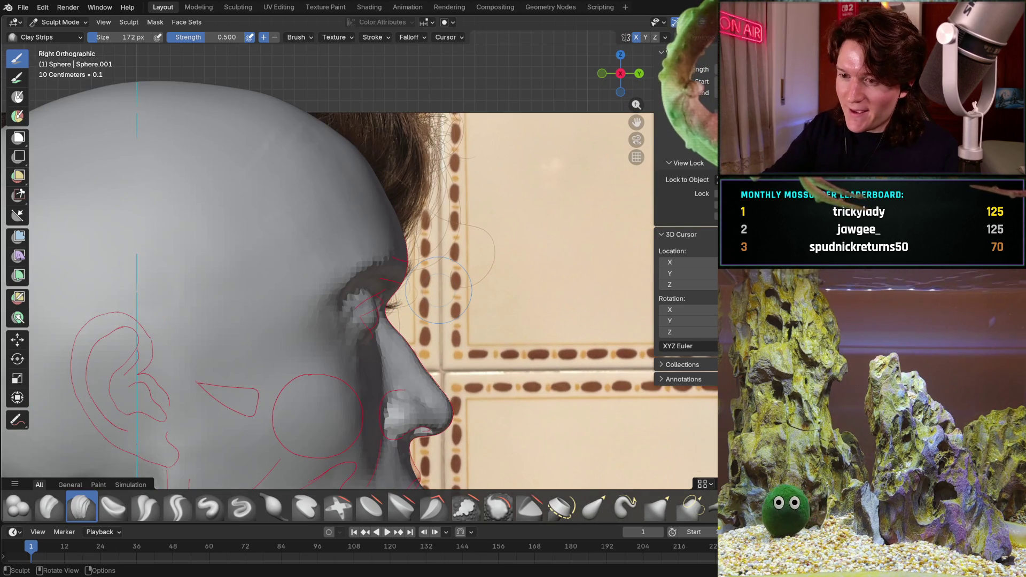
{"action": "scroll", "coordinate": [458, 271], "scroll_direction": "down", "scroll_amount": 4}
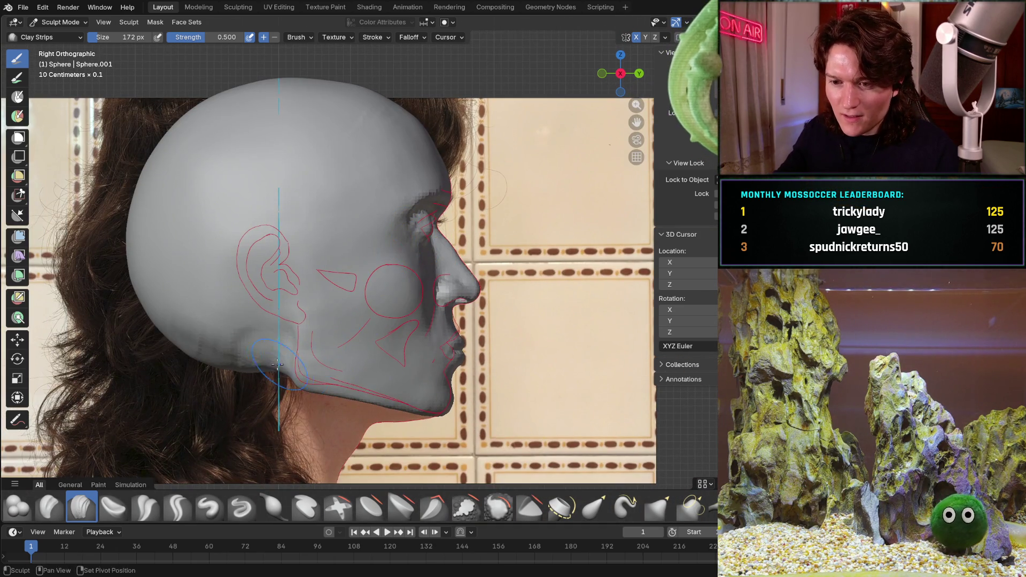
{"action": "middle_click_drag", "start_coordinate": [277, 364], "coordinate": [346, 322], "text": "shift"}
{"action": "scroll", "coordinate": [347, 321], "scroll_direction": "up", "scroll_amount": 1}
{"action": "scroll", "coordinate": [352, 343], "scroll_direction": "up", "scroll_amount": 2}
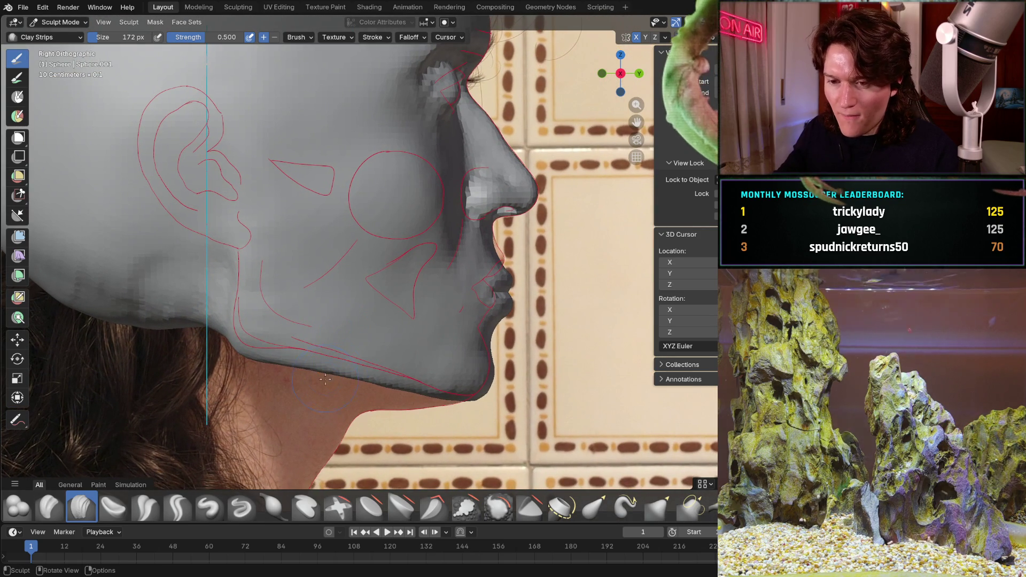
{"action": "middle_click_drag", "start_coordinate": [316, 324], "coordinate": [386, 367], "text": "shift"}
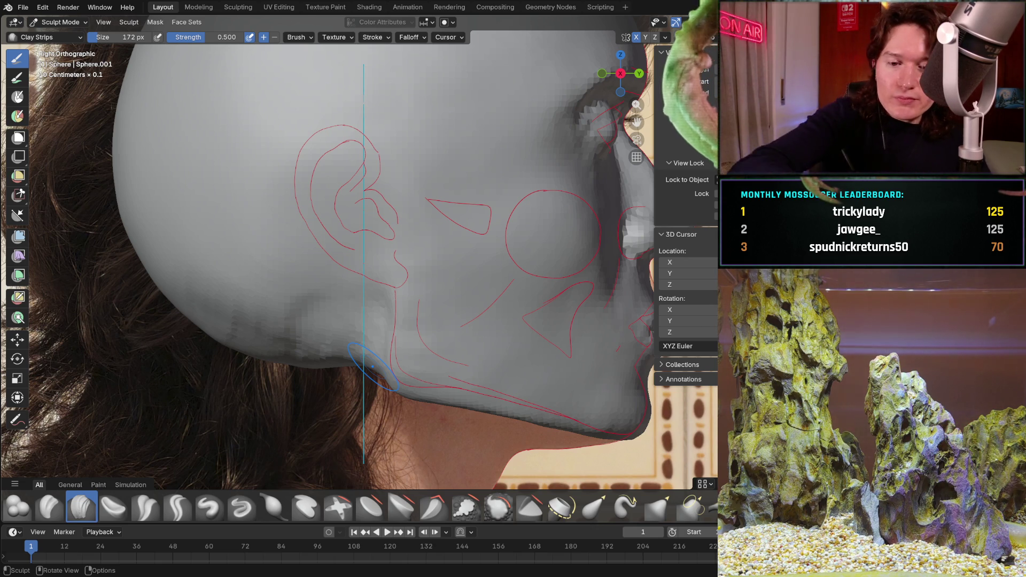
{"action": "mouse_move", "coordinate": [276, 293]}
{"action": "middle_mouse_down"}
{"action": "mouse_move", "coordinate": [355, 207]}
{"action": "mouse_move", "coordinate": [354, 229]}
{"action": "mouse_move", "coordinate": [344, 224]}
{"action": "mouse_move", "coordinate": [310, 256]}
{"action": "middle_mouse_up"}
{"action": "scroll", "coordinate": [328, 229], "scroll_direction": "down", "scroll_amount": 3}
{"action": "scroll", "coordinate": [332, 268], "scroll_direction": "up", "scroll_amount": 1}
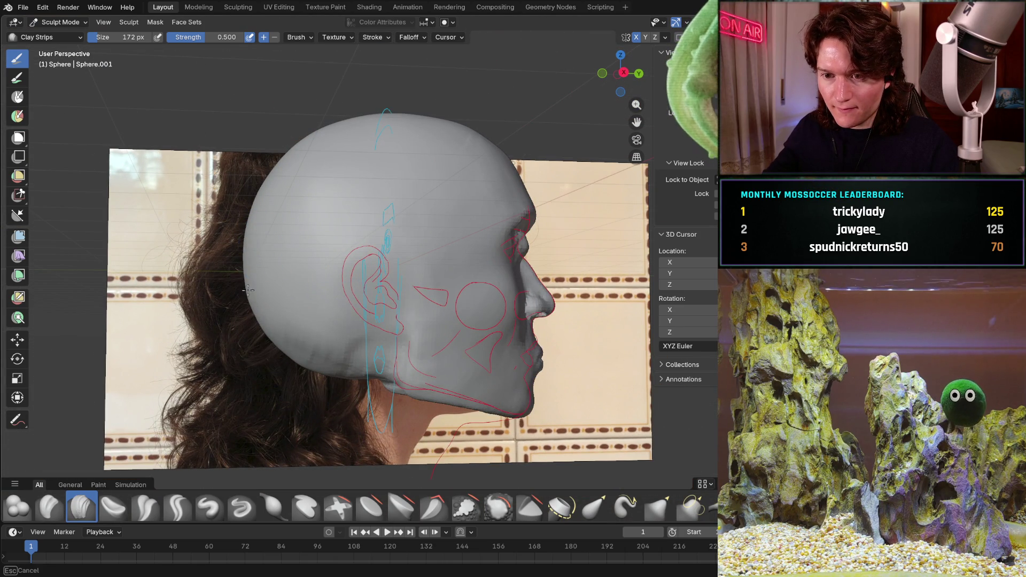
{"action": "mouse_move", "coordinate": [255, 299]}
{"action": "middle_mouse_down"}
{"action": "mouse_move", "coordinate": [255, 311]}
{"action": "mouse_move", "coordinate": [249, 300]}
{"action": "middle_mouse_up"}
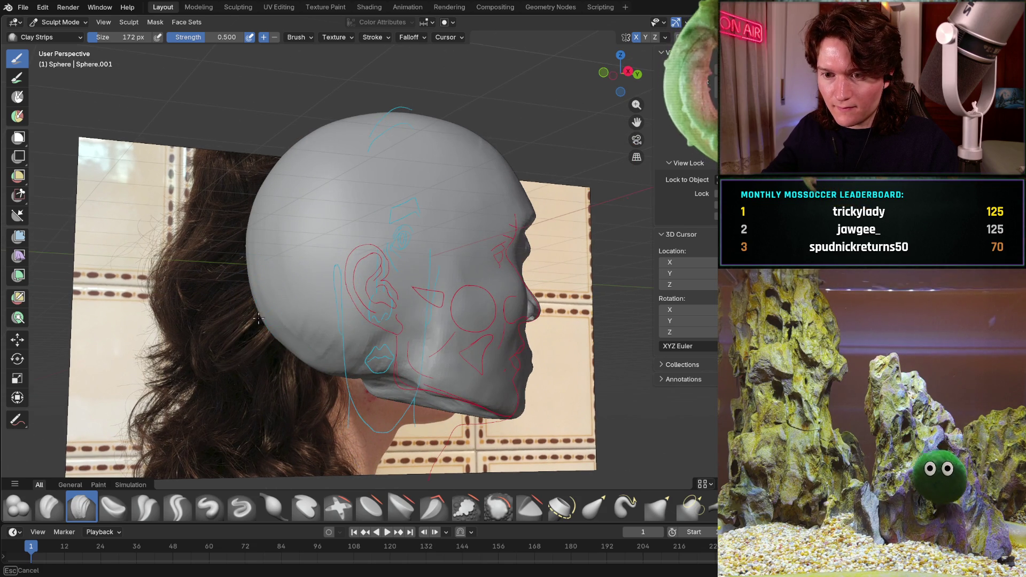
{"action": "middle_click_drag", "start_coordinate": [253, 200], "coordinate": [277, 140]}
{"action": "scroll", "coordinate": [327, 131], "scroll_direction": "down", "scroll_amount": 2}
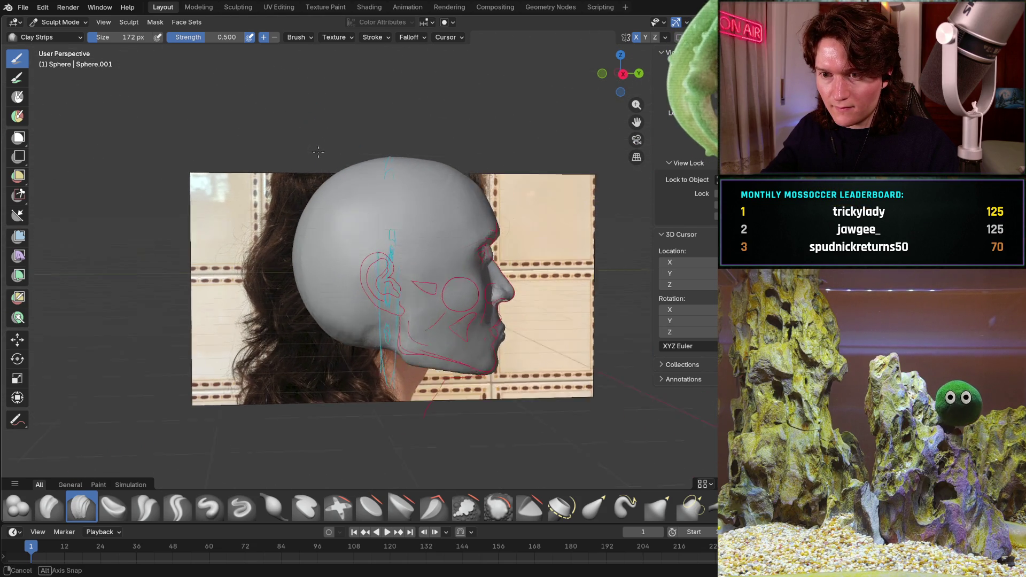
{"action": "scroll", "coordinate": [308, 146], "scroll_direction": "up", "scroll_amount": 3}
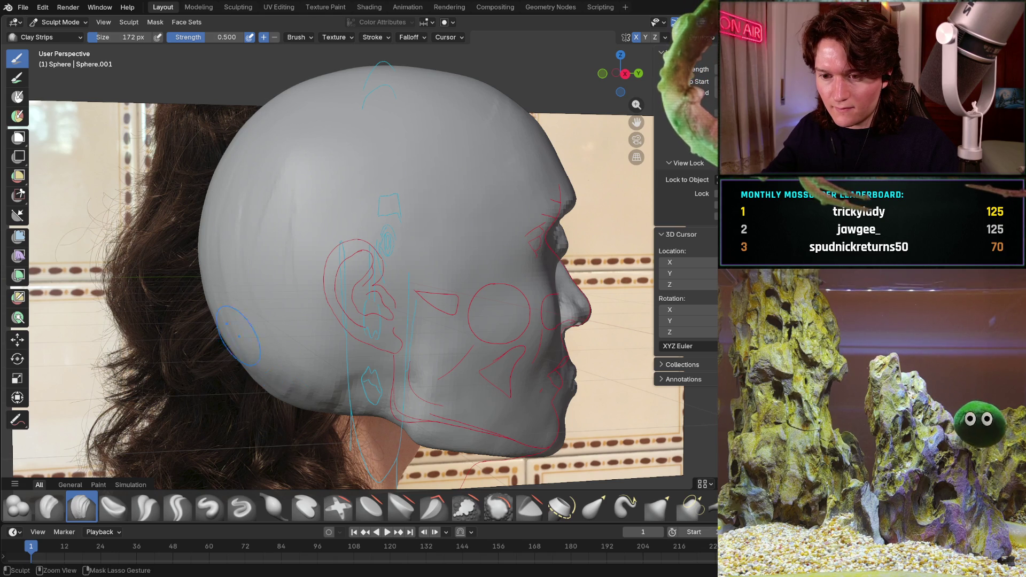
{"action": "mouse_move", "coordinate": [246, 382]}
{"action": "middle_mouse_down"}
{"action": "mouse_move", "coordinate": [272, 269]}
{"action": "mouse_move", "coordinate": [294, 292]}
{"action": "middle_mouse_up"}
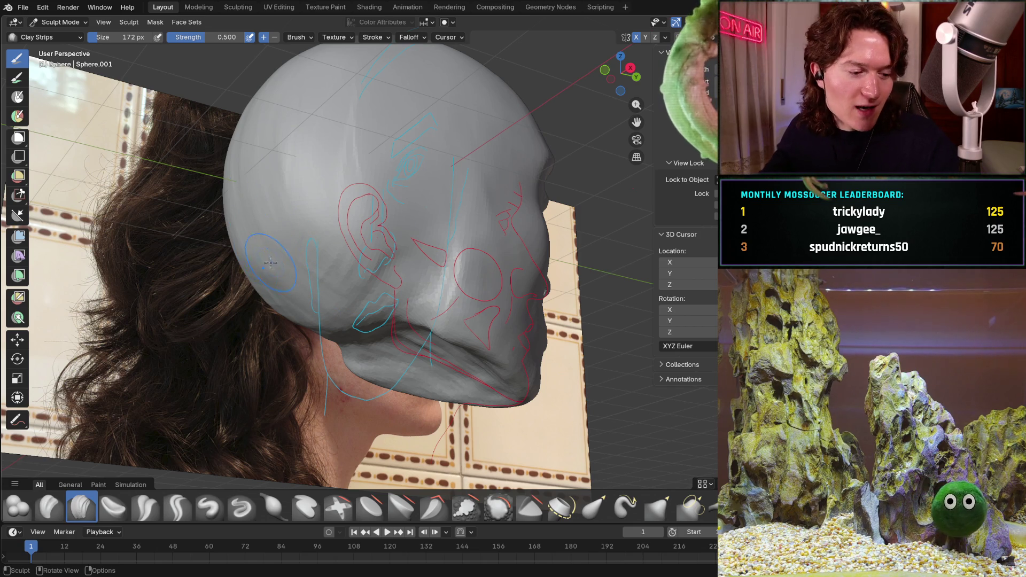
{"action": "mouse_move", "coordinate": [265, 228]}
{"action": "middle_mouse_down"}
{"action": "mouse_move", "coordinate": [368, 160]}
{"action": "mouse_move", "coordinate": [338, 189]}
{"action": "mouse_move", "coordinate": [347, 184]}
{"action": "middle_mouse_up"}
{"action": "scroll", "coordinate": [368, 160], "scroll_direction": "down", "scroll_amount": 4}
{"action": "scroll", "coordinate": [389, 176], "scroll_direction": "up", "scroll_amount": 5}
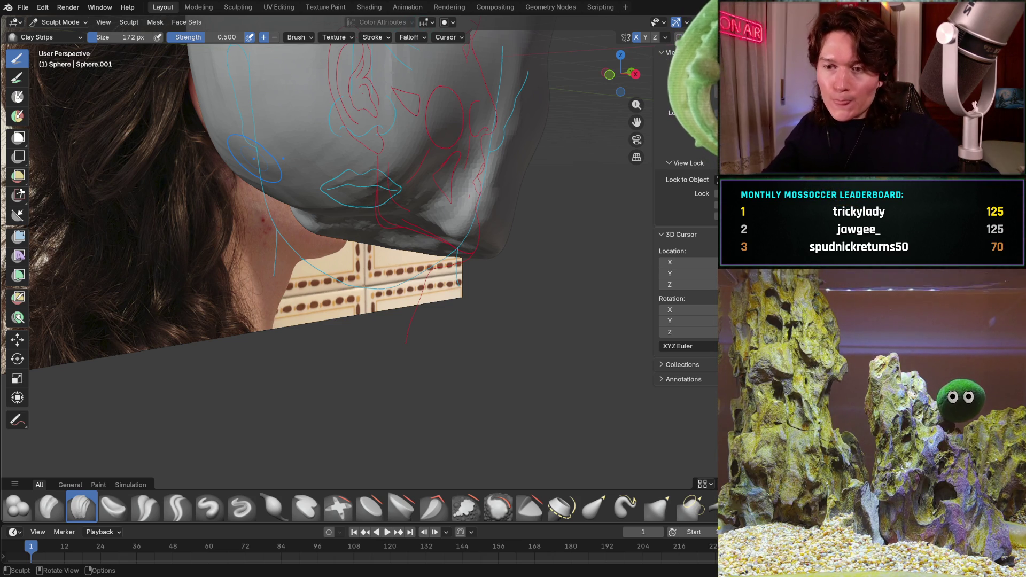
{"action": "mouse_move", "coordinate": [321, 106]}
{"action": "middle_mouse_down"}
{"action": "mouse_move", "coordinate": [286, 103]}
{"action": "mouse_move", "coordinate": [326, 131]}
{"action": "mouse_move", "coordinate": [299, 160]}
{"action": "middle_mouse_up"}
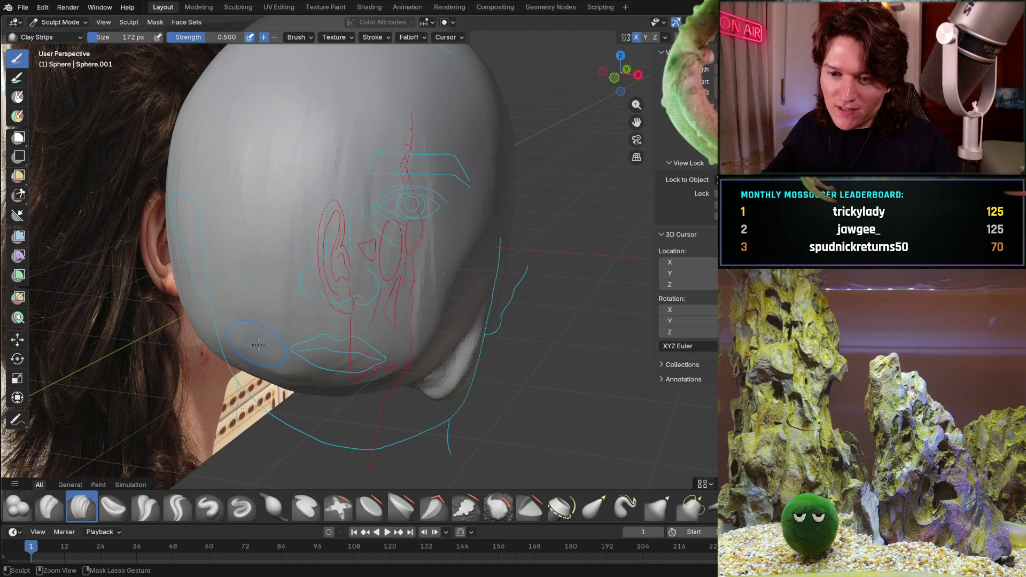
{"action": "mouse_move", "coordinate": [257, 314]}
{"action": "middle_mouse_down"}
{"action": "mouse_move", "coordinate": [261, 288]}
{"action": "mouse_move", "coordinate": [299, 309]}
{"action": "middle_mouse_up"}
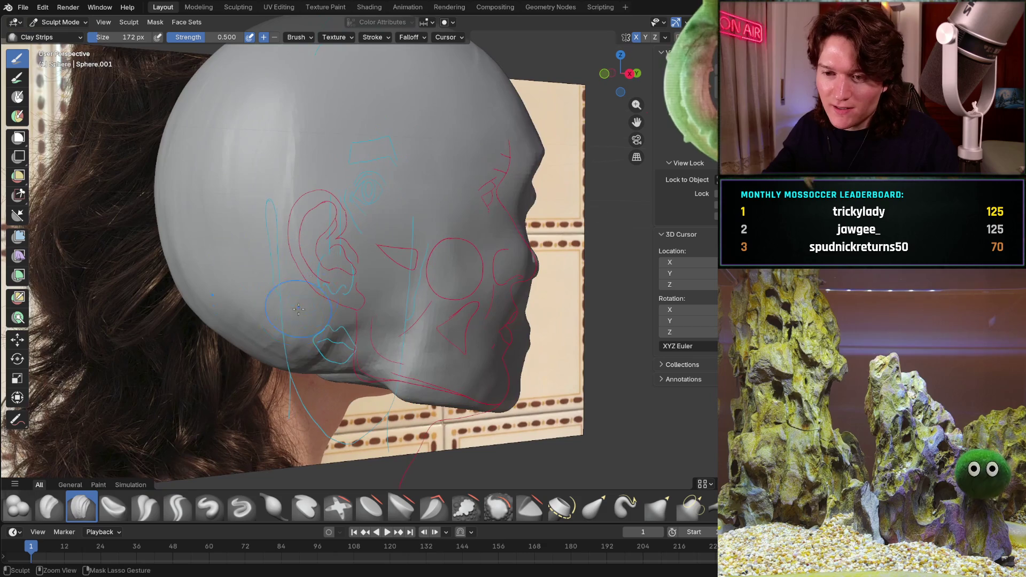
{"action": "middle_click_drag", "start_coordinate": [285, 345], "coordinate": [275, 369]}
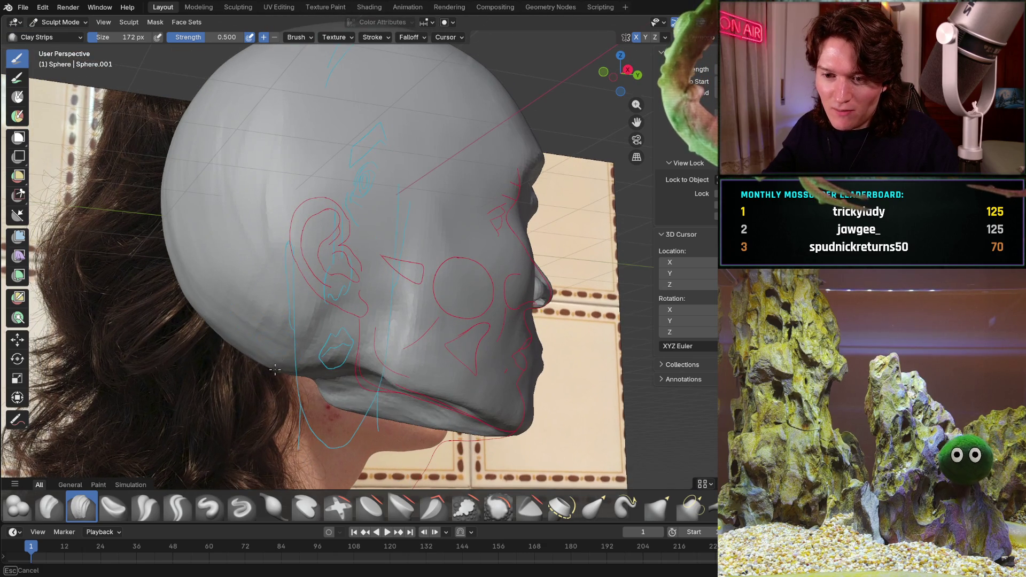
{"action": "mouse_move", "coordinate": [287, 278]}
{"action": "middle_mouse_down"}
{"action": "mouse_move", "coordinate": [264, 327]}
{"action": "mouse_move", "coordinate": [300, 312]}
{"action": "middle_mouse_up"}
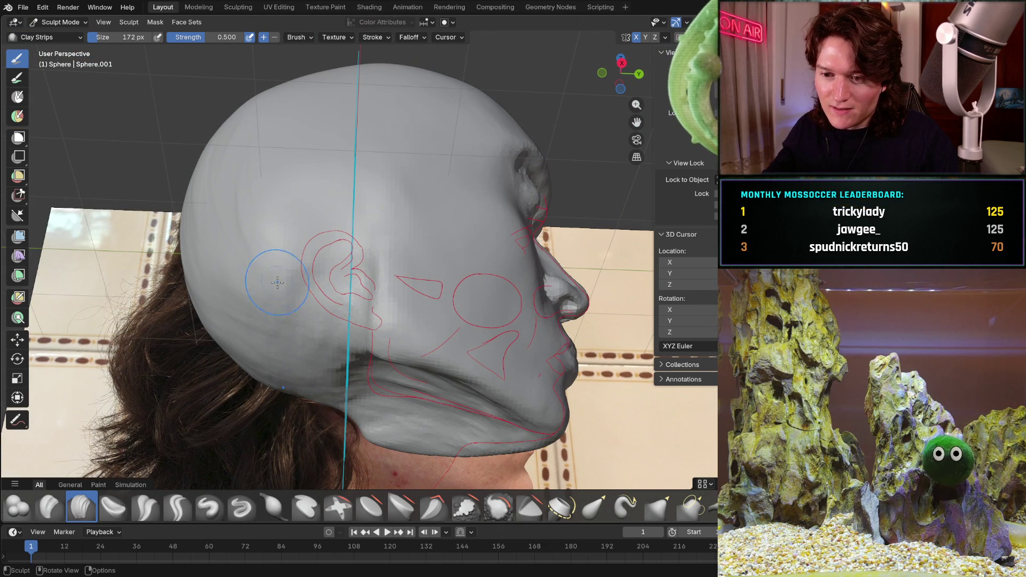
{"action": "scroll", "coordinate": [314, 355], "scroll_direction": "up", "scroll_amount": 5}
{"action": "middle_click_drag", "start_coordinate": [314, 355], "coordinate": [280, 335]}
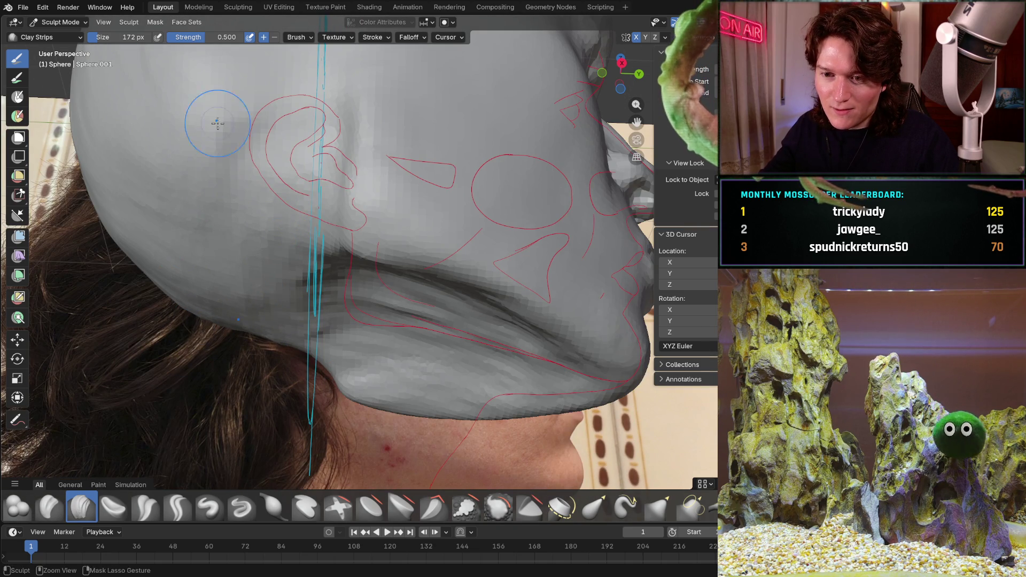
{"action": "middle_click_drag", "start_coordinate": [220, 194], "coordinate": [266, 338]}
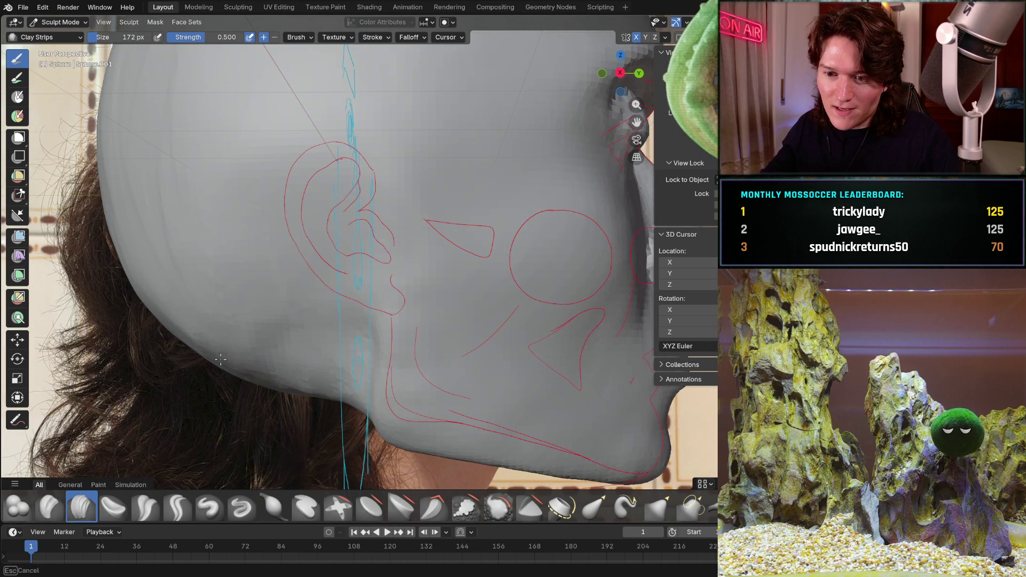
{"action": "scroll", "coordinate": [259, 304], "scroll_direction": "down", "scroll_amount": 6}
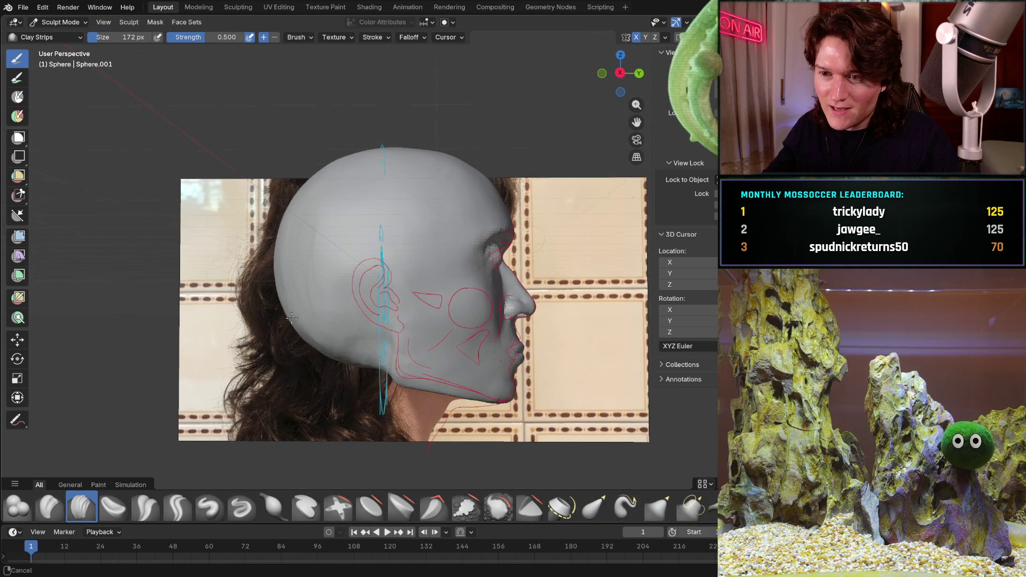
{"action": "mouse_move", "coordinate": [284, 223]}
{"action": "middle_mouse_down"}
{"action": "mouse_move", "coordinate": [339, 241]}
{"action": "mouse_move", "coordinate": [347, 224]}
{"action": "middle_mouse_up"}
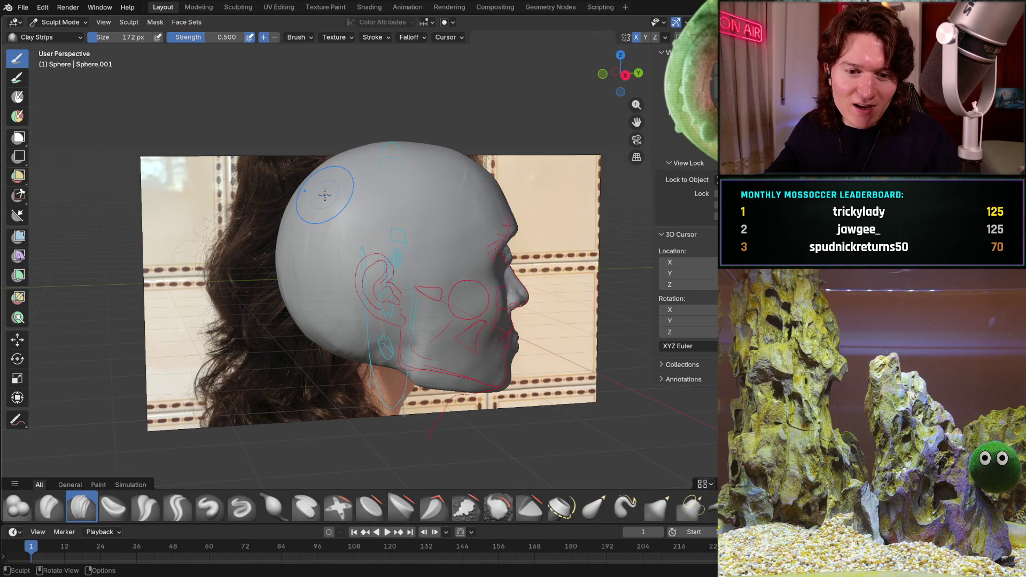
{"action": "scroll", "coordinate": [353, 182], "scroll_direction": "up", "scroll_amount": 3}
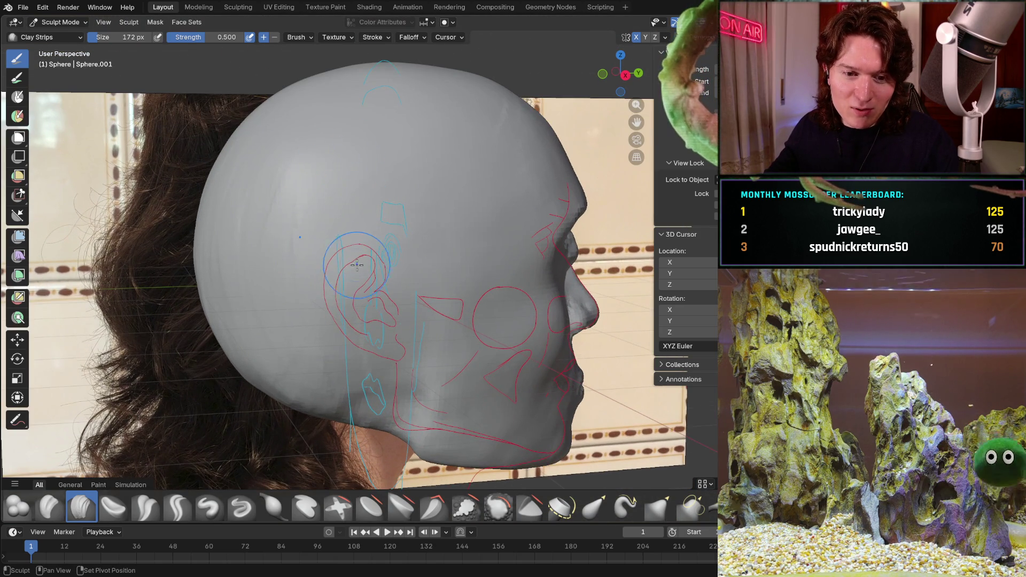
{"action": "middle_click_drag", "start_coordinate": [357, 265], "coordinate": [354, 301]}
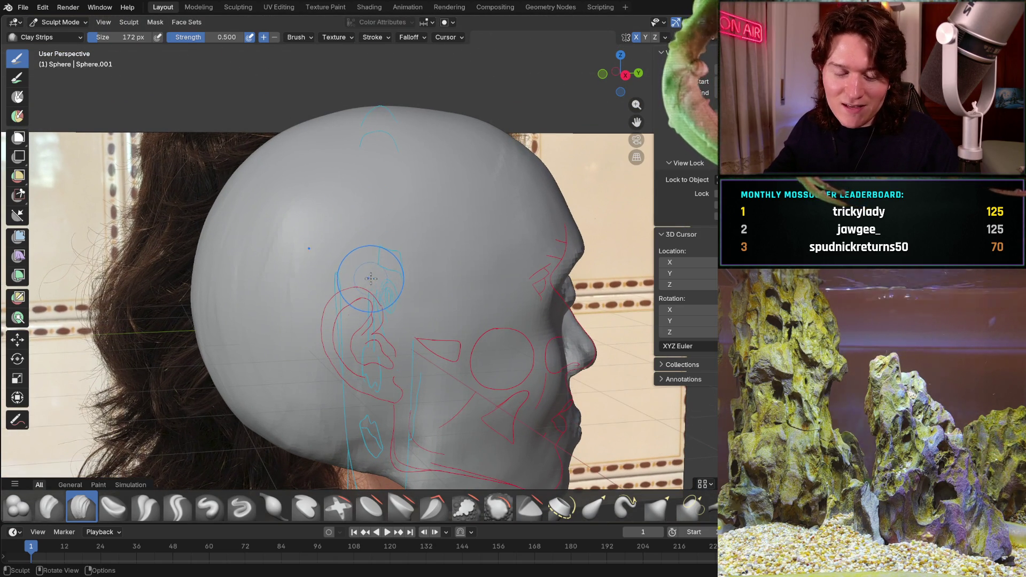
{"action": "mouse_move", "coordinate": [374, 218]}
{"action": "middle_mouse_down"}
{"action": "mouse_move", "coordinate": [310, 218]}
{"action": "mouse_move", "coordinate": [374, 172]}
{"action": "middle_mouse_up"}
{"action": "mouse_move", "coordinate": [348, 390]}
{"action": "middle_mouse_down"}
{"action": "mouse_move", "coordinate": [333, 298]}
{"action": "mouse_move", "coordinate": [263, 233]}
{"action": "mouse_move", "coordinate": [337, 226]}
{"action": "middle_mouse_up"}
{"action": "key", "text": "KP_3"}
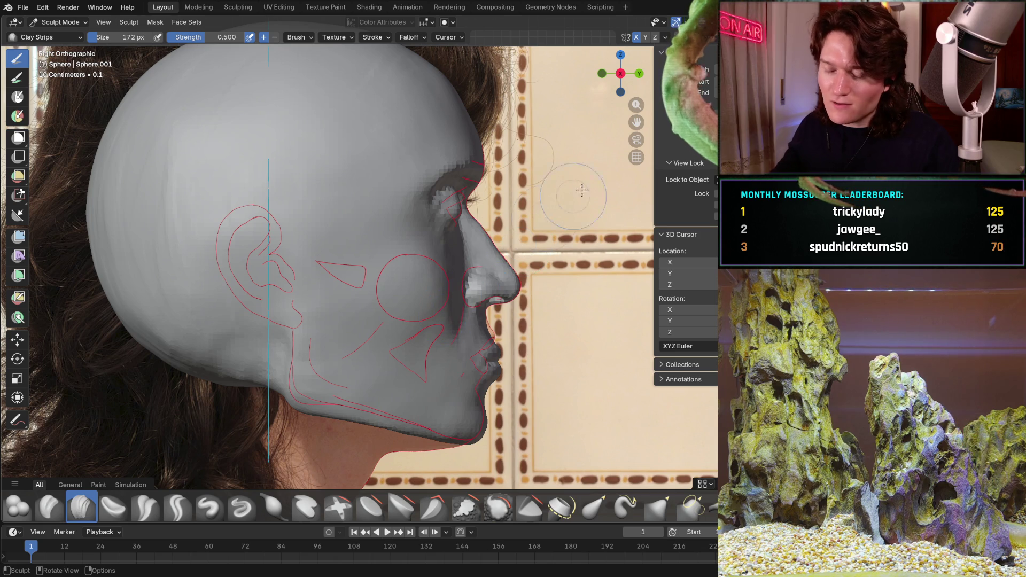
{"action": "scroll", "coordinate": [465, 283], "scroll_direction": "up", "scroll_amount": 1}
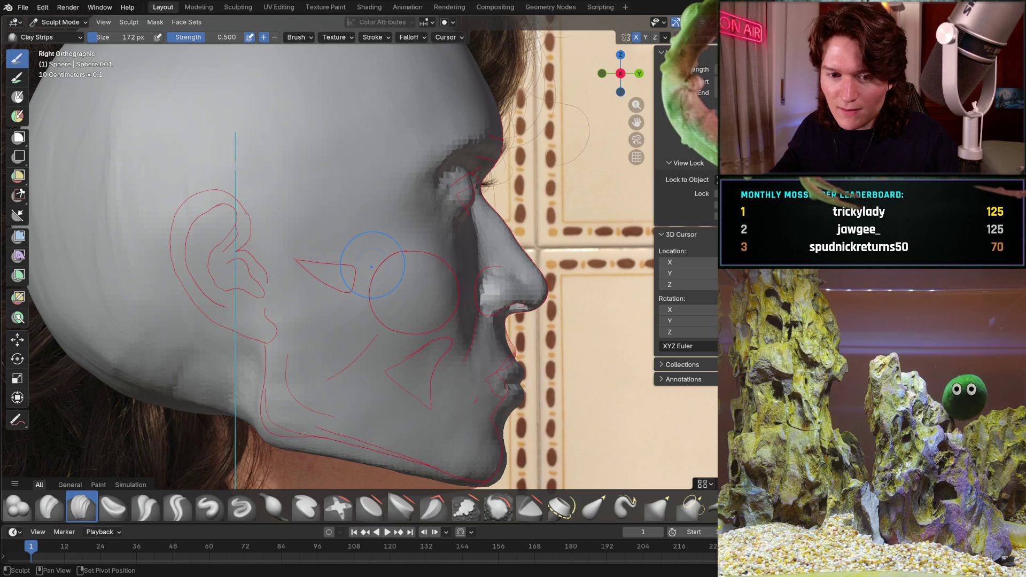
{"action": "scroll", "coordinate": [371, 265], "scroll_direction": "down", "scroll_amount": 3}
{"action": "scroll", "coordinate": [339, 243], "scroll_direction": "up", "scroll_amount": 4}
{"action": "middle_click_drag", "start_coordinate": [340, 244], "coordinate": [391, 305]}
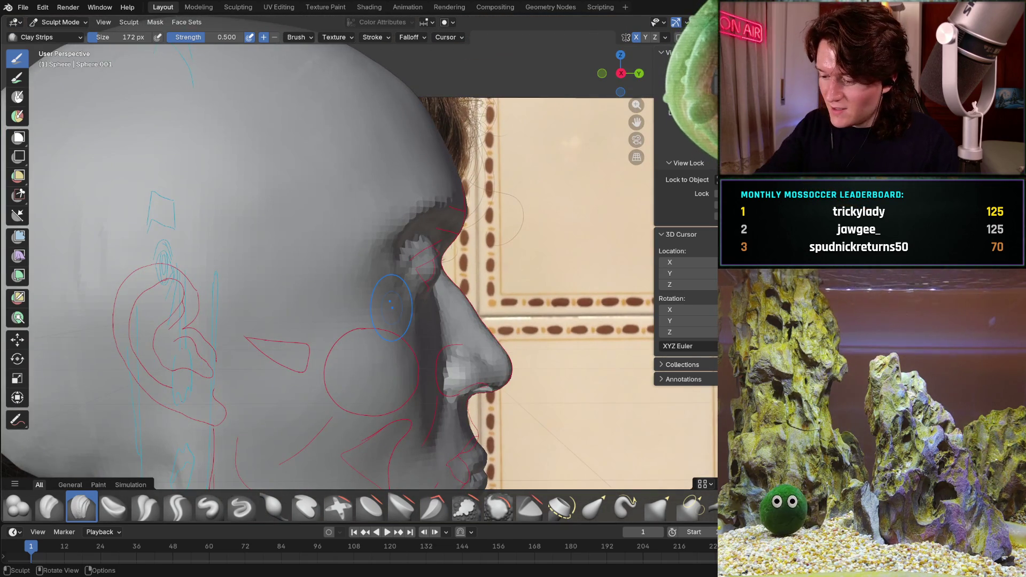
{"action": "key", "text": "KP_3"}
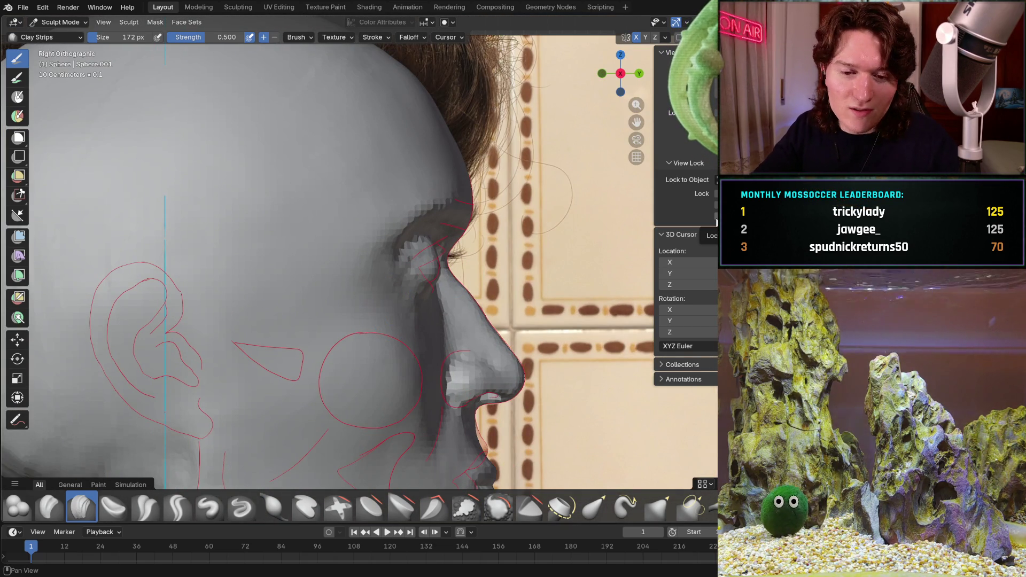
{"action": "key", "text": "alt+z"}
{"action": "key", "text": "alt+z"}
{"action": "key", "text": "alt+z"}
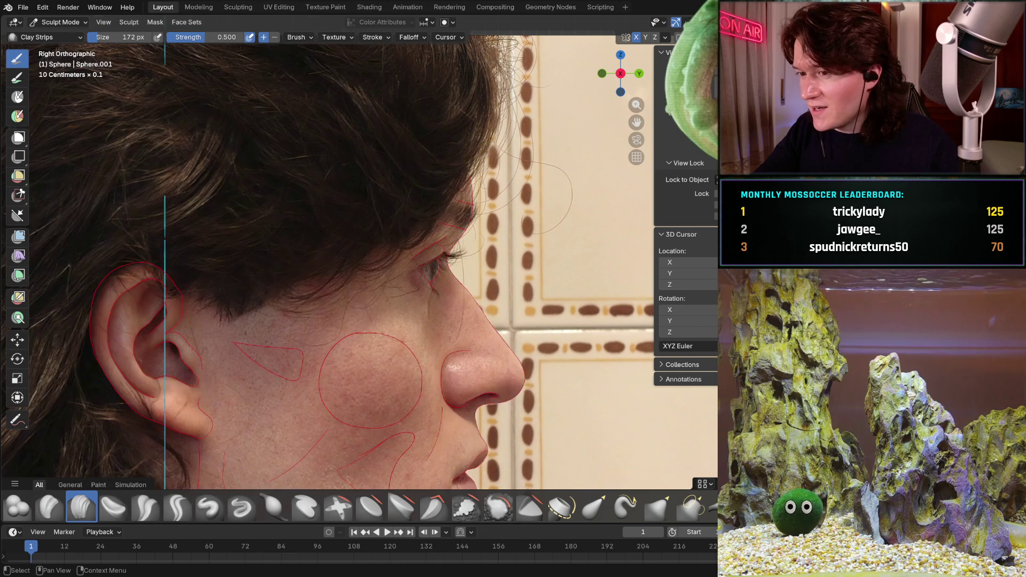
{"action": "key", "text": "alt+z"}
{"action": "key", "text": "alt+z"}
{"action": "key", "text": "alt+z"}
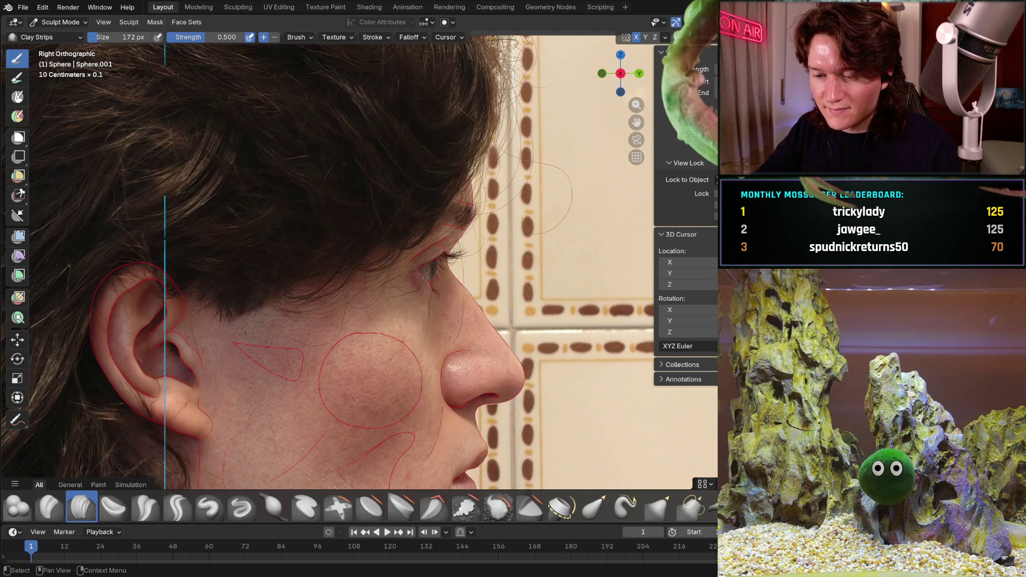
{"action": "key", "text": "alt+z"}
{"action": "middle_click_drag", "start_coordinate": [388, 270], "coordinate": [387, 310]}
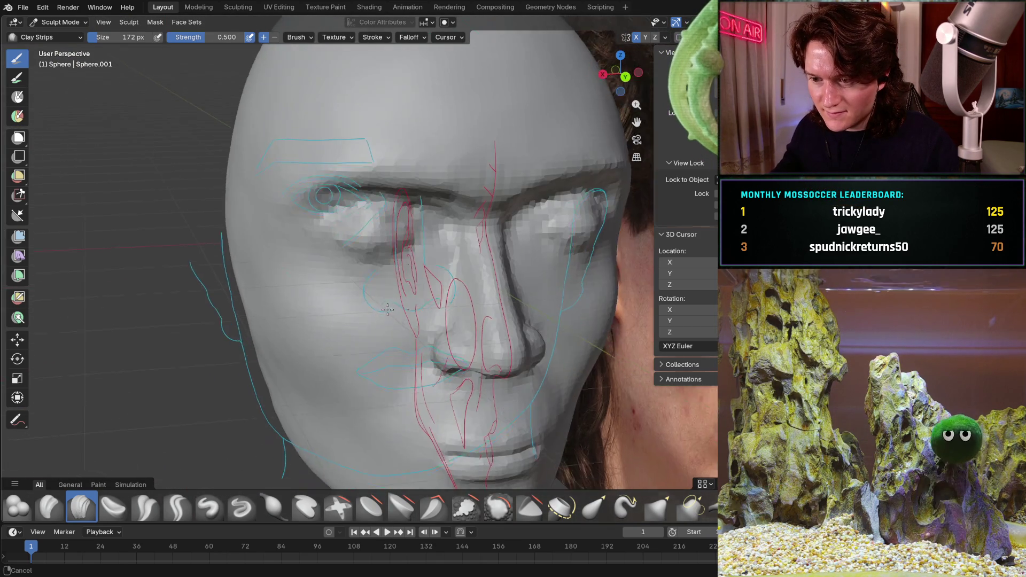
{"action": "scroll", "coordinate": [422, 291], "scroll_direction": "up", "scroll_amount": 6}
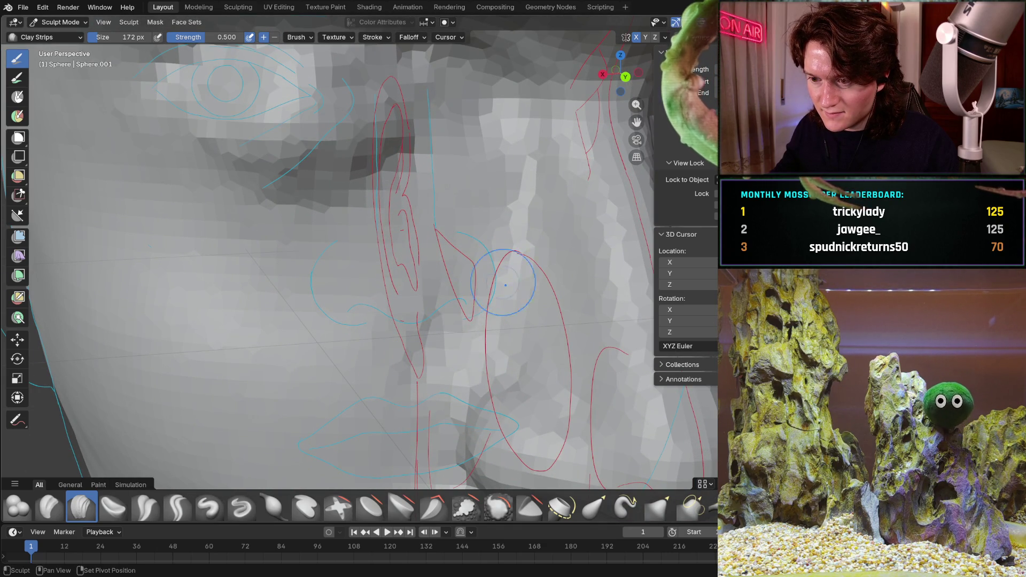
{"action": "mouse_move", "coordinate": [370, 381]}
{"action": "middle_mouse_down"}
{"action": "mouse_move", "coordinate": [424, 312]}
{"action": "mouse_move", "coordinate": [484, 269]}
{"action": "middle_mouse_up"}
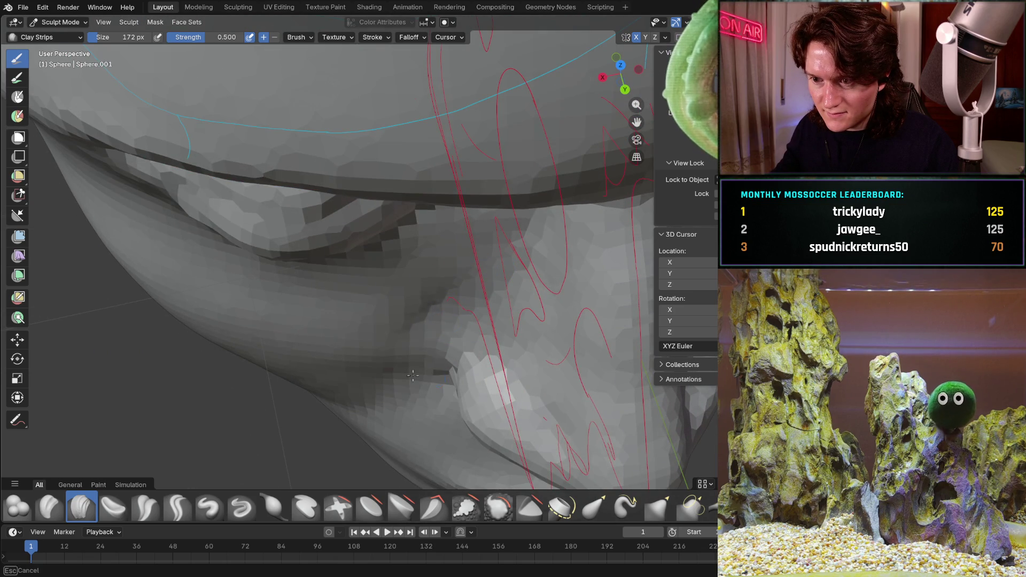
{"action": "mouse_move", "coordinate": [417, 353]}
{"action": "middle_mouse_down"}
{"action": "mouse_move", "coordinate": [415, 335]}
{"action": "mouse_move", "coordinate": [393, 320]}
{"action": "middle_mouse_up"}
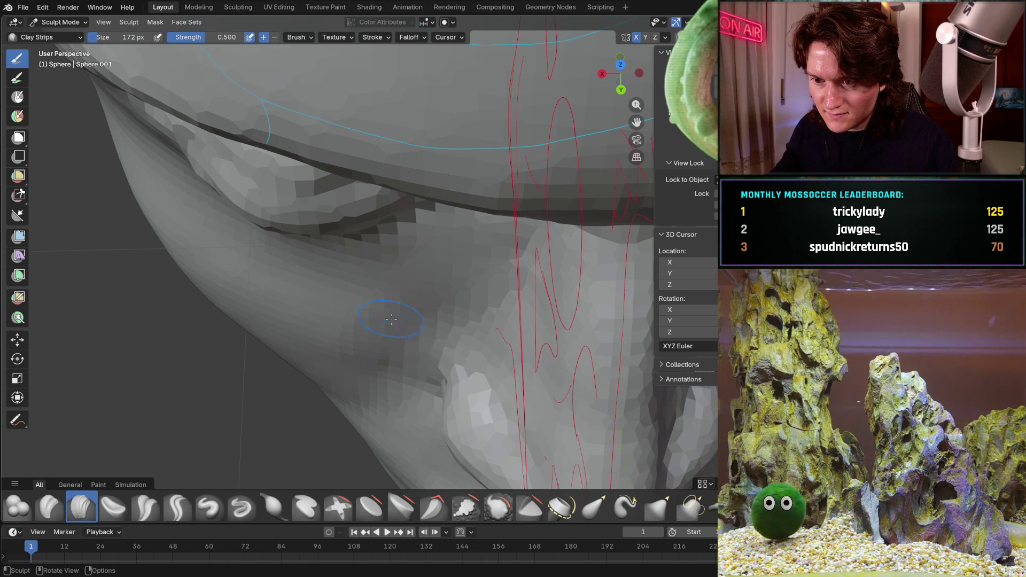
{"action": "middle_click_drag", "start_coordinate": [390, 359], "coordinate": [416, 300]}
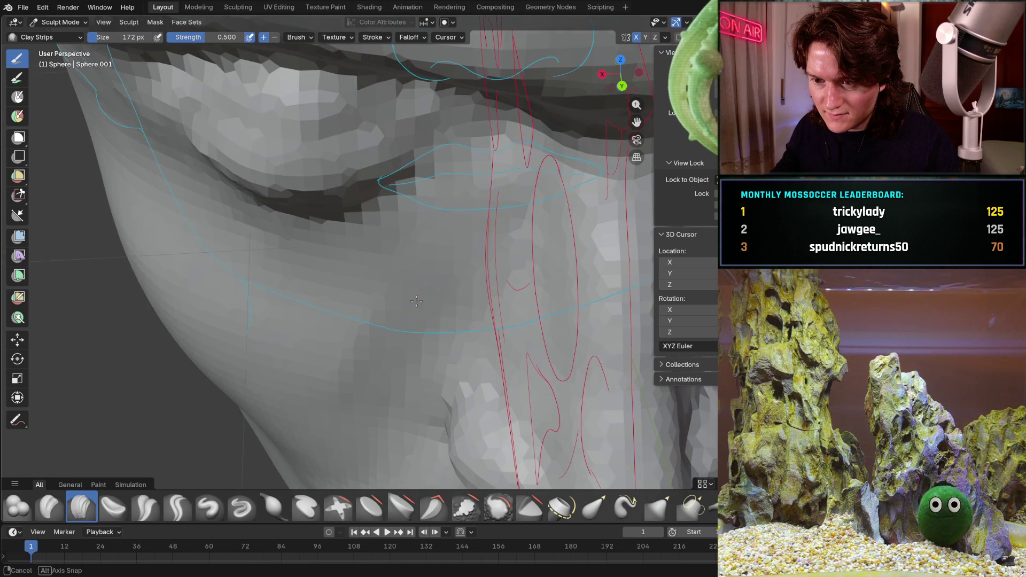
{"action": "middle_click_drag", "start_coordinate": [408, 391], "coordinate": [454, 276]}
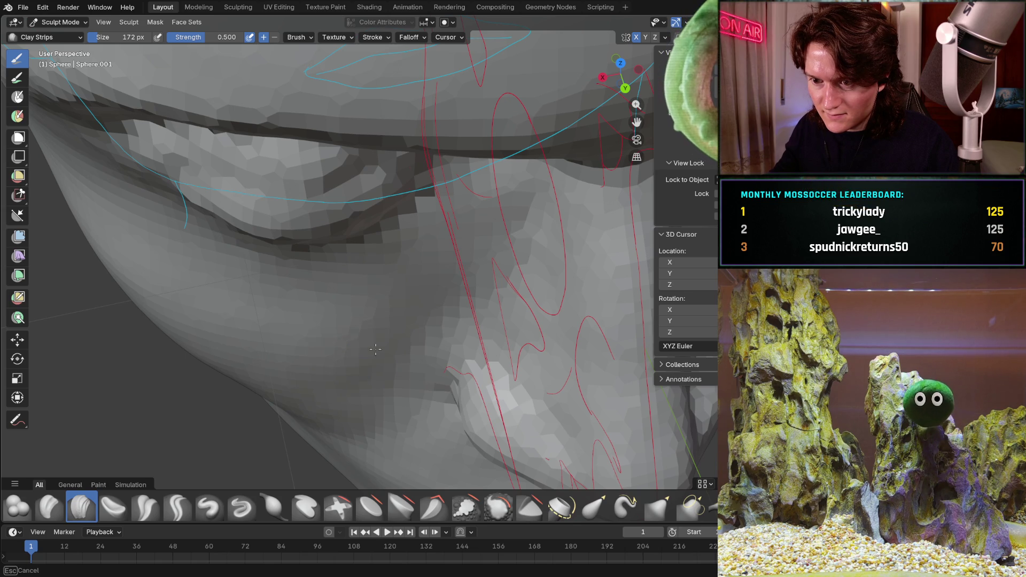
{"action": "middle_click_drag", "start_coordinate": [475, 294], "coordinate": [446, 246]}
{"action": "mouse_move", "coordinate": [453, 323]}
{"action": "middle_mouse_down"}
{"action": "mouse_move", "coordinate": [428, 245]}
{"action": "mouse_move", "coordinate": [431, 255]}
{"action": "mouse_move", "coordinate": [404, 262]}
{"action": "mouse_move", "coordinate": [389, 281]}
{"action": "middle_mouse_up"}
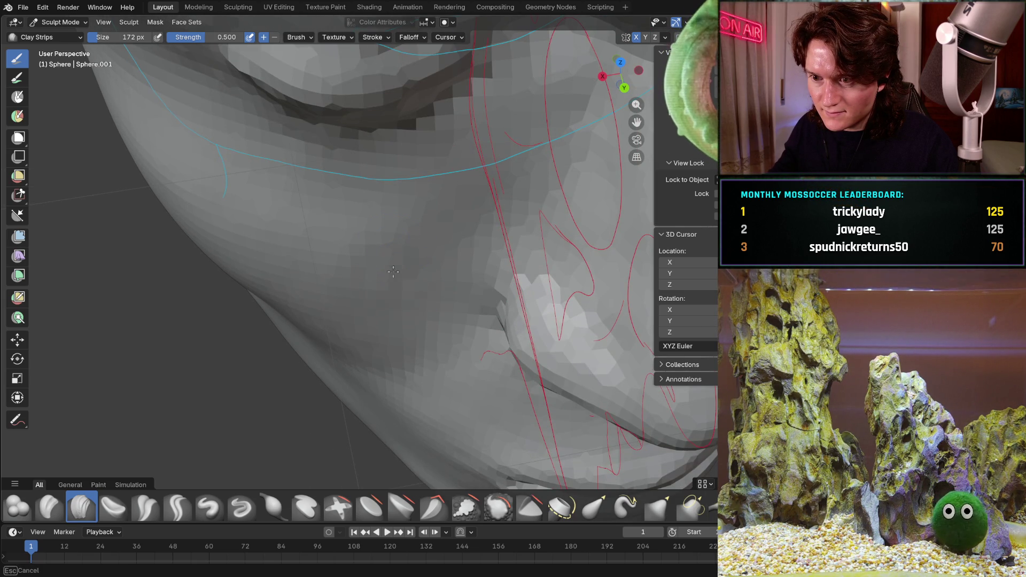
{"action": "mouse_move", "coordinate": [391, 230]}
{"action": "middle_mouse_down", "text": "shift"}
{"action": "mouse_move", "coordinate": [474, 206]}
{"action": "mouse_move", "coordinate": [553, 141]}
{"action": "mouse_move", "coordinate": [509, 165]}
{"action": "middle_mouse_up", "text": "shift"}
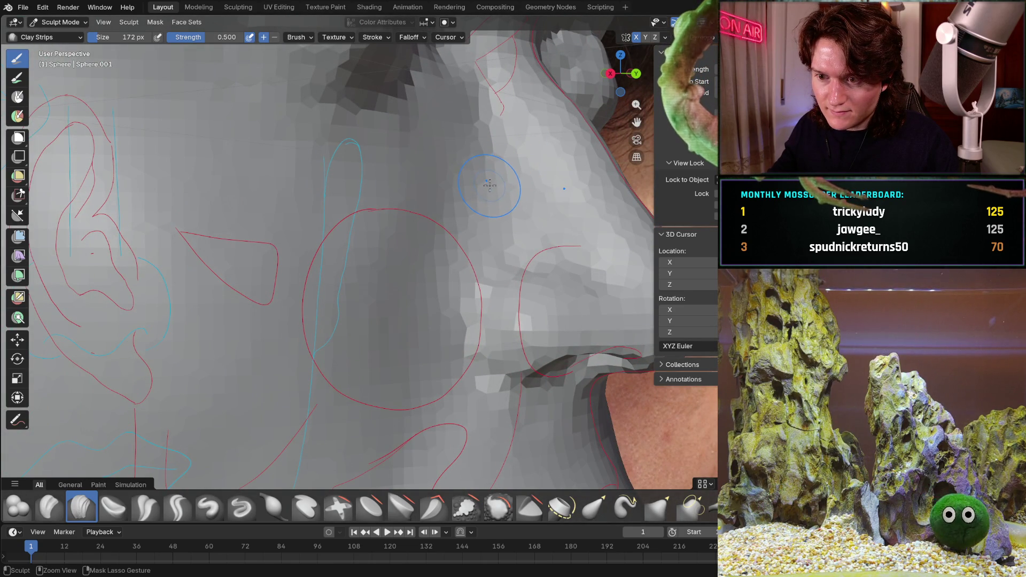
{"action": "middle_click_drag", "start_coordinate": [485, 190], "coordinate": [420, 363]}
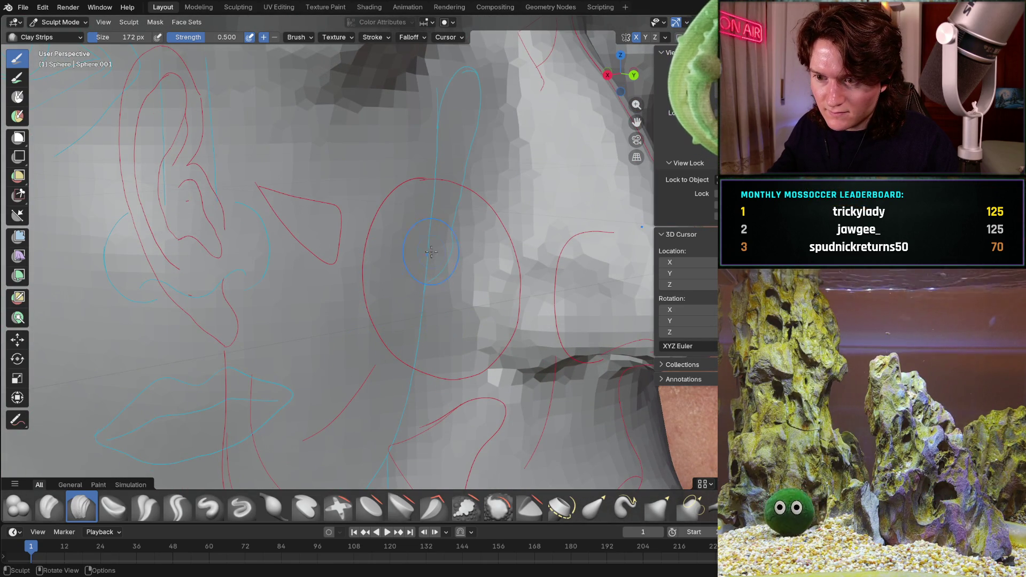
{"action": "middle_click_drag", "start_coordinate": [483, 250], "coordinate": [397, 305]}
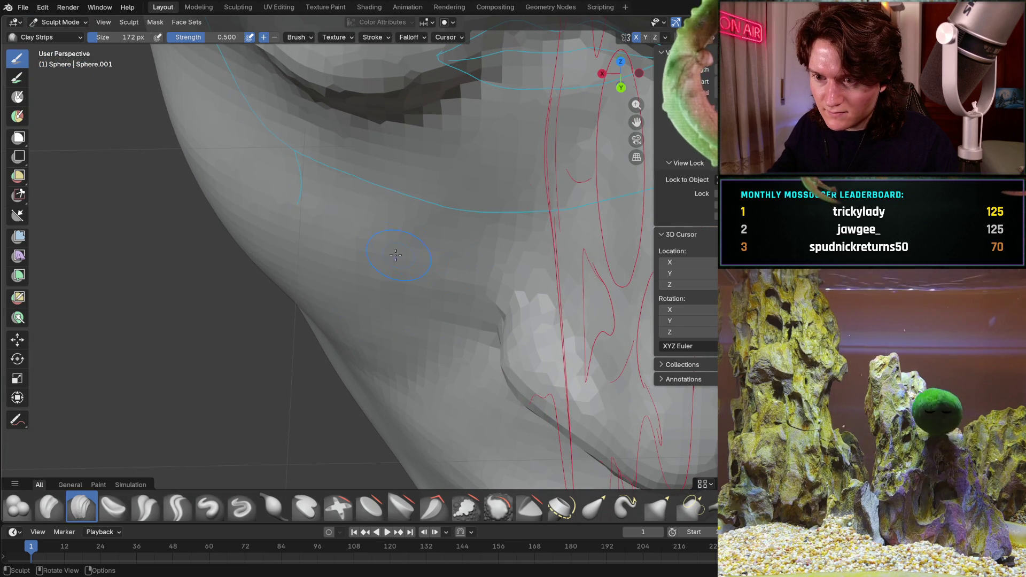
{"action": "middle_click_drag", "start_coordinate": [428, 338], "coordinate": [470, 339]}
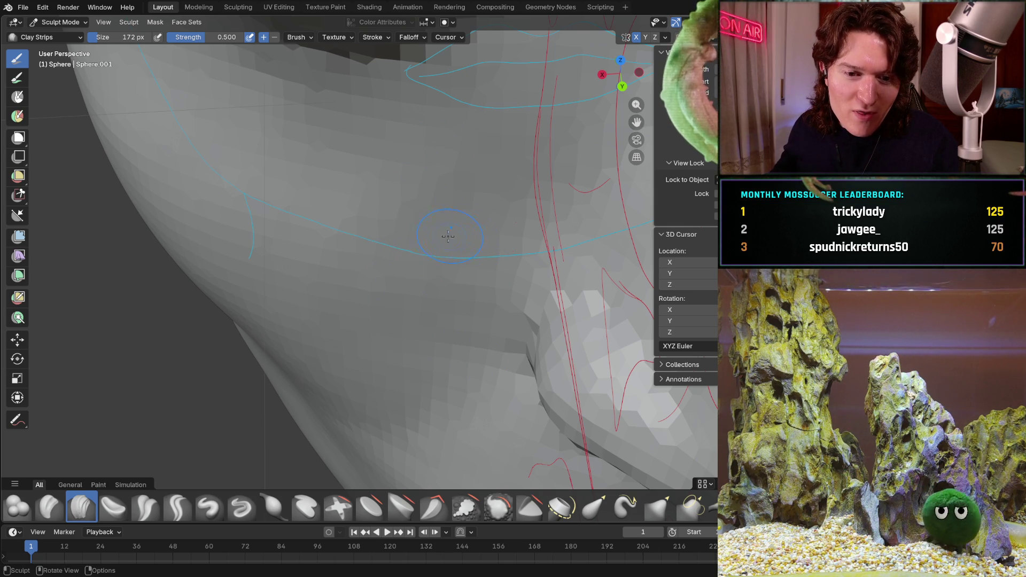
{"action": "middle_click_drag", "start_coordinate": [492, 180], "coordinate": [444, 218]}
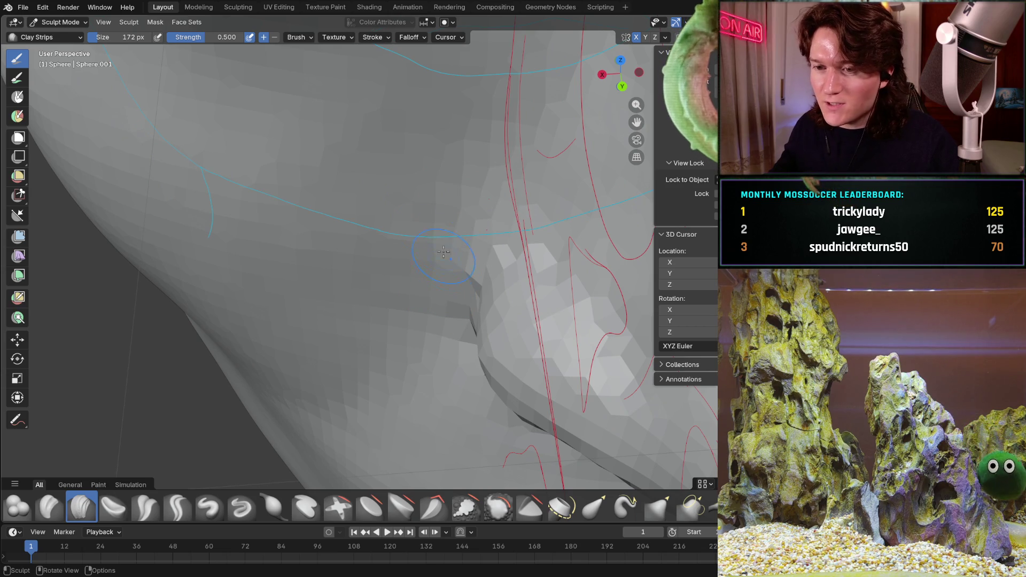
{"action": "mouse_move", "coordinate": [320, 241]}
{"action": "middle_mouse_down"}
{"action": "mouse_move", "coordinate": [391, 214]}
{"action": "mouse_move", "coordinate": [513, 116]}
{"action": "mouse_move", "coordinate": [419, 196]}
{"action": "middle_mouse_up"}
{"action": "key", "text": "KP_3"}
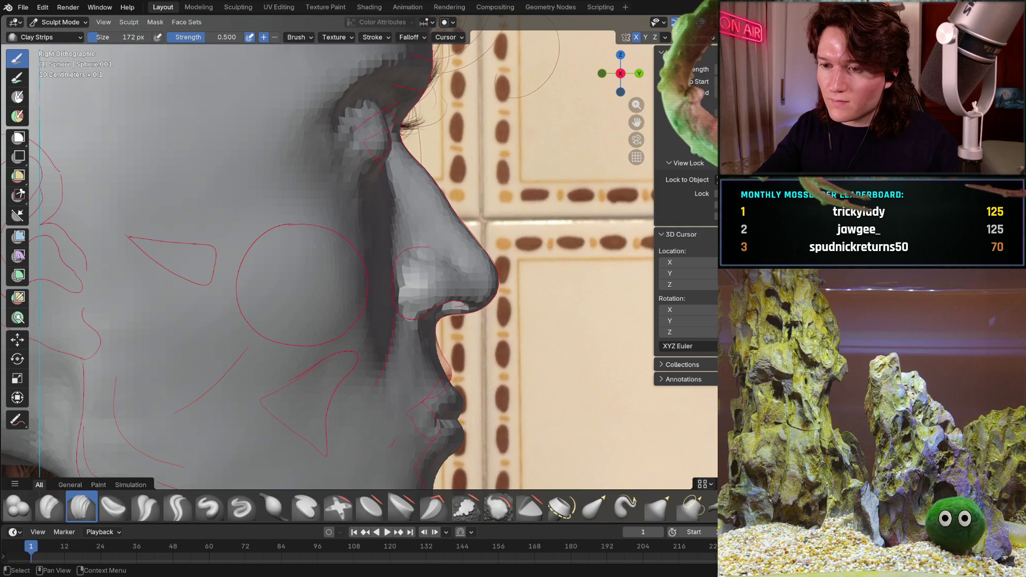
{"action": "key", "text": "alt+z"}
{"action": "key", "text": "alt+z"}
{"action": "key", "text": "alt+z"}
{"action": "key", "text": "alt+z"}
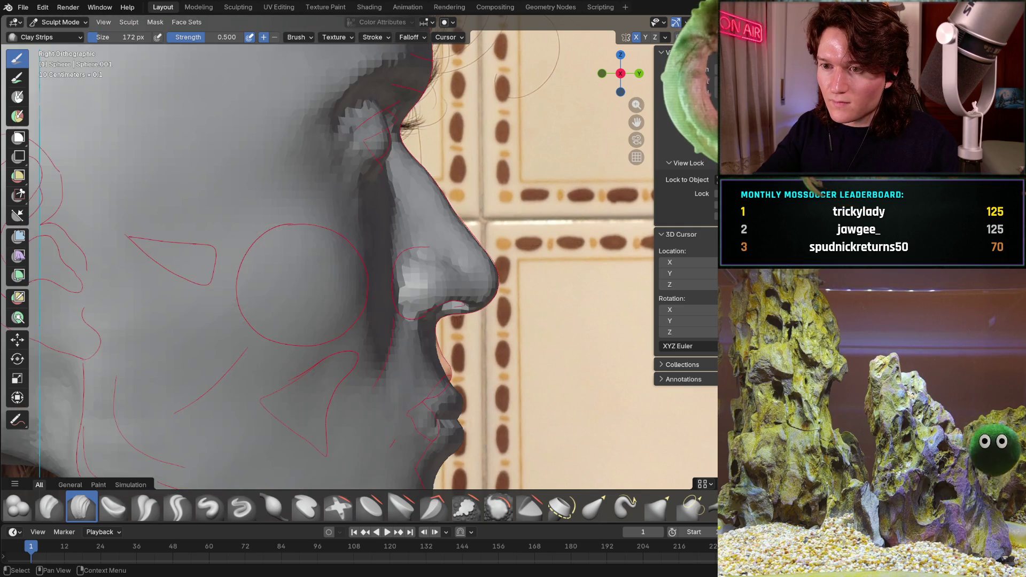
{"action": "key", "text": "alt+z"}
{"action": "key", "text": "alt+z"}
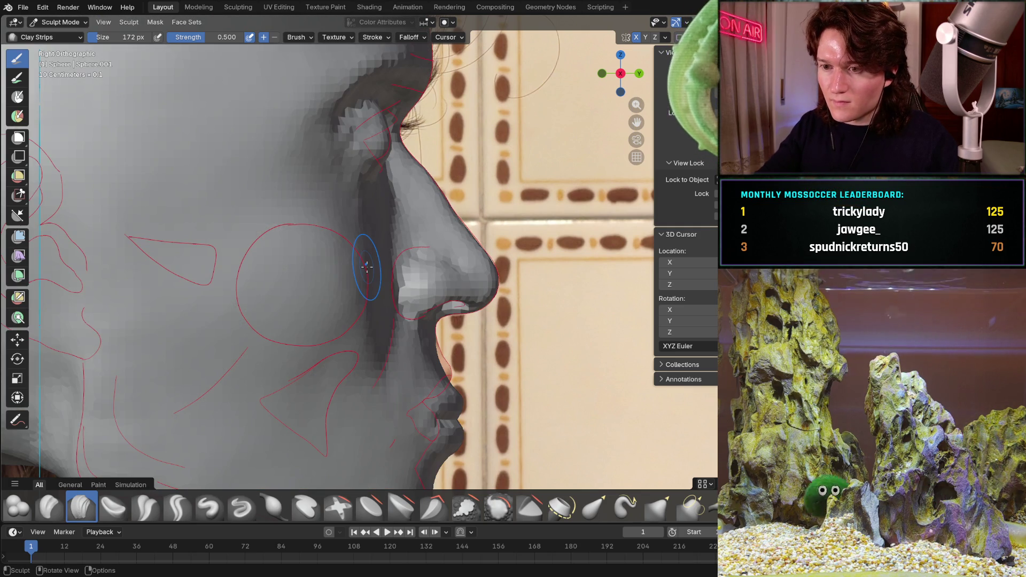
{"action": "mouse_move", "coordinate": [399, 234]}
{"action": "middle_mouse_down"}
{"action": "mouse_move", "coordinate": [399, 183]}
{"action": "mouse_move", "coordinate": [422, 164]}
{"action": "middle_mouse_up"}
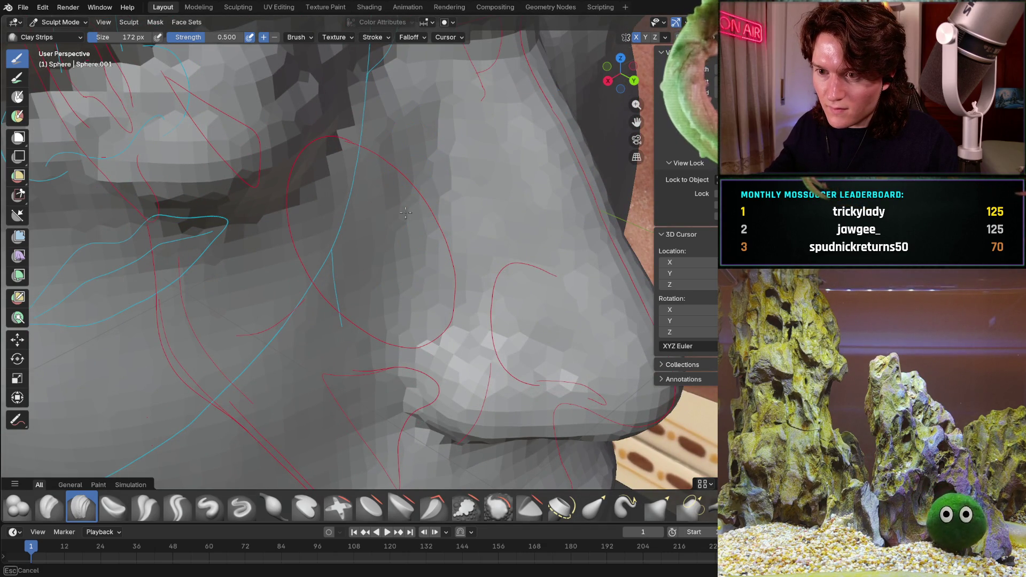
{"action": "middle_click_drag", "start_coordinate": [406, 213], "coordinate": [392, 187]}
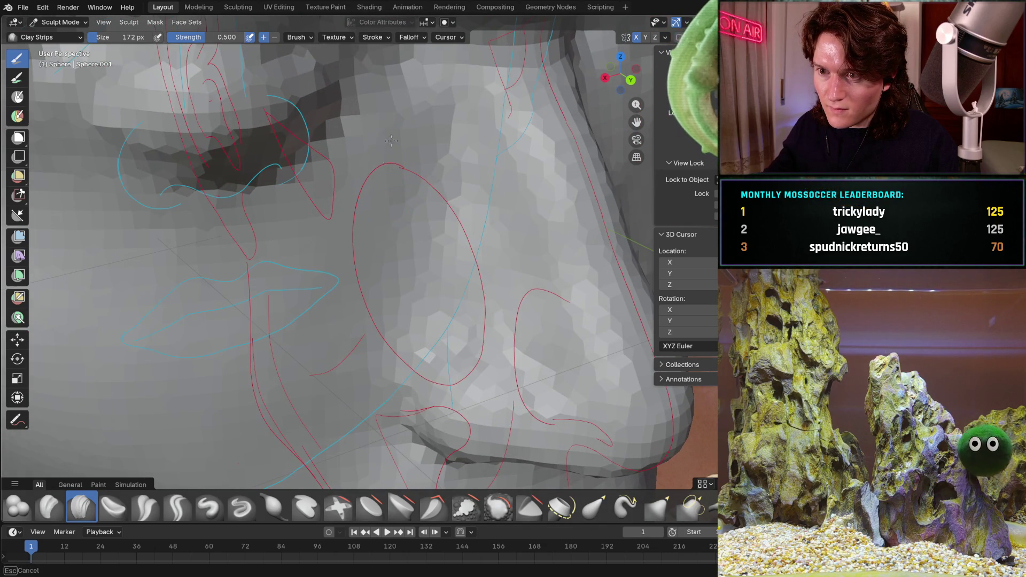
{"action": "mouse_move", "coordinate": [416, 135]}
{"action": "middle_mouse_down"}
{"action": "mouse_move", "coordinate": [420, 123]}
{"action": "mouse_move", "coordinate": [440, 149]}
{"action": "mouse_move", "coordinate": [416, 176]}
{"action": "mouse_move", "coordinate": [410, 161]}
{"action": "mouse_move", "coordinate": [463, 188]}
{"action": "mouse_move", "coordinate": [470, 209]}
{"action": "middle_mouse_up"}
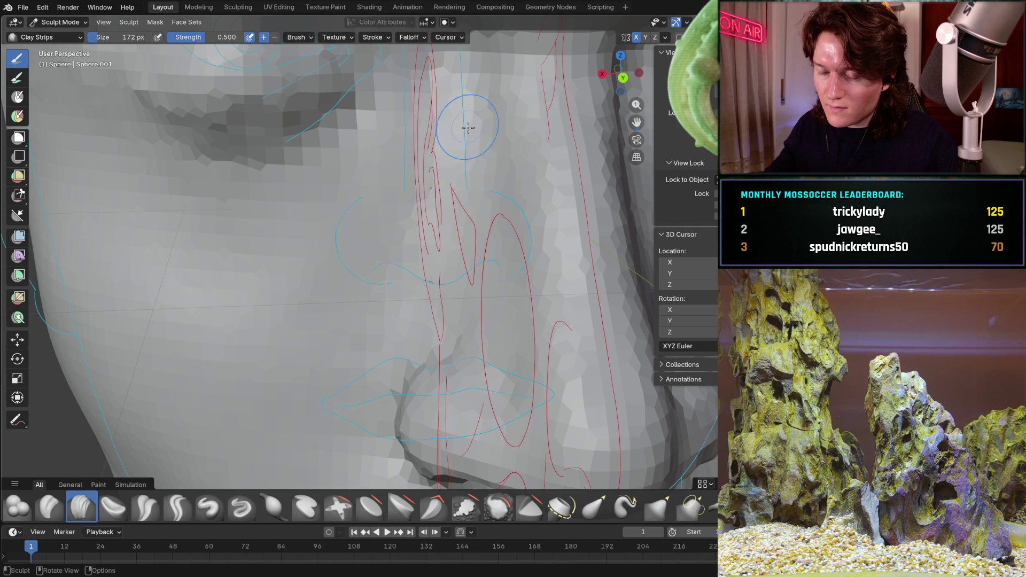
{"action": "scroll", "coordinate": [465, 125], "scroll_direction": "down", "scroll_amount": 5}
{"action": "mouse_move", "coordinate": [473, 104]}
{"action": "middle_mouse_down"}
{"action": "mouse_move", "coordinate": [529, 125]}
{"action": "mouse_move", "coordinate": [460, 107]}
{"action": "mouse_move", "coordinate": [417, 144]}
{"action": "mouse_move", "coordinate": [424, 227]}
{"action": "middle_mouse_up"}
{"action": "scroll", "coordinate": [460, 106], "scroll_direction": "down", "scroll_amount": 5}
{"action": "scroll", "coordinate": [408, 150], "scroll_direction": "up", "scroll_amount": 5}
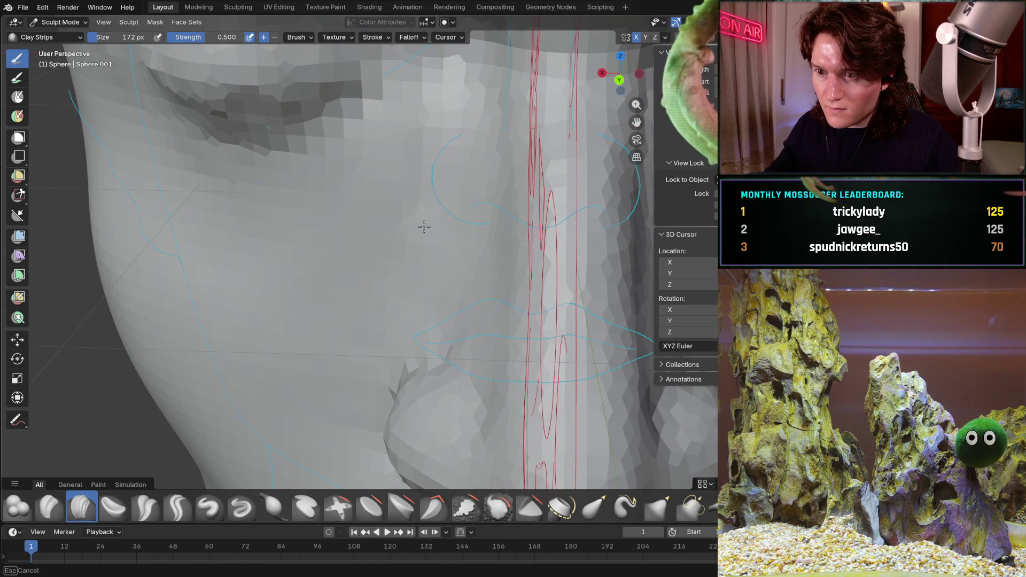
{"action": "middle_click_drag", "start_coordinate": [458, 87], "coordinate": [398, 208]}
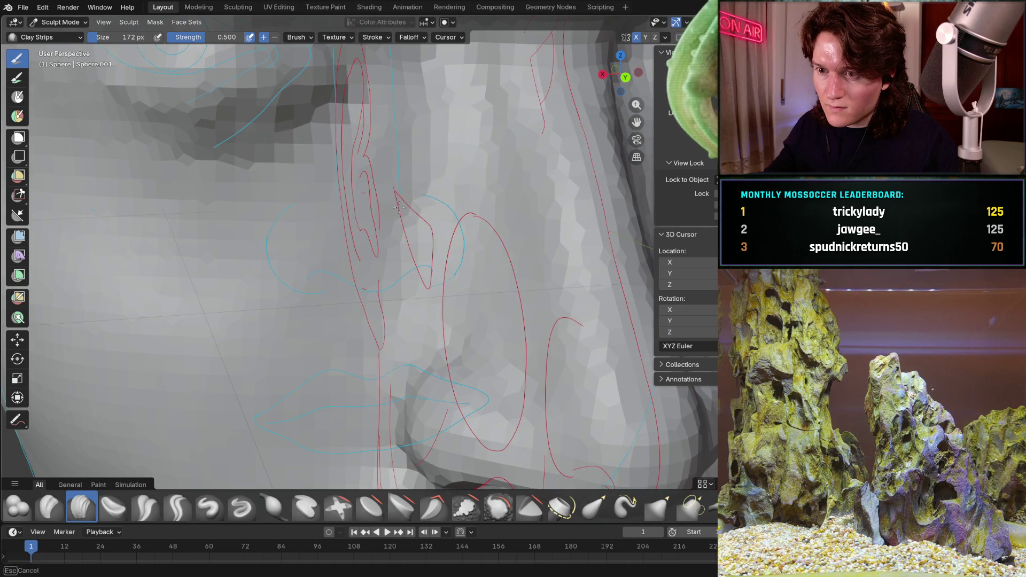
{"action": "mouse_move", "coordinate": [453, 120]}
{"action": "middle_mouse_down"}
{"action": "mouse_move", "coordinate": [463, 212]}
{"action": "mouse_move", "coordinate": [535, 150]}
{"action": "mouse_move", "coordinate": [520, 164]}
{"action": "middle_mouse_up"}
{"action": "key", "text": "KP_3"}
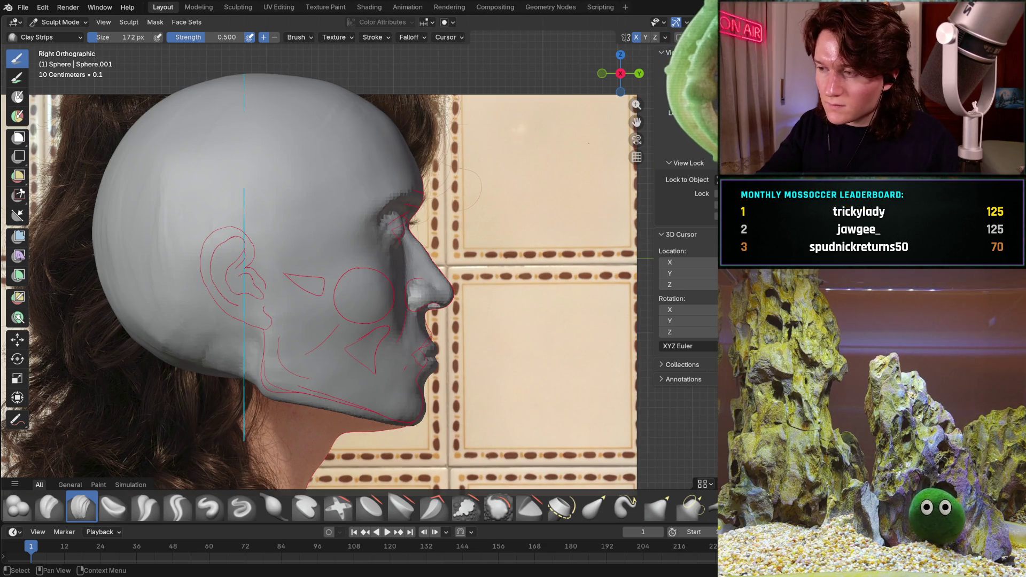
{"action": "key", "text": "alt+z"}
{"action": "key", "text": "alt+z"}
{"action": "key", "text": "alt+z"}
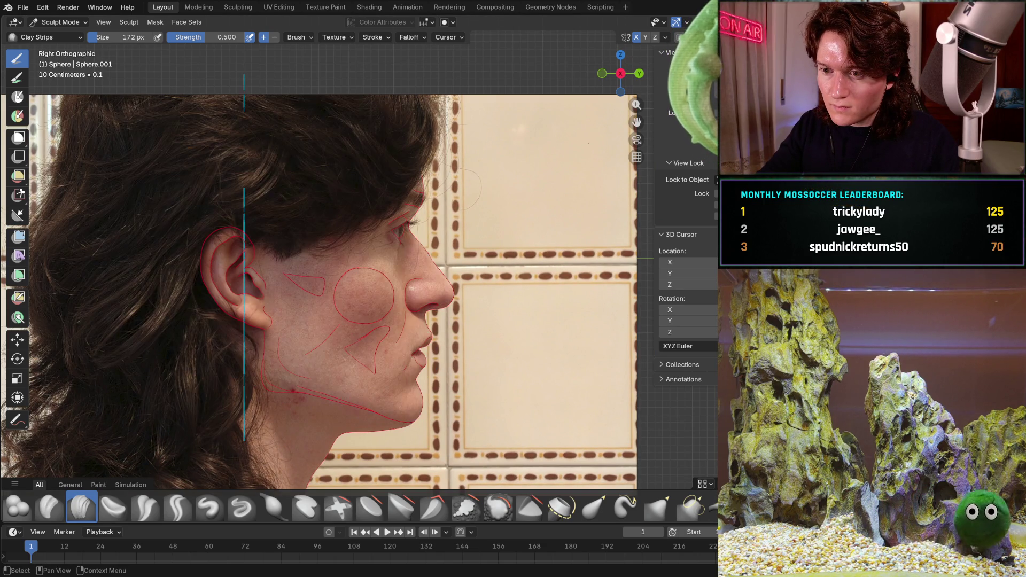
{"action": "key", "text": "alt+z"}
{"action": "key", "text": "alt+z"}
{"action": "key", "text": "alt+z"}
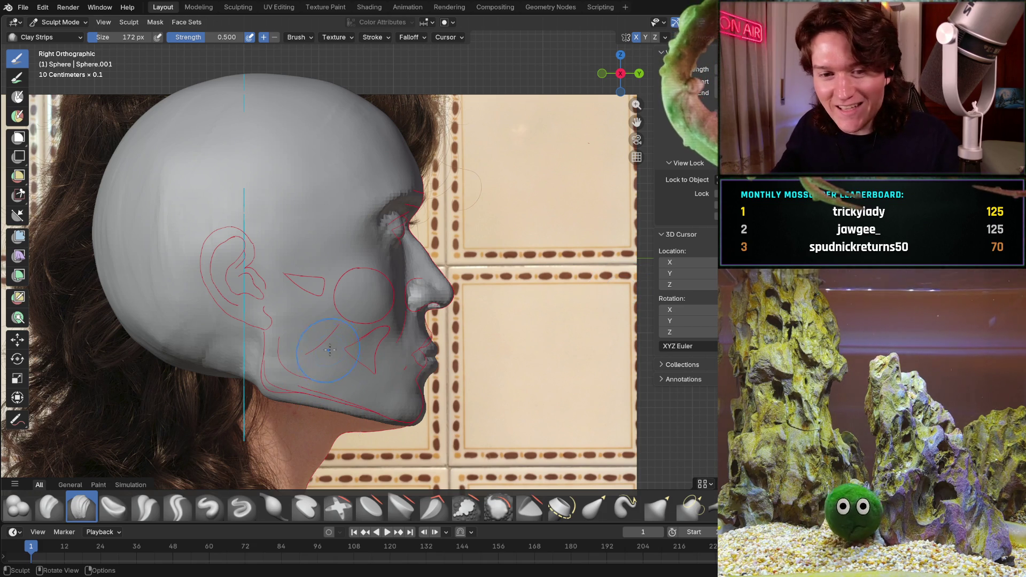
{"action": "scroll", "coordinate": [374, 356], "scroll_direction": "up", "scroll_amount": 2}
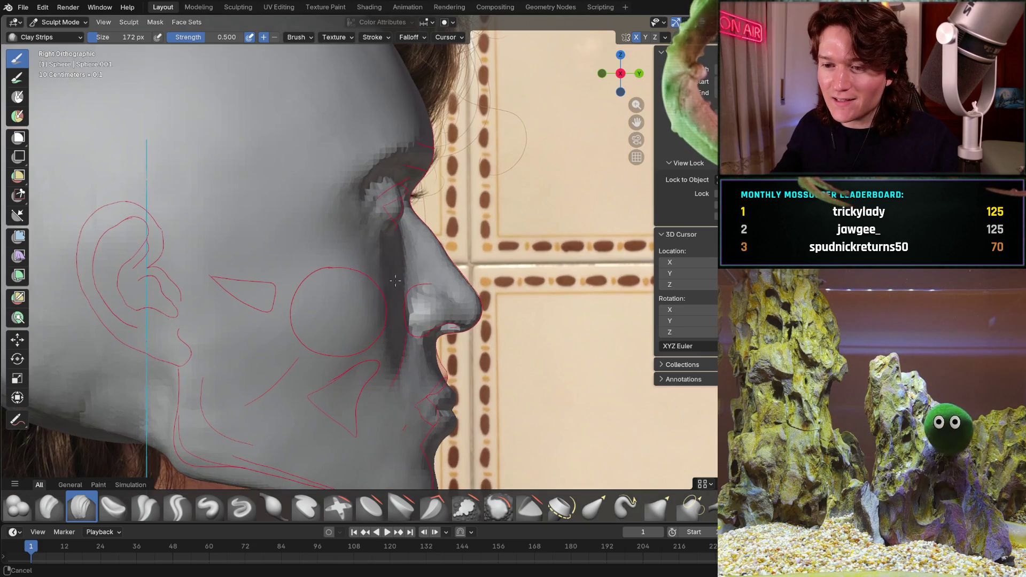
Orbit around the sculpted head to inspect the lips, cheek, ear and jaw.
{"action": "middle_click_drag", "start_coordinate": [374, 356], "coordinate": [390, 272], "text": "shift"}
{"action": "scroll", "coordinate": [352, 356], "scroll_direction": "up", "scroll_amount": 2}
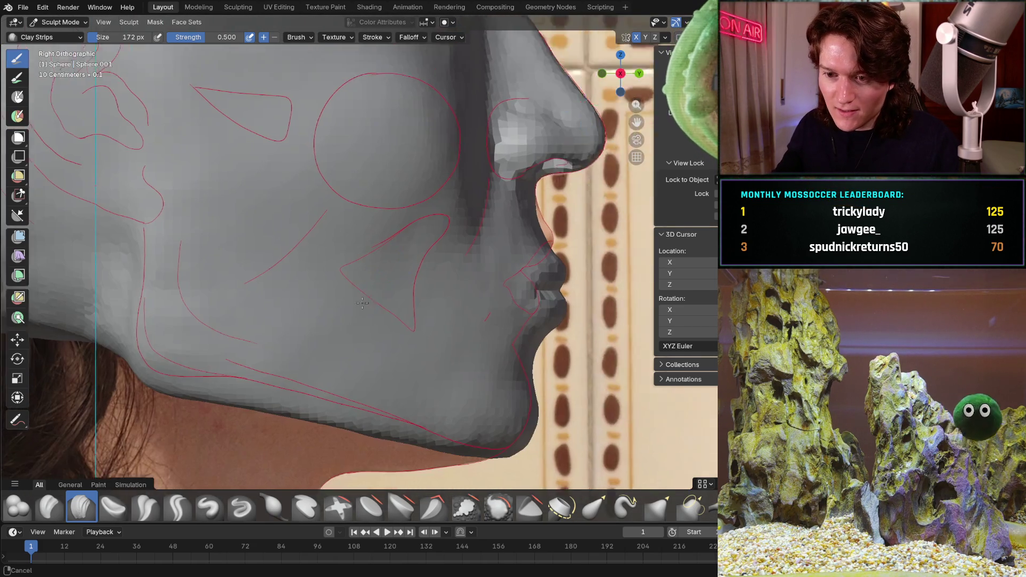
{"action": "middle_click_drag", "start_coordinate": [420, 285], "coordinate": [333, 288]}
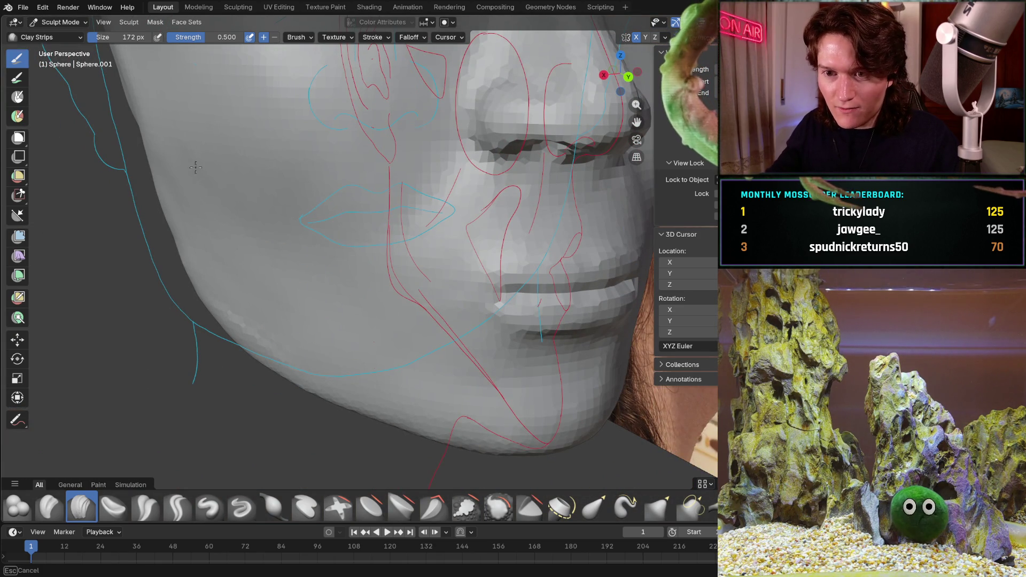
{"action": "mouse_move", "coordinate": [317, 297]}
{"action": "middle_mouse_down"}
{"action": "mouse_move", "coordinate": [268, 310]}
{"action": "mouse_move", "coordinate": [314, 286]}
{"action": "mouse_move", "coordinate": [294, 271]}
{"action": "mouse_move", "coordinate": [248, 273]}
{"action": "middle_mouse_up"}
{"action": "scroll", "coordinate": [268, 310], "scroll_direction": "down", "scroll_amount": 3}
{"action": "scroll", "coordinate": [248, 273], "scroll_direction": "up", "scroll_amount": 5}
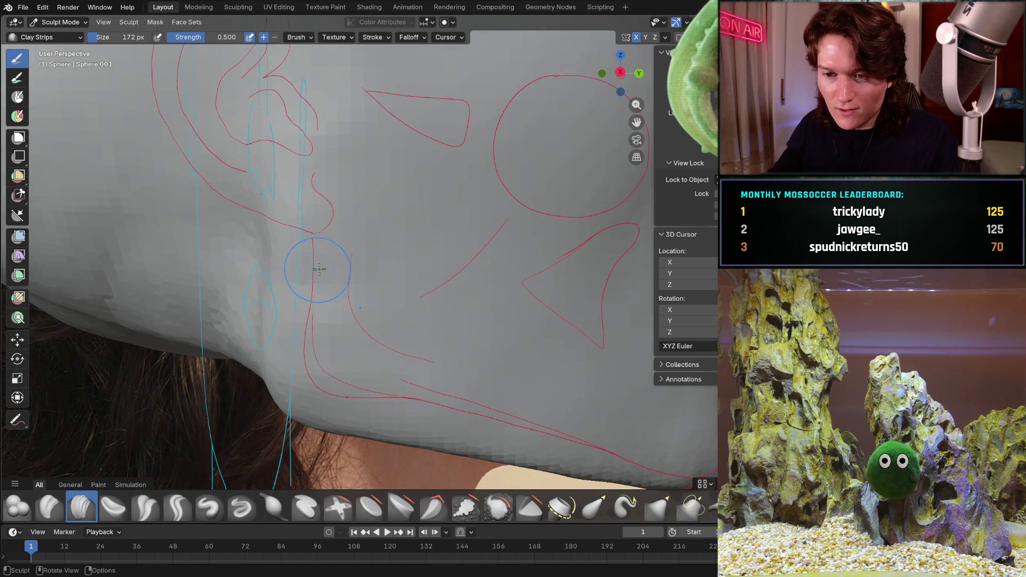
{"action": "middle_click_drag", "start_coordinate": [321, 264], "coordinate": [330, 292]}
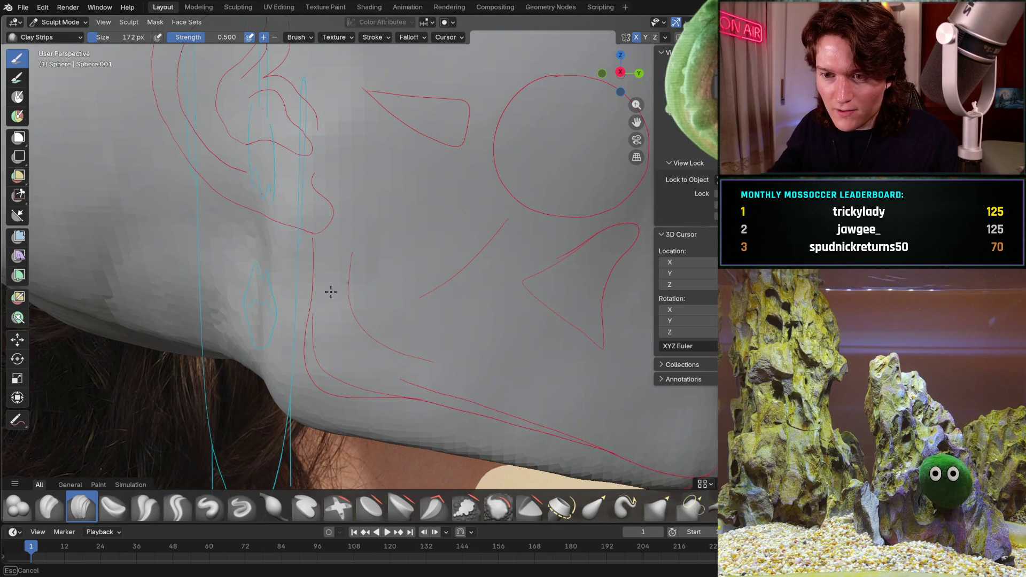
{"action": "mouse_move", "coordinate": [346, 344]}
{"action": "middle_mouse_down"}
{"action": "mouse_move", "coordinate": [312, 187]}
{"action": "mouse_move", "coordinate": [330, 197]}
{"action": "mouse_move", "coordinate": [355, 183]}
{"action": "mouse_move", "coordinate": [501, 179]}
{"action": "middle_mouse_up"}
{"action": "scroll", "coordinate": [331, 198], "scroll_direction": "up", "scroll_amount": 4}
{"action": "middle_click_drag", "start_coordinate": [515, 225], "coordinate": [336, 272]}
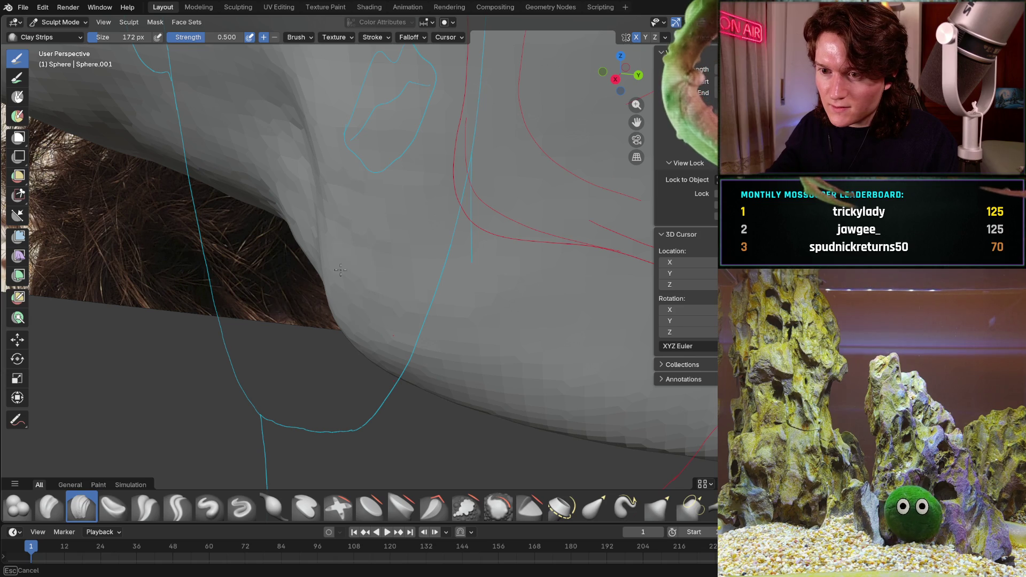
{"action": "mouse_move", "coordinate": [461, 291]}
{"action": "middle_mouse_down"}
{"action": "mouse_move", "coordinate": [343, 246]}
{"action": "mouse_move", "coordinate": [347, 179]}
{"action": "middle_mouse_up"}
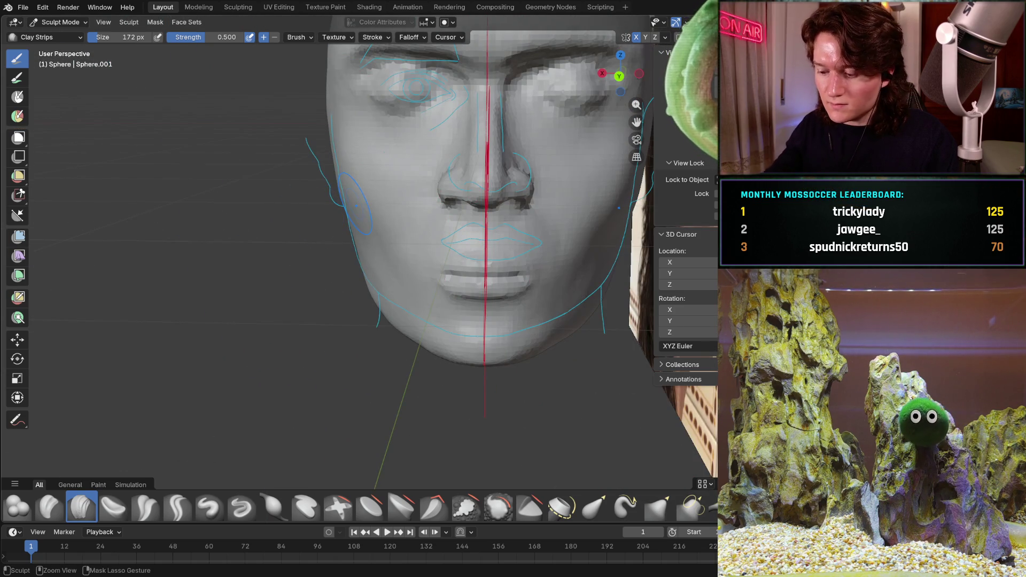
Check the head in front and side numpad views, then open a new browser tab.
{"action": "key", "text": "KP_1"}
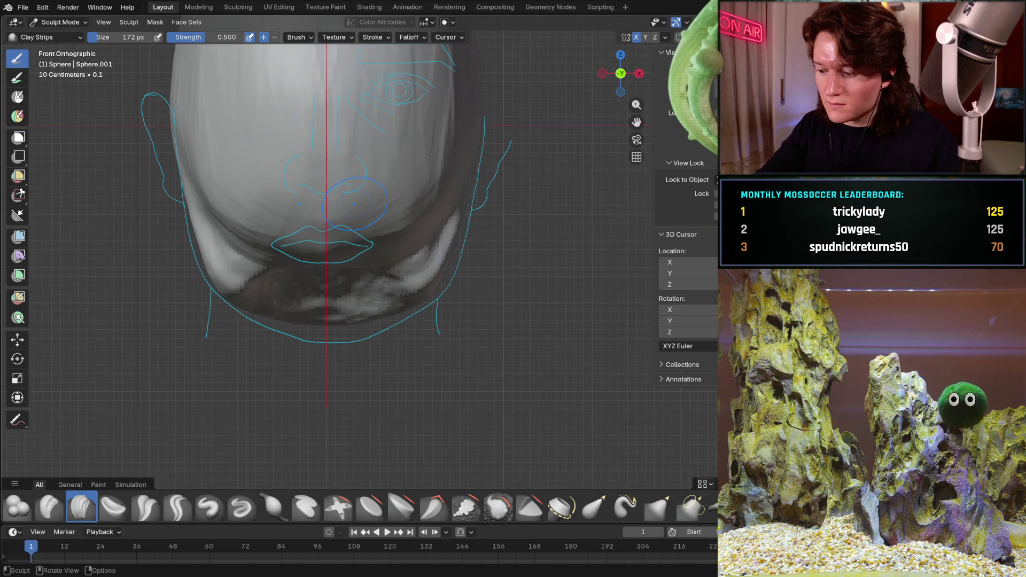
{"action": "key", "text": "ctrl+KP_3"}
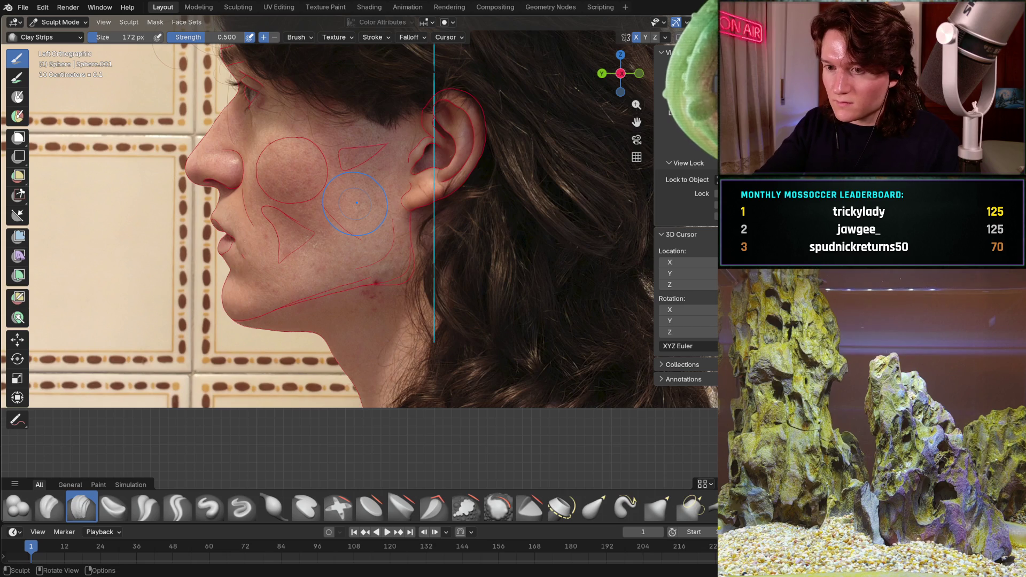
{"action": "key", "text": "KP_3"}
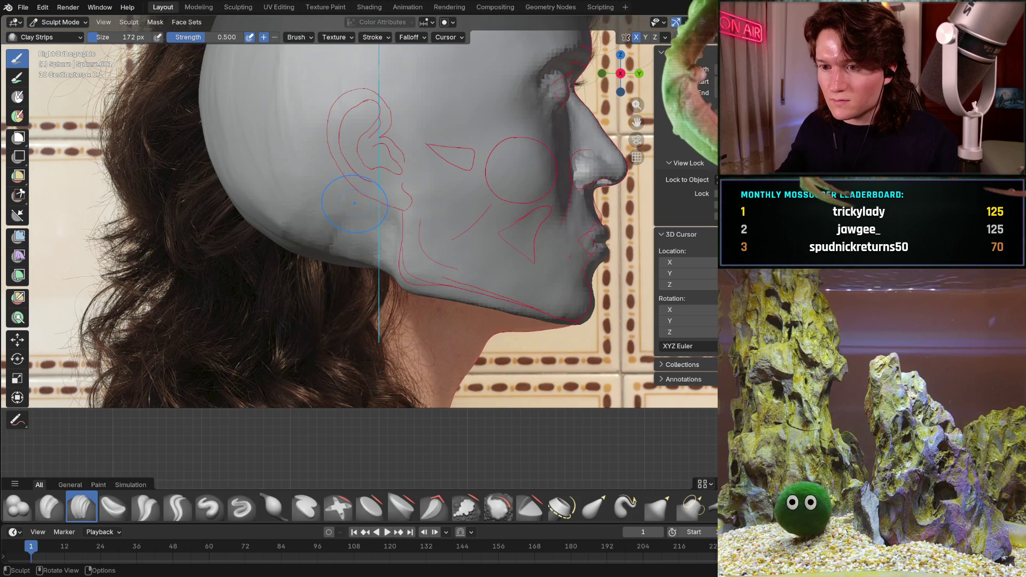
{"action": "middle_click_drag", "start_coordinate": [392, 276], "coordinate": [386, 294], "text": "shift"}
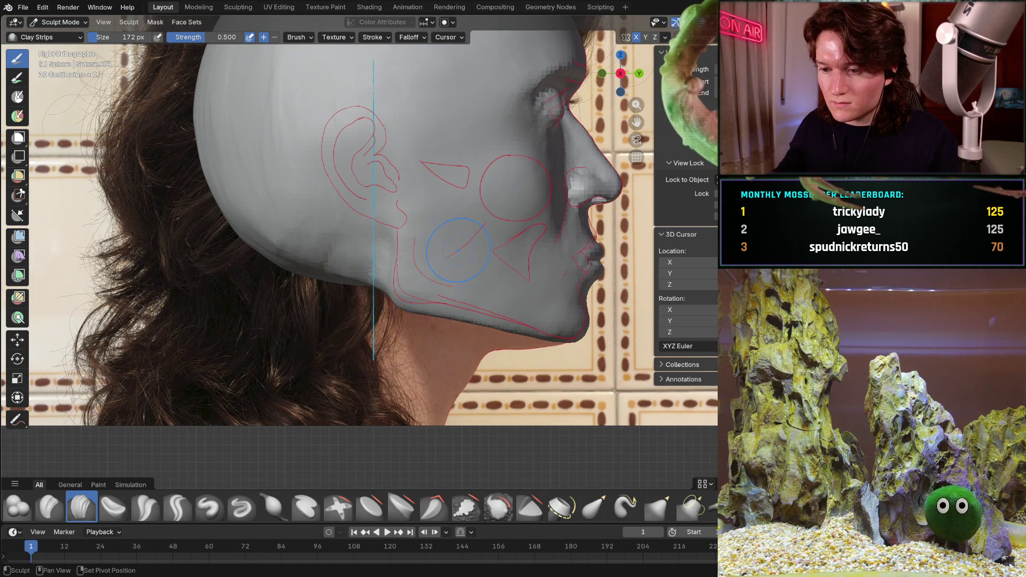
{"action": "mouse_move", "coordinate": [475, 248]}
{"action": "middle_mouse_down"}
{"action": "mouse_move", "coordinate": [454, 206]}
{"action": "mouse_move", "coordinate": [437, 241]}
{"action": "mouse_move", "coordinate": [412, 201]}
{"action": "mouse_move", "coordinate": [408, 229]}
{"action": "mouse_move", "coordinate": [400, 210]}
{"action": "mouse_move", "coordinate": [403, 265]}
{"action": "middle_mouse_up"}
{"action": "scroll", "coordinate": [384, 209], "scroll_direction": "up", "scroll_amount": 3}
{"action": "scroll", "coordinate": [400, 210], "scroll_direction": "up", "scroll_amount": 2}
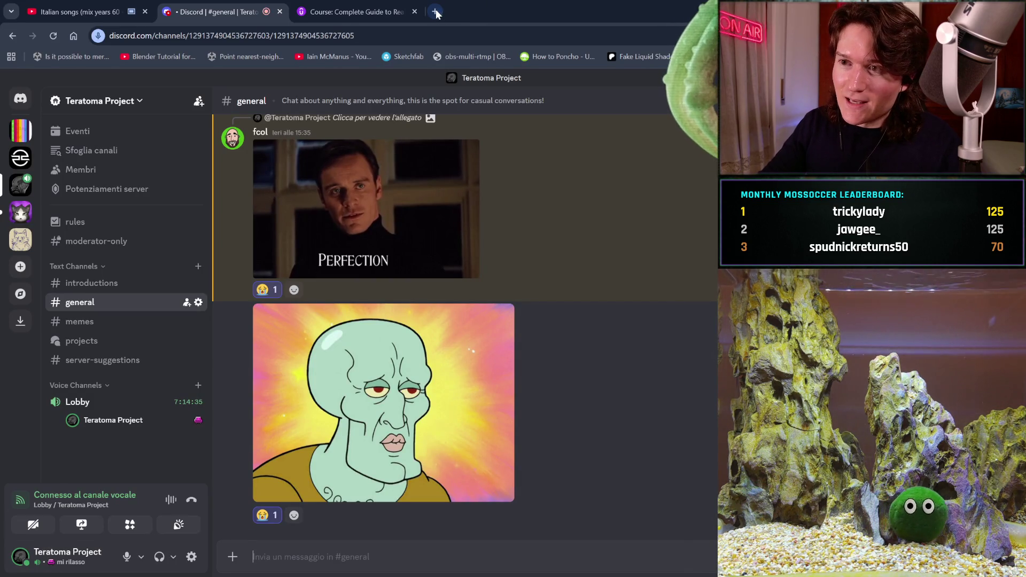
{"action": "left_click", "coordinate": [435, 11]}
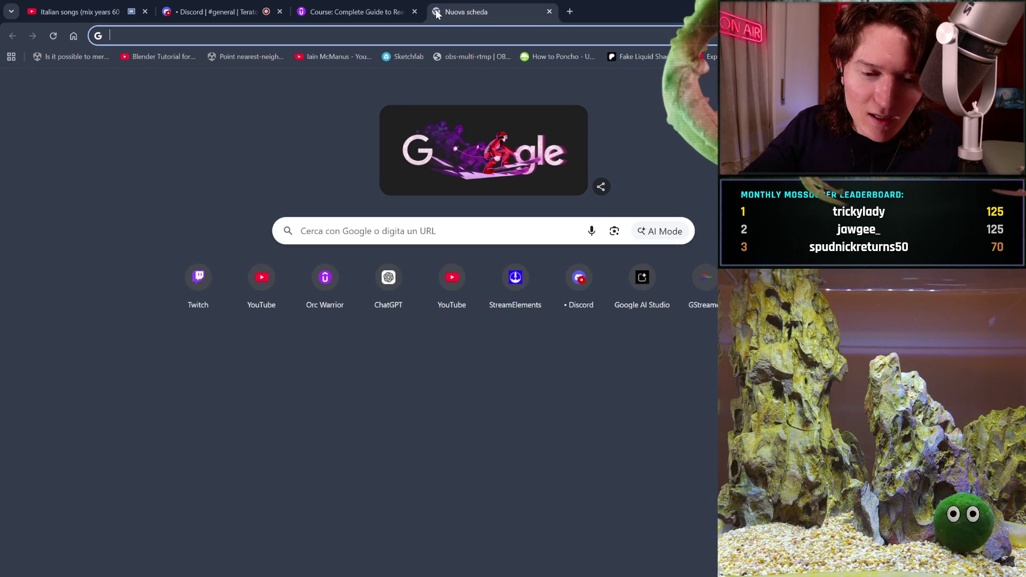
{"action": "type", "text": "cin"}
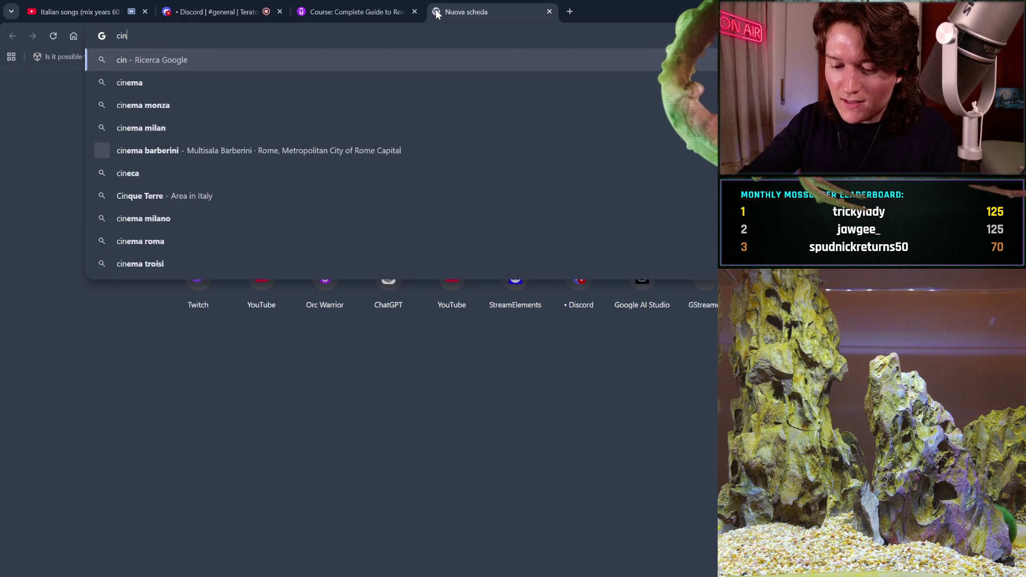
{"action": "type", "text": "dy mccain7"}
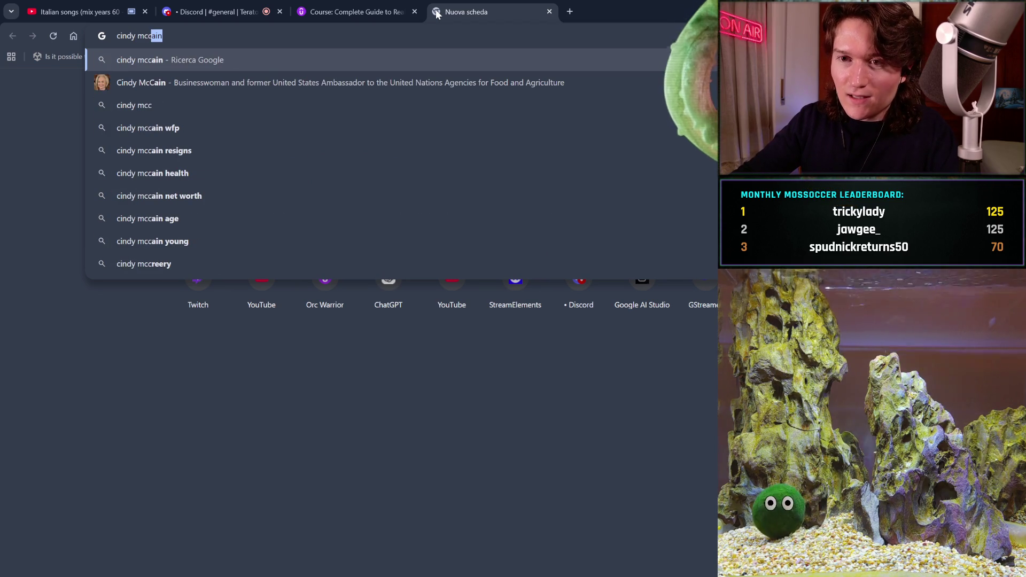
{"action": "key", "text": "BackSpace"}
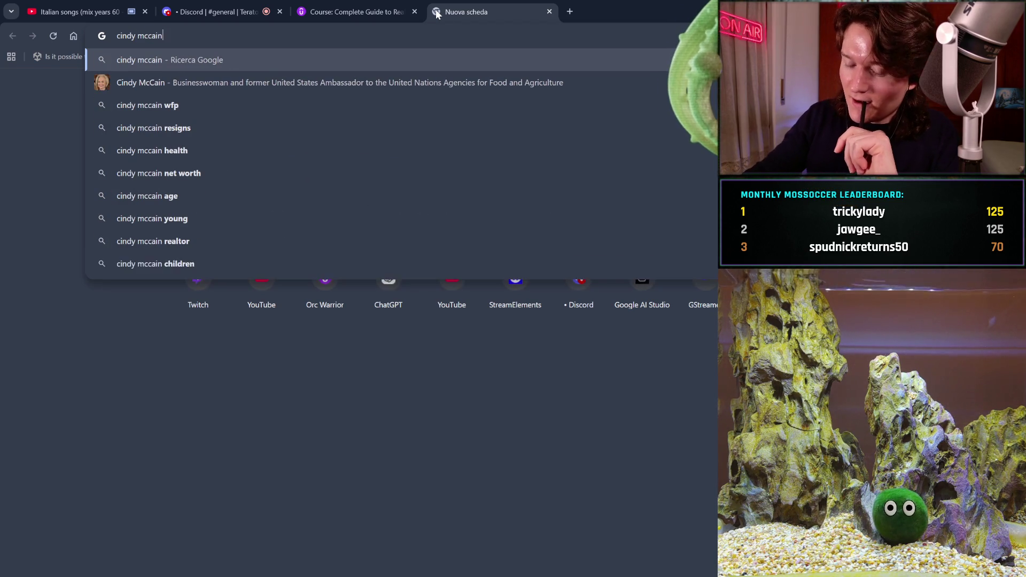
{"action": "key", "text": "Return"}
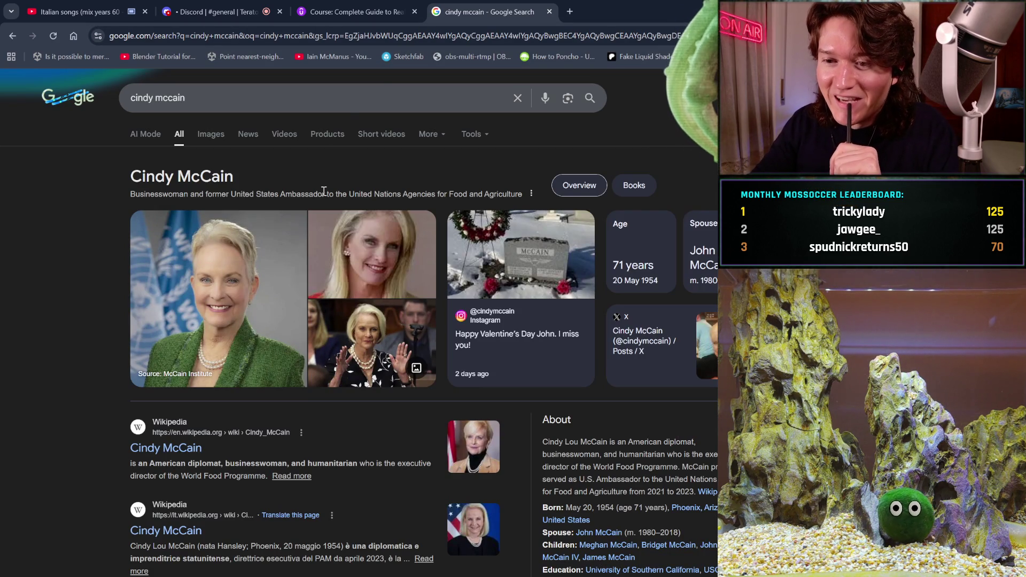
{"action": "left_click", "coordinate": [208, 138]}
{"action": "left_click", "coordinate": [268, 100]}
{"action": "type", "text": "young"}
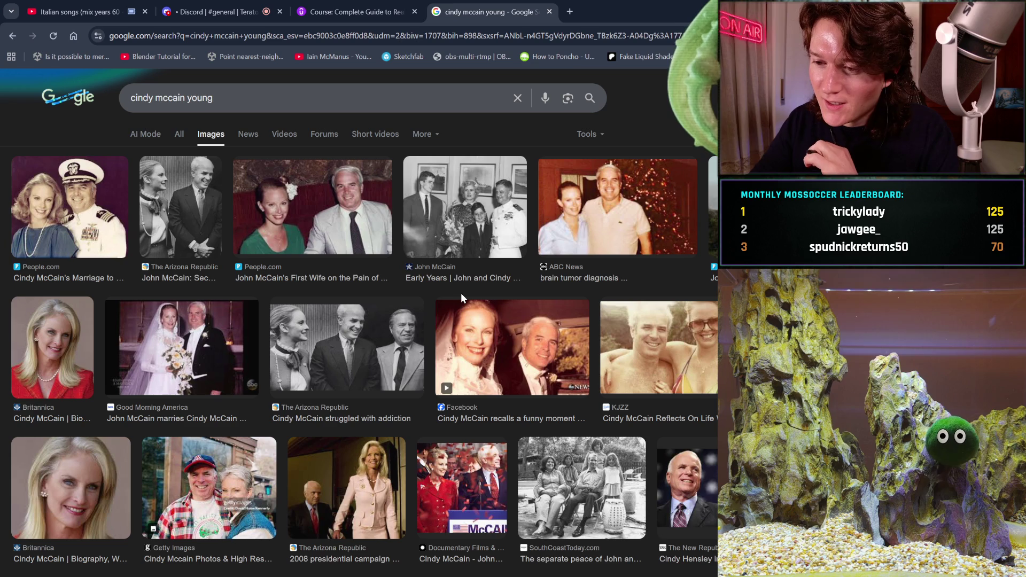
{"action": "left_click", "coordinate": [505, 332]}
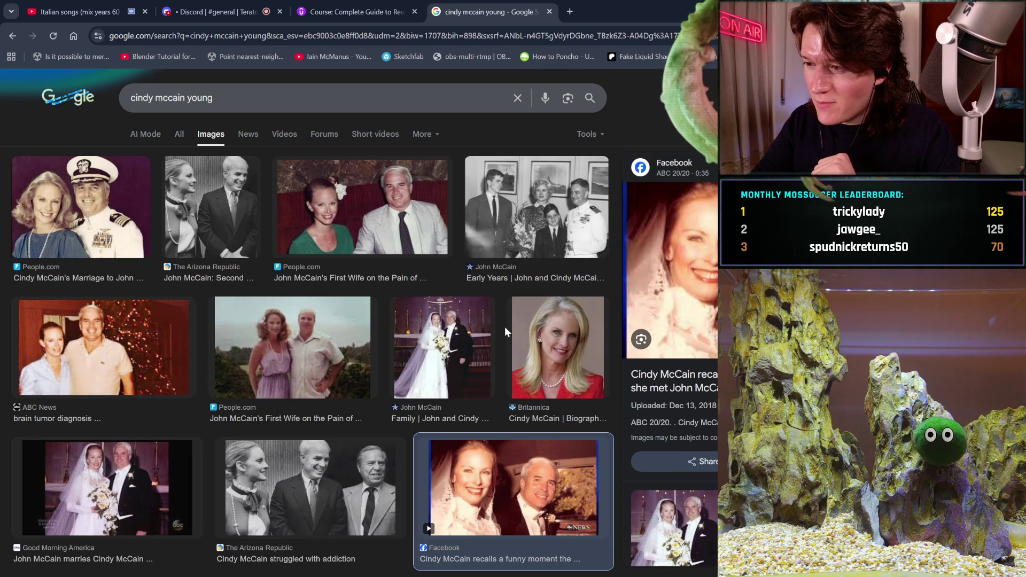
{"action": "scroll", "coordinate": [505, 327], "scroll_direction": "down", "scroll_amount": 3}
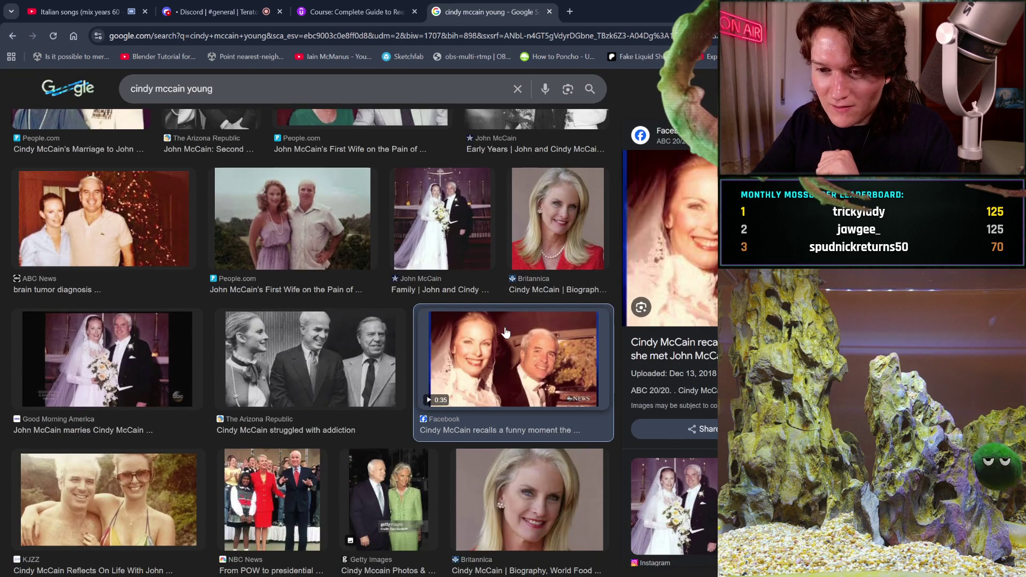
{"action": "scroll", "coordinate": [506, 332], "scroll_direction": "down", "scroll_amount": 1}
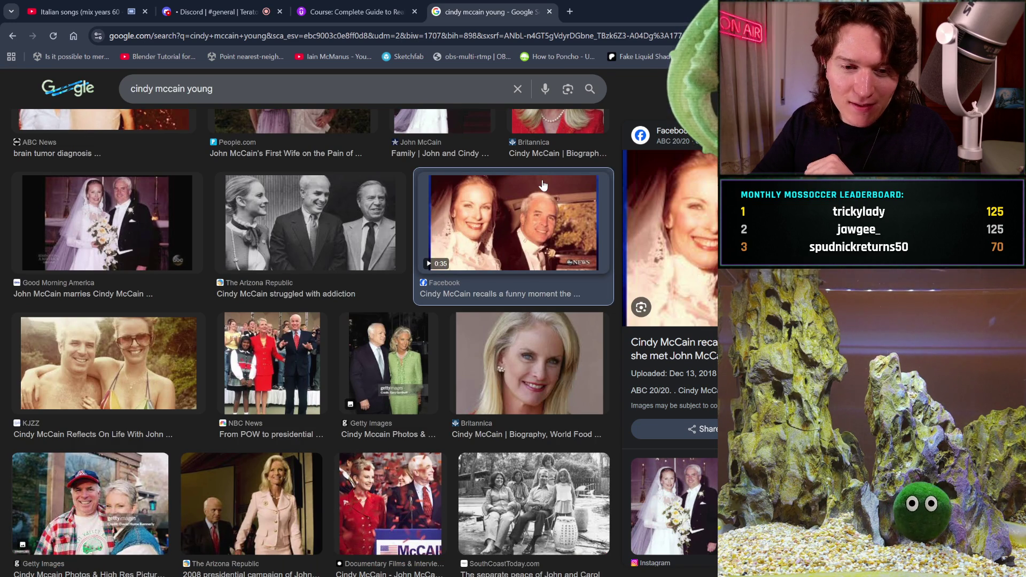
{"action": "left_click", "coordinate": [552, 358]}
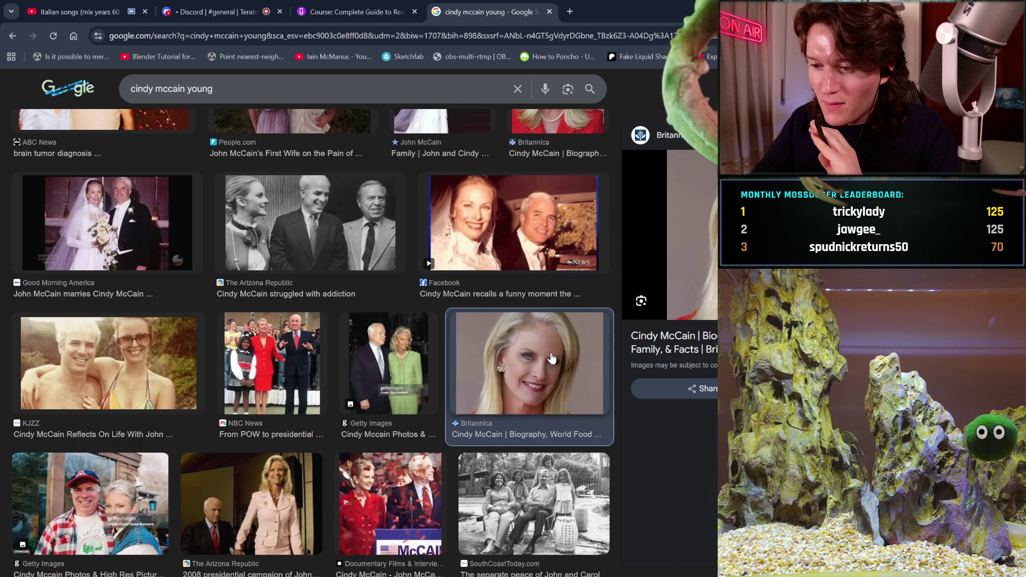
{"action": "left_click", "coordinate": [547, 10]}
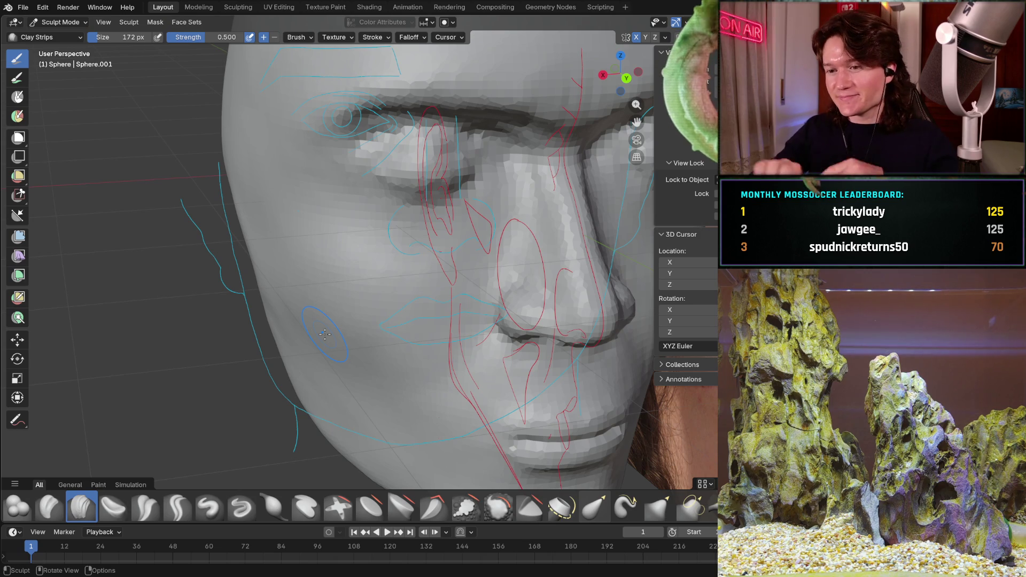
Add a Clay Strips stroke on the cheek and inspect lips and chin from front, below and side.
{"action": "key", "text": "KP_1"}
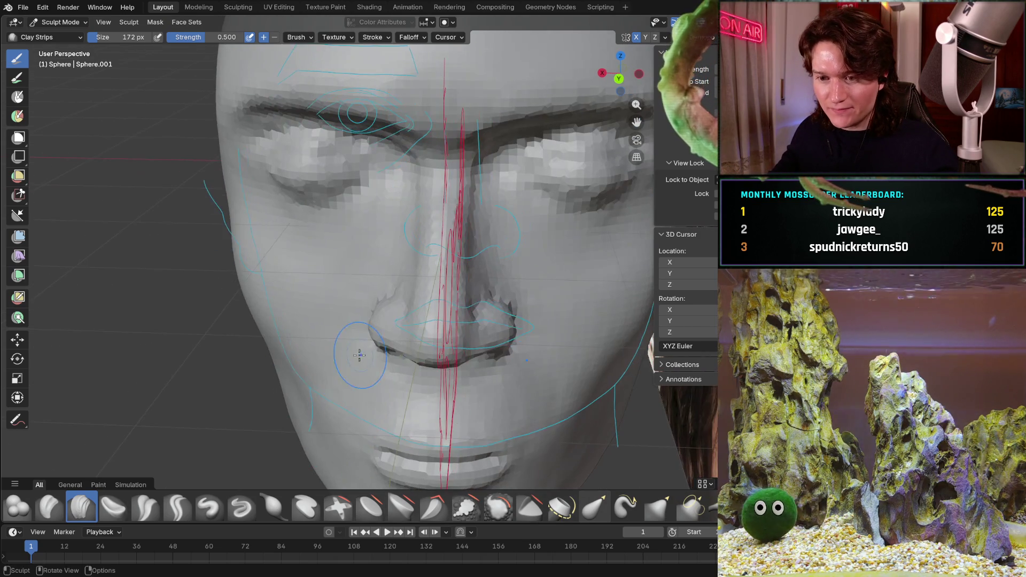
{"action": "mouse_move", "coordinate": [359, 355]}
{"action": "middle_mouse_down", "text": "ctrl"}
{"action": "mouse_move", "coordinate": [385, 302]}
{"action": "mouse_move", "coordinate": [411, 292]}
{"action": "middle_mouse_up", "text": "ctrl"}
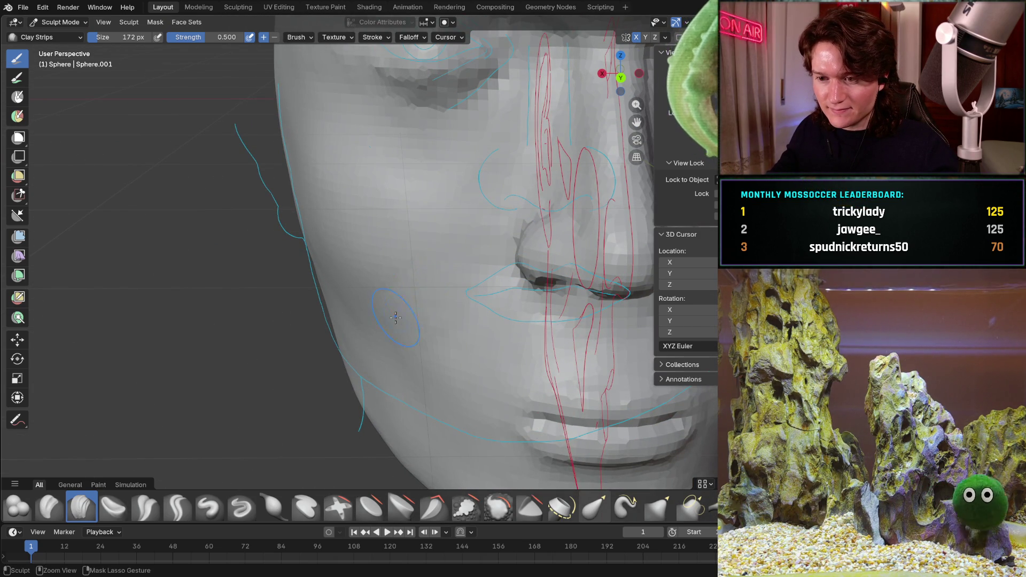
{"action": "left_click_drag", "start_coordinate": [428, 262], "coordinate": [445, 317]}
{"action": "middle_click_drag", "start_coordinate": [371, 301], "coordinate": [395, 303]}
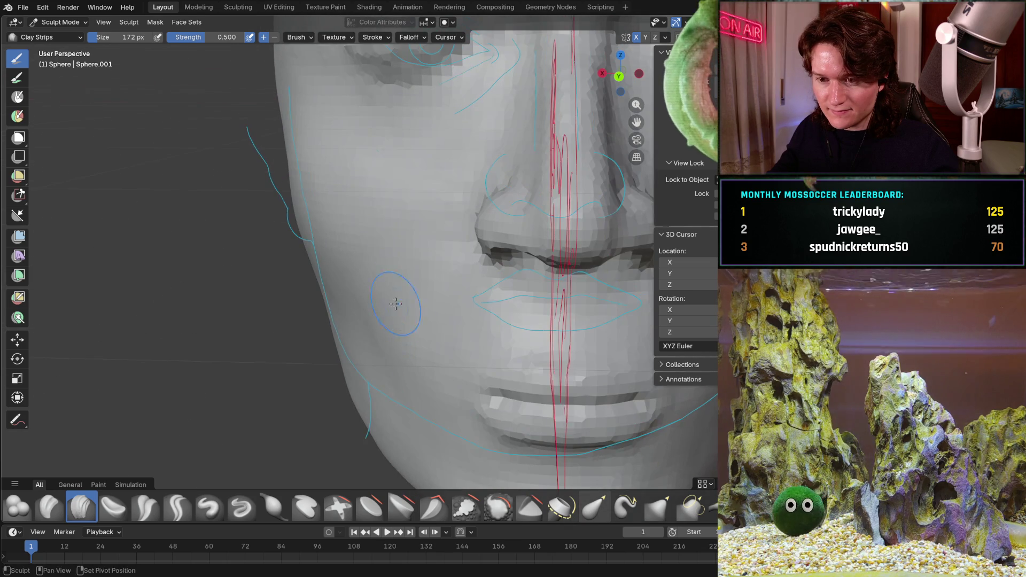
{"action": "middle_click_drag", "start_coordinate": [421, 217], "coordinate": [431, 303]}
{"action": "mouse_move", "coordinate": [461, 359]}
{"action": "middle_mouse_down"}
{"action": "mouse_move", "coordinate": [483, 254]}
{"action": "mouse_move", "coordinate": [515, 261]}
{"action": "mouse_move", "coordinate": [529, 315]}
{"action": "mouse_move", "coordinate": [473, 300]}
{"action": "mouse_move", "coordinate": [338, 185]}
{"action": "middle_mouse_up"}
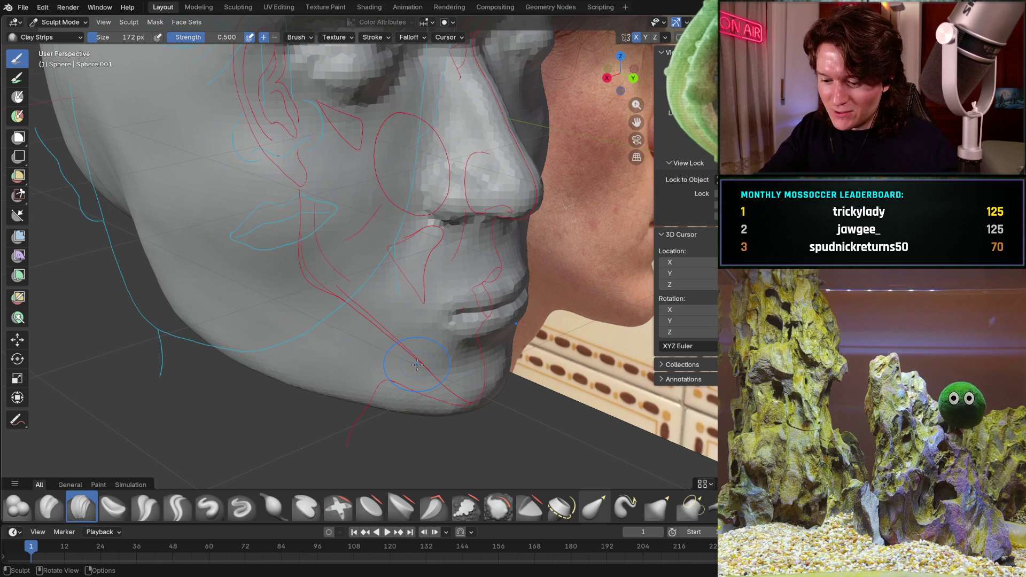
{"action": "key", "text": "KP_3"}
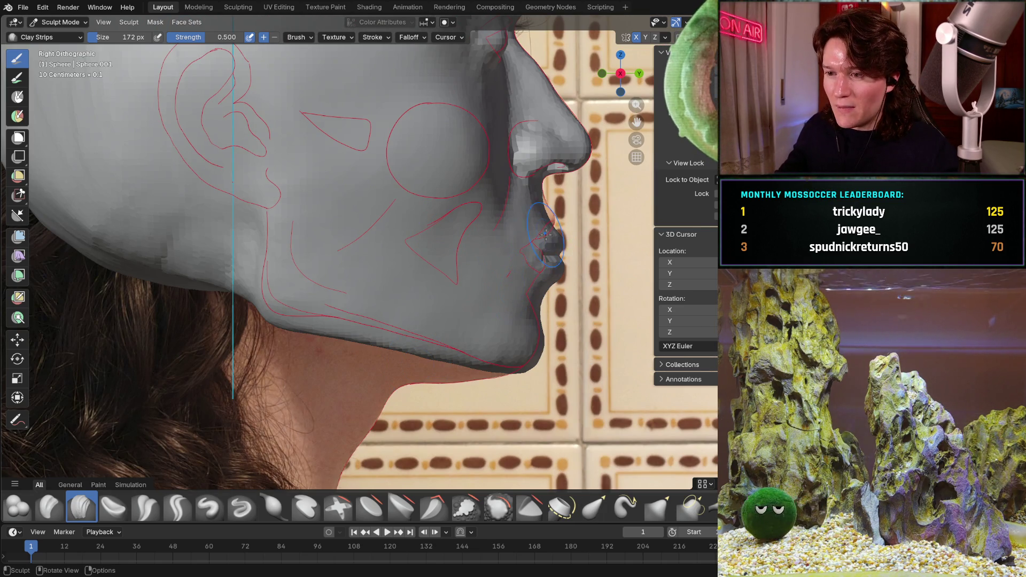
{"action": "scroll", "coordinate": [562, 269], "scroll_direction": "up", "scroll_amount": 2}
{"action": "mouse_move", "coordinate": [561, 268]}
{"action": "middle_mouse_down", "text": "shift"}
{"action": "mouse_move", "coordinate": [476, 248]}
{"action": "mouse_move", "coordinate": [484, 214]}
{"action": "middle_mouse_up", "text": "shift"}
{"action": "scroll", "coordinate": [484, 213], "scroll_direction": "up", "scroll_amount": 3}
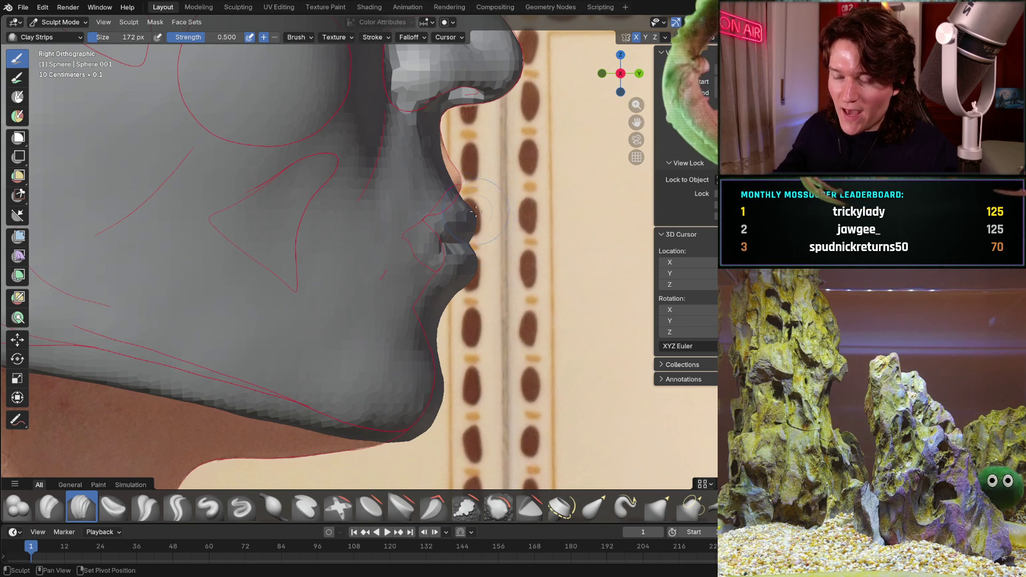
{"action": "middle_click_drag", "start_coordinate": [487, 187], "coordinate": [479, 272], "text": "shift"}
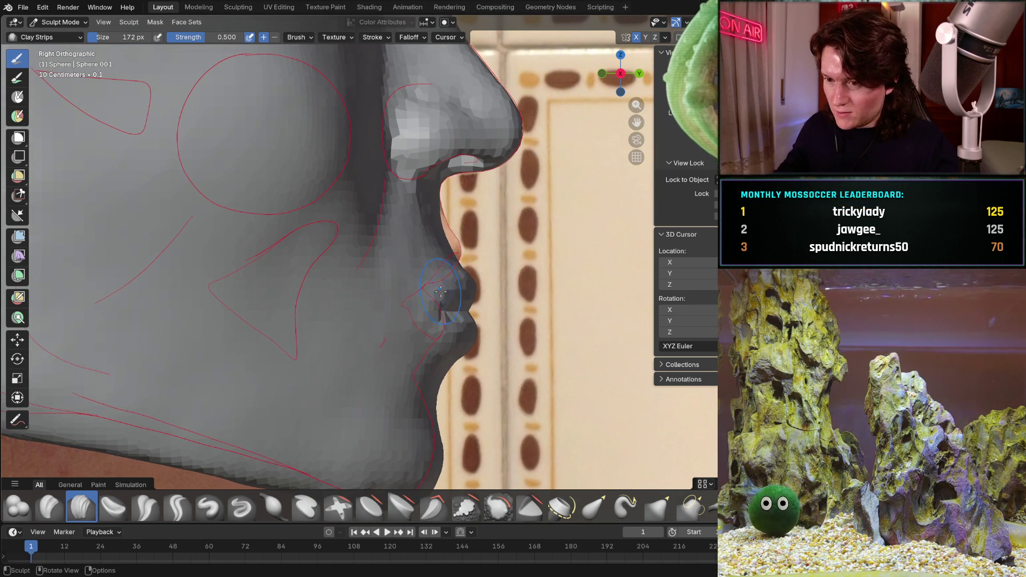
{"action": "mouse_move", "coordinate": [417, 274]}
{"action": "middle_mouse_down"}
{"action": "mouse_move", "coordinate": [390, 290]}
{"action": "mouse_move", "coordinate": [407, 305]}
{"action": "middle_mouse_up"}
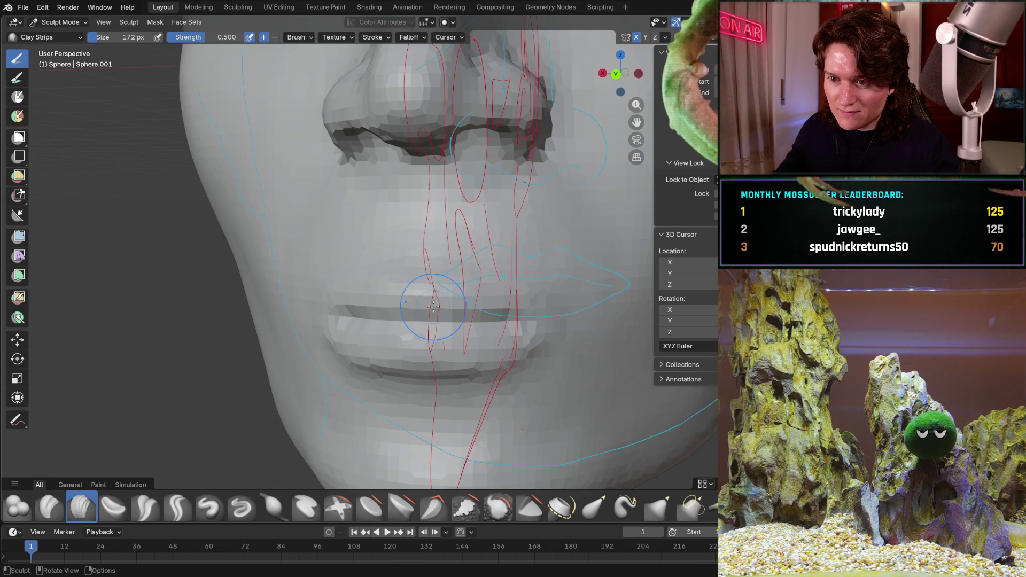
{"action": "mouse_move", "coordinate": [438, 276]}
{"action": "middle_mouse_down"}
{"action": "mouse_move", "coordinate": [379, 389]}
{"action": "mouse_move", "coordinate": [391, 344]}
{"action": "mouse_move", "coordinate": [428, 339]}
{"action": "mouse_move", "coordinate": [398, 337]}
{"action": "mouse_move", "coordinate": [502, 326]}
{"action": "mouse_move", "coordinate": [403, 327]}
{"action": "middle_mouse_up"}
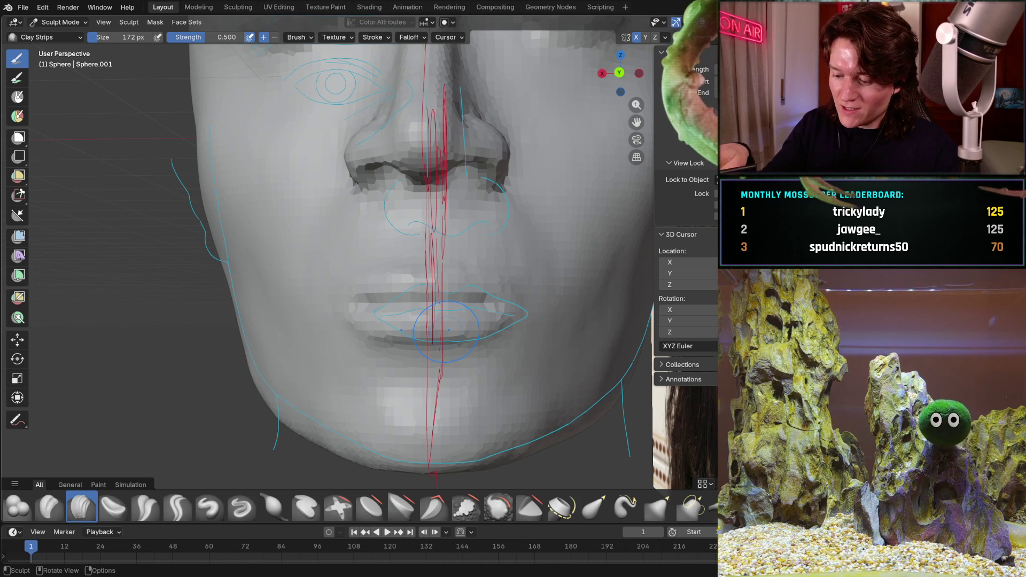
{"action": "key", "text": "ctrl+KP_1"}
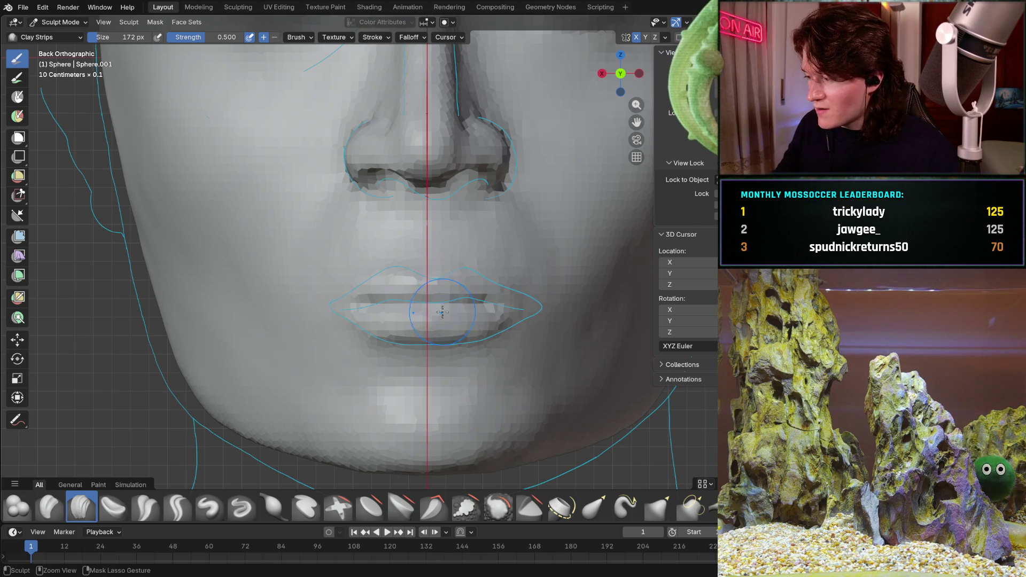
Orbit to a near-frontal mouth view and enlarge the viewport by shrinking the timeline and brush shelf.
{"action": "key", "text": "KP_4"}
{"action": "key", "text": "KP_4"}
{"action": "key", "text": "KP_4"}
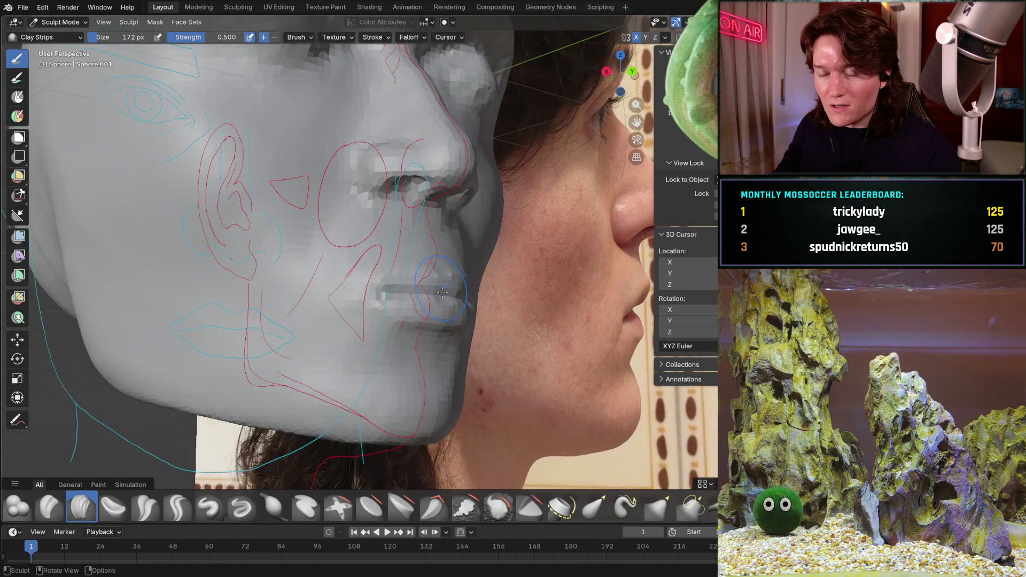
{"action": "middle_click_drag", "start_coordinate": [442, 292], "coordinate": [350, 358]}
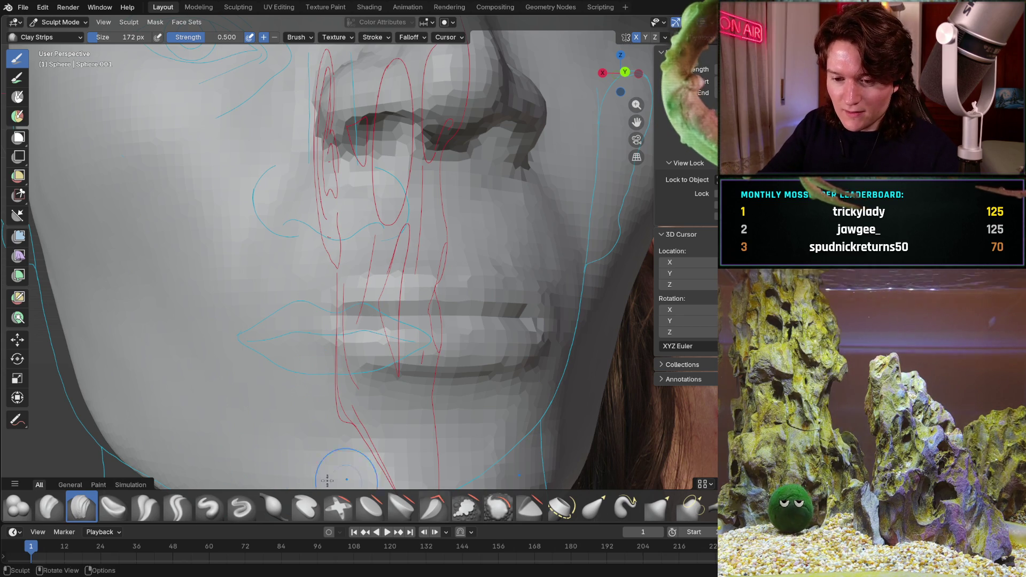
{"action": "mouse_move", "coordinate": [608, 522]}
{"action": "left_mouse_down"}
{"action": "mouse_move", "coordinate": [601, 546]}
{"action": "mouse_move", "coordinate": [576, 549]}
{"action": "left_mouse_up"}
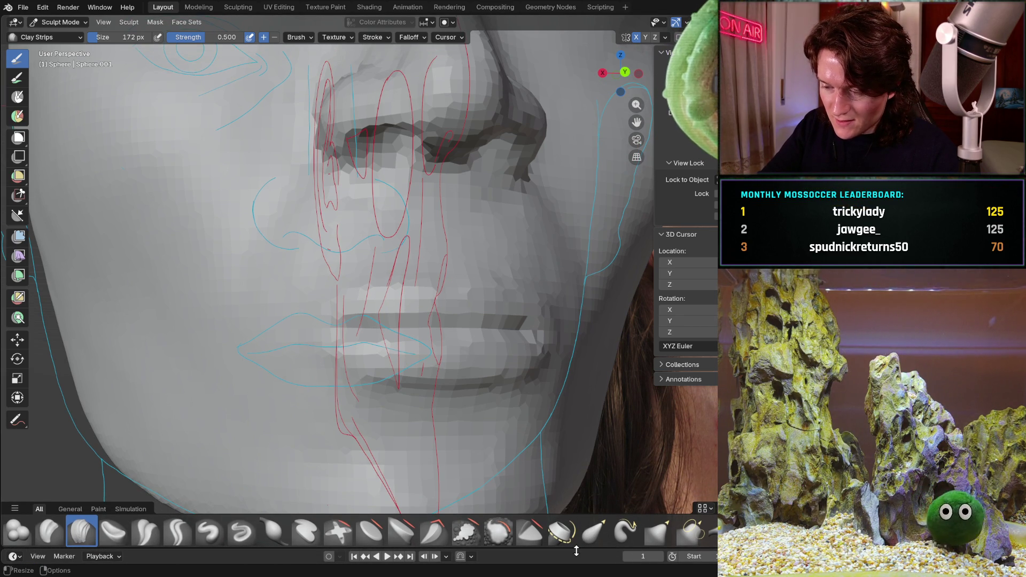
{"action": "right_click", "coordinate": [575, 550]}
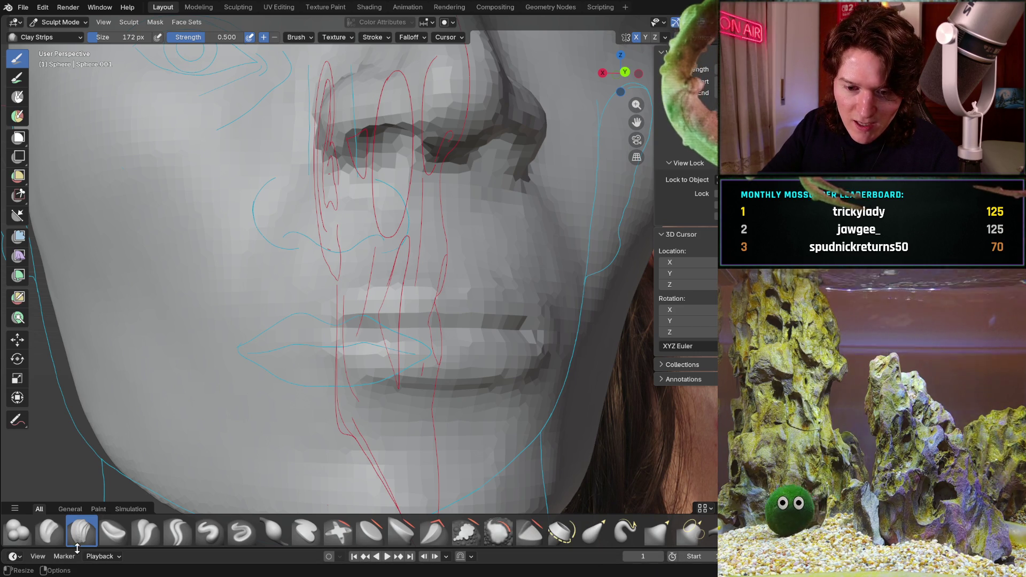
{"action": "left_click_drag", "start_coordinate": [64, 547], "coordinate": [50, 573]}
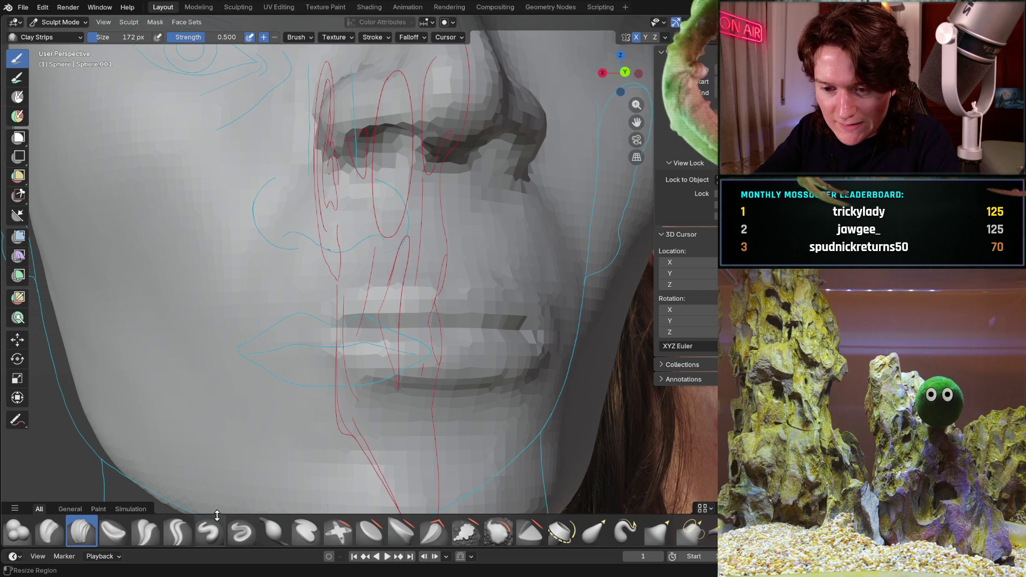
{"action": "left_click_drag", "start_coordinate": [214, 513], "coordinate": [216, 472]}
With the Mask brush, mask over both lips and the left mouth corner.
{"action": "left_click", "coordinate": [328, 534]}
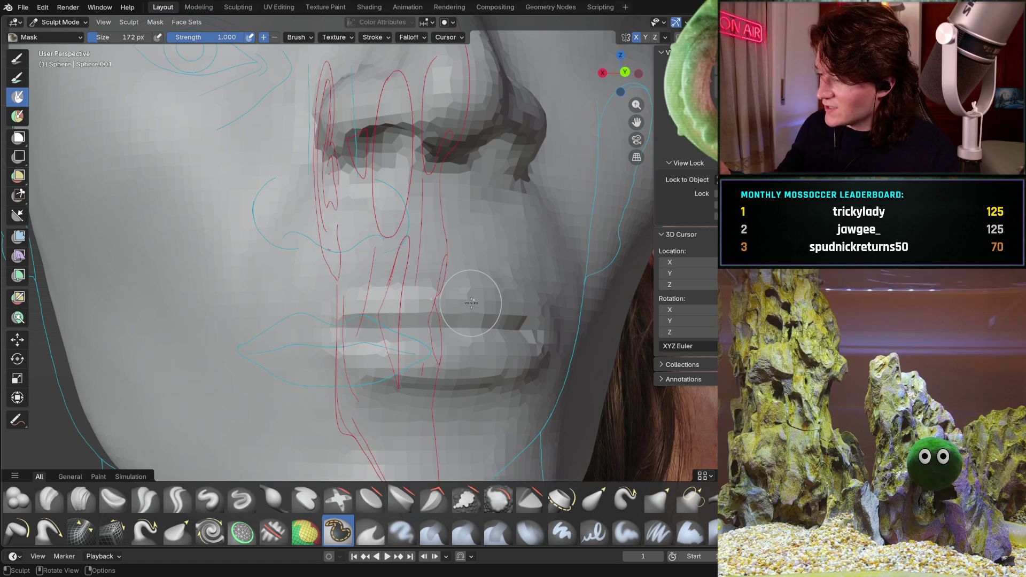
{"action": "mouse_move", "coordinate": [409, 328]}
{"action": "middle_mouse_down", "text": "alt"}
{"action": "mouse_move", "coordinate": [473, 320]}
{"action": "mouse_move", "coordinate": [399, 311]}
{"action": "middle_mouse_up", "text": "alt"}
{"action": "mouse_move", "coordinate": [398, 311]}
{"action": "left_mouse_down"}
{"action": "mouse_move", "coordinate": [438, 326]}
{"action": "mouse_move", "coordinate": [406, 299]}
{"action": "mouse_move", "coordinate": [438, 270]}
{"action": "mouse_move", "coordinate": [464, 277]}
{"action": "mouse_move", "coordinate": [438, 251]}
{"action": "mouse_move", "coordinate": [441, 342]}
{"action": "mouse_move", "coordinate": [406, 363]}
{"action": "mouse_move", "coordinate": [502, 340]}
{"action": "mouse_move", "coordinate": [374, 355]}
{"action": "mouse_move", "coordinate": [540, 355]}
{"action": "mouse_move", "coordinate": [368, 376]}
{"action": "left_mouse_up"}
{"action": "mouse_move", "coordinate": [313, 312]}
{"action": "left_mouse_down"}
{"action": "mouse_move", "coordinate": [374, 395]}
{"action": "mouse_move", "coordinate": [502, 374]}
{"action": "left_mouse_up"}
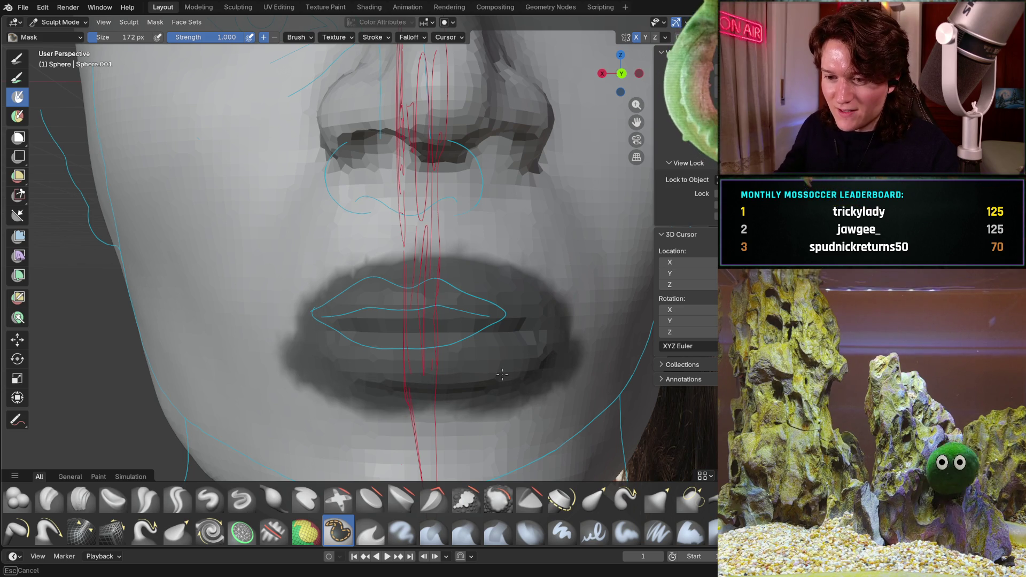
{"action": "mouse_move", "coordinate": [406, 401]}
{"action": "left_mouse_down"}
{"action": "mouse_move", "coordinate": [364, 409]}
{"action": "mouse_move", "coordinate": [355, 295]}
{"action": "left_mouse_up"}
{"action": "mouse_move", "coordinate": [414, 281]}
{"action": "left_mouse_down"}
{"action": "mouse_move", "coordinate": [507, 257]}
{"action": "mouse_move", "coordinate": [364, 245]}
{"action": "mouse_move", "coordinate": [289, 321]}
{"action": "mouse_move", "coordinate": [413, 384]}
{"action": "mouse_move", "coordinate": [406, 406]}
{"action": "mouse_move", "coordinate": [313, 306]}
{"action": "left_mouse_up"}
{"action": "mouse_move", "coordinate": [477, 262]}
{"action": "left_mouse_down"}
{"action": "mouse_move", "coordinate": [374, 242]}
{"action": "mouse_move", "coordinate": [328, 387]}
{"action": "left_mouse_up"}
Extend the mask all around the lips, down toward the chin and above the upper lip.
{"action": "mouse_move", "coordinate": [402, 323]}
{"action": "middle_mouse_down"}
{"action": "mouse_move", "coordinate": [299, 315]}
{"action": "mouse_move", "coordinate": [458, 257]}
{"action": "middle_mouse_up"}
{"action": "mouse_move", "coordinate": [459, 257]}
{"action": "left_mouse_down"}
{"action": "mouse_move", "coordinate": [406, 235]}
{"action": "mouse_move", "coordinate": [331, 251]}
{"action": "mouse_move", "coordinate": [278, 342]}
{"action": "mouse_move", "coordinate": [398, 408]}
{"action": "mouse_move", "coordinate": [285, 325]}
{"action": "left_mouse_up"}
{"action": "mouse_move", "coordinate": [429, 407]}
{"action": "left_mouse_down"}
{"action": "mouse_move", "coordinate": [358, 414]}
{"action": "mouse_move", "coordinate": [478, 413]}
{"action": "left_mouse_up"}
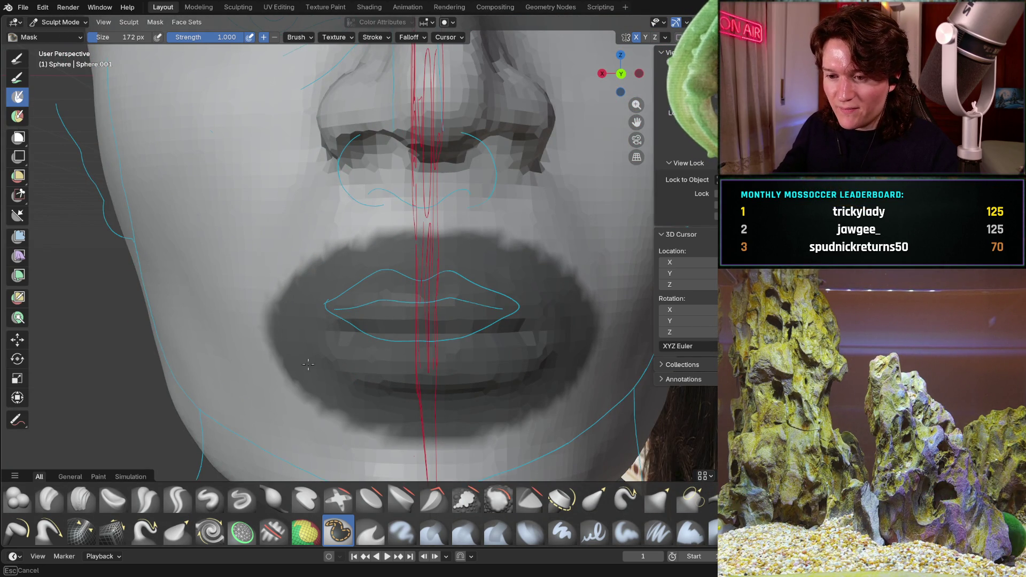
{"action": "mouse_move", "coordinate": [513, 260]}
{"action": "left_mouse_down"}
{"action": "mouse_move", "coordinate": [369, 240]}
{"action": "mouse_move", "coordinate": [460, 230]}
{"action": "mouse_move", "coordinate": [416, 413]}
{"action": "mouse_move", "coordinate": [406, 321]}
{"action": "mouse_move", "coordinate": [374, 227]}
{"action": "mouse_move", "coordinate": [459, 227]}
{"action": "mouse_move", "coordinate": [306, 366]}
{"action": "left_mouse_up"}
{"action": "mouse_move", "coordinate": [499, 412]}
{"action": "left_mouse_down"}
{"action": "mouse_move", "coordinate": [332, 422]}
{"action": "mouse_move", "coordinate": [269, 299]}
{"action": "mouse_move", "coordinate": [321, 251]}
{"action": "left_mouse_up"}
Invert the mask to free the mouth area and align the head in right orthographic view.
{"action": "mouse_move", "coordinate": [507, 271]}
{"action": "middle_mouse_down"}
{"action": "mouse_move", "coordinate": [473, 272]}
{"action": "mouse_move", "coordinate": [535, 270]}
{"action": "mouse_move", "coordinate": [390, 251]}
{"action": "mouse_move", "coordinate": [378, 297]}
{"action": "mouse_move", "coordinate": [396, 267]}
{"action": "middle_mouse_up"}
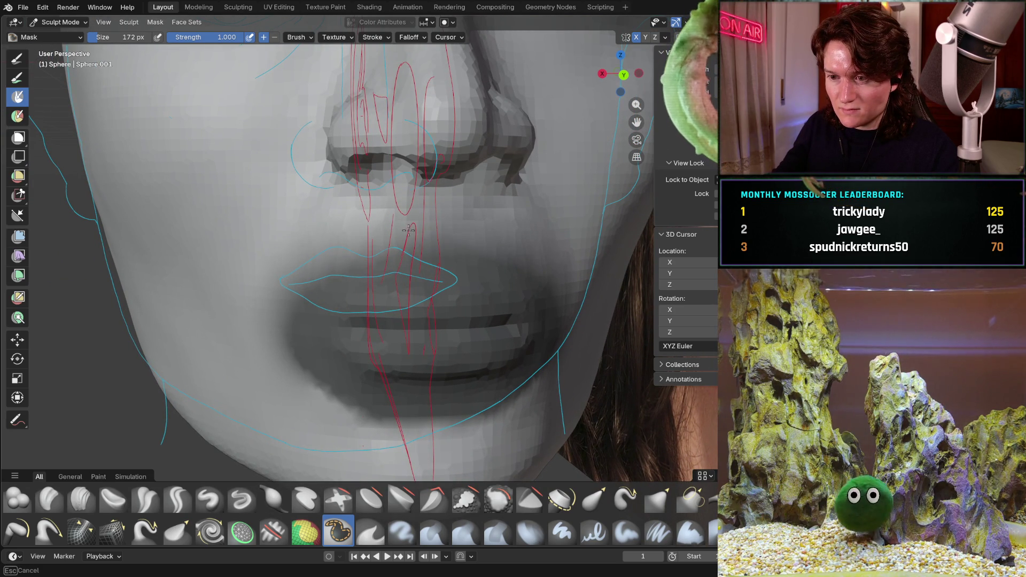
{"action": "mouse_move", "coordinate": [314, 253]}
{"action": "middle_mouse_down"}
{"action": "mouse_move", "coordinate": [232, 279]}
{"action": "mouse_move", "coordinate": [192, 275]}
{"action": "middle_mouse_up"}
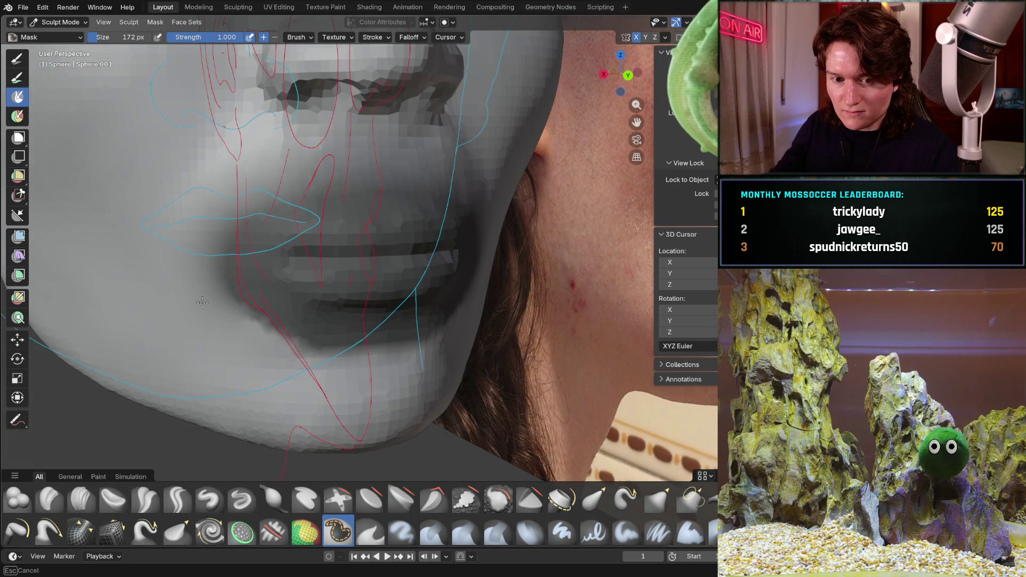
{"action": "middle_click_drag", "start_coordinate": [331, 357], "coordinate": [293, 371]}
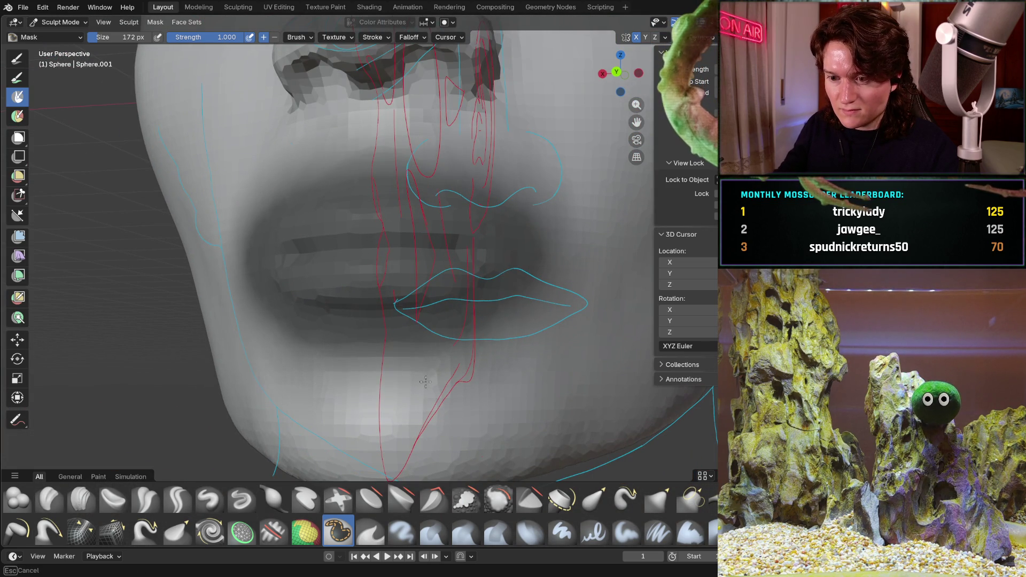
{"action": "mouse_move", "coordinate": [398, 323]}
{"action": "middle_mouse_down"}
{"action": "mouse_move", "coordinate": [460, 275]}
{"action": "mouse_move", "coordinate": [427, 299]}
{"action": "mouse_move", "coordinate": [490, 332]}
{"action": "mouse_move", "coordinate": [315, 316]}
{"action": "middle_mouse_up"}
{"action": "key", "text": "ctrl+i"}
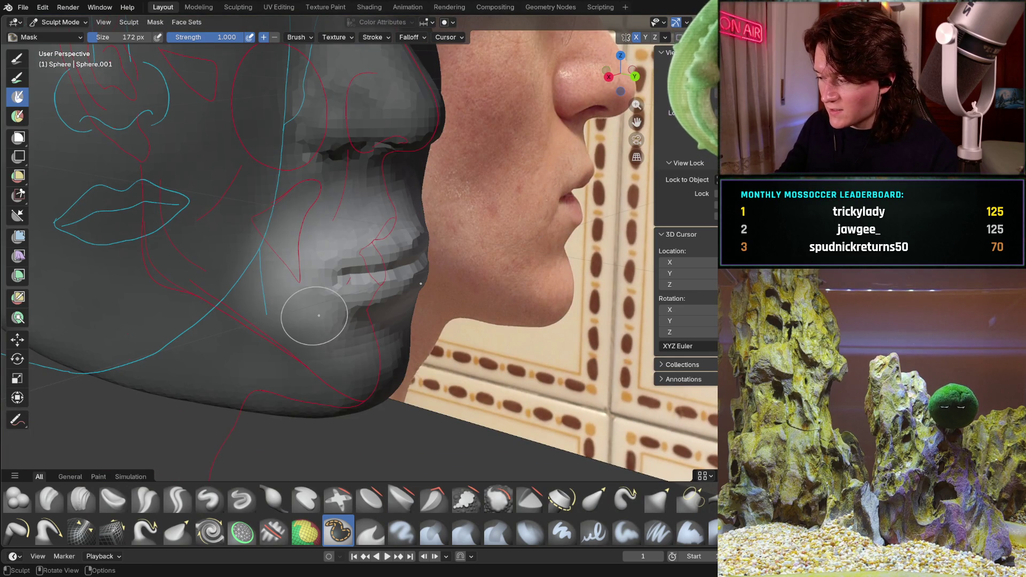
{"action": "middle_click_drag", "start_coordinate": [319, 315], "coordinate": [363, 334], "text": "alt"}
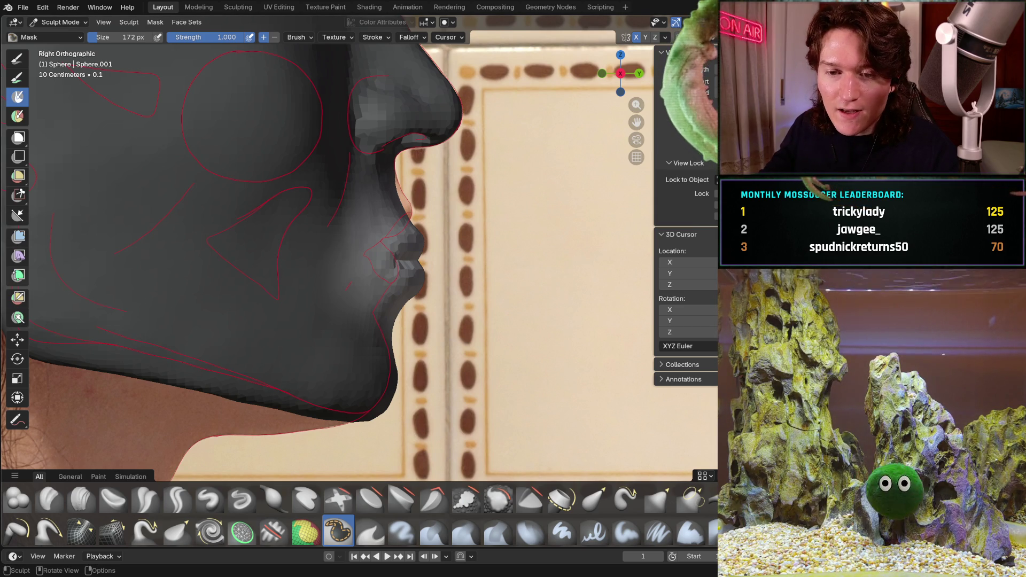
{"action": "left_click", "coordinate": [16, 340]}
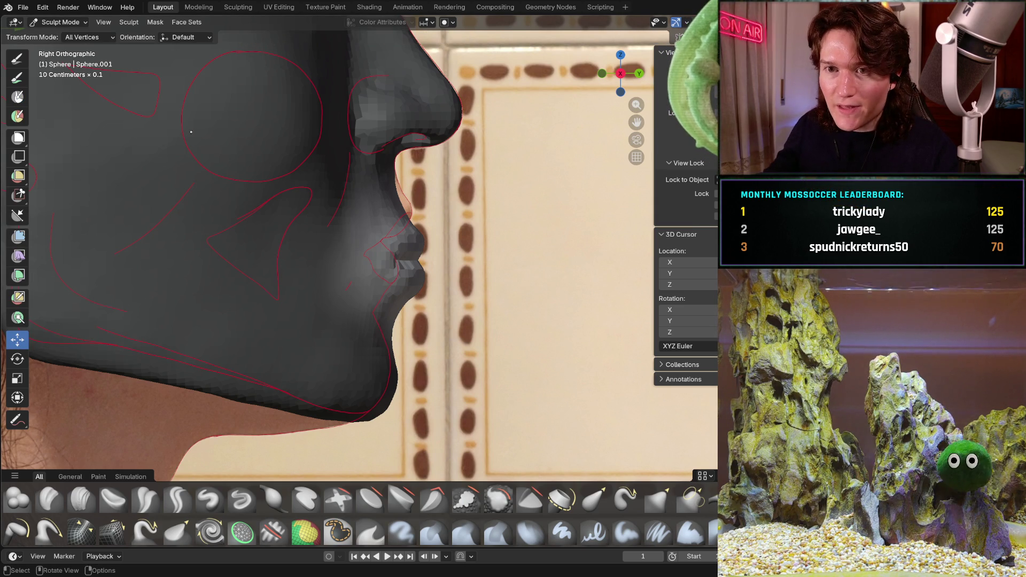
Set the pivot to the mask border and move the mouth region back along Y and up.
{"action": "left_click", "coordinate": [129, 23]}
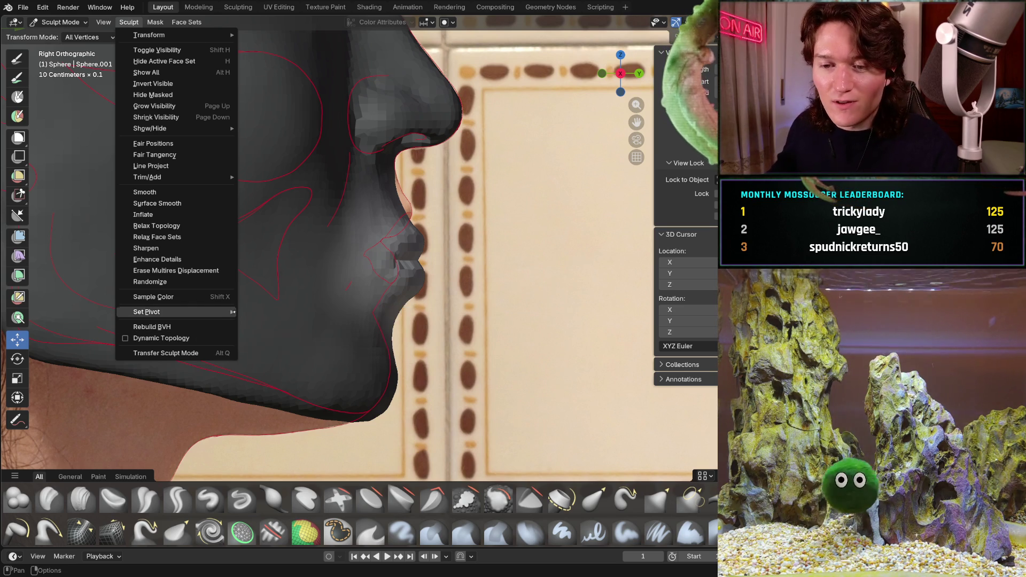
{"action": "mouse_move", "coordinate": [233, 312]}
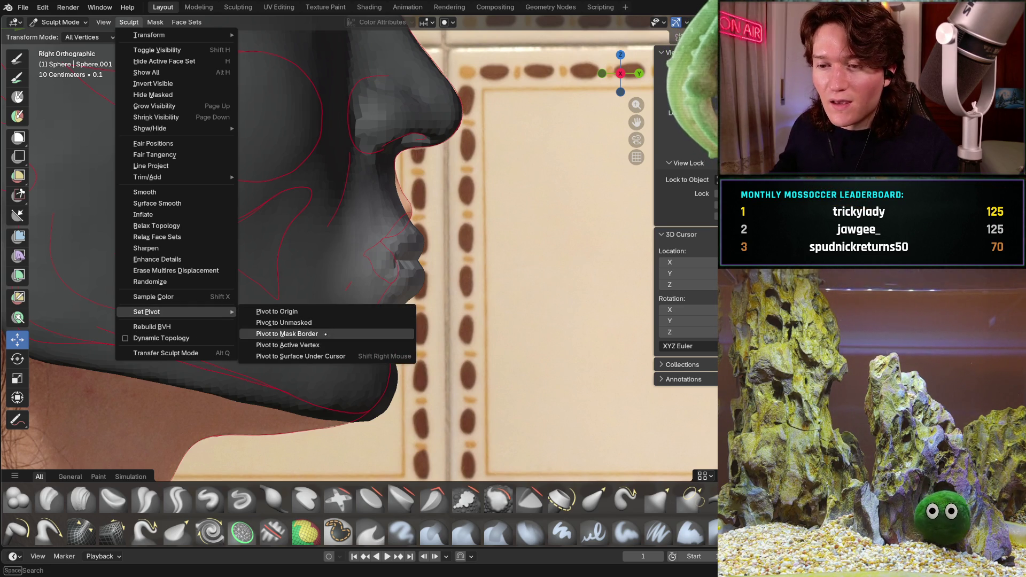
{"action": "left_click", "coordinate": [325, 334]}
{"action": "left_click_drag", "start_coordinate": [421, 261], "coordinate": [405, 263]}
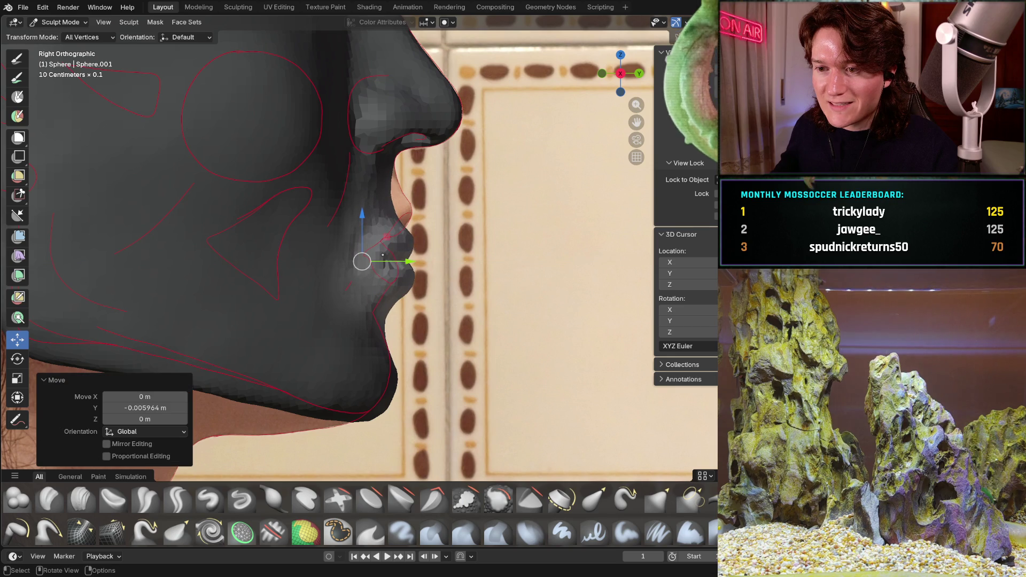
{"action": "left_click", "coordinate": [360, 213]}
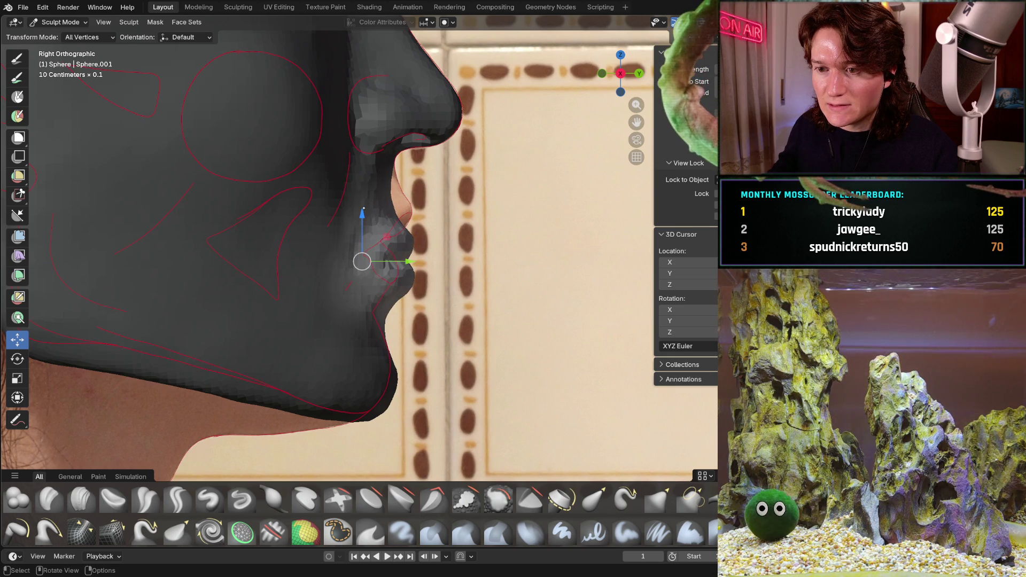
{"action": "left_click_drag", "start_coordinate": [361, 214], "coordinate": [363, 199]}
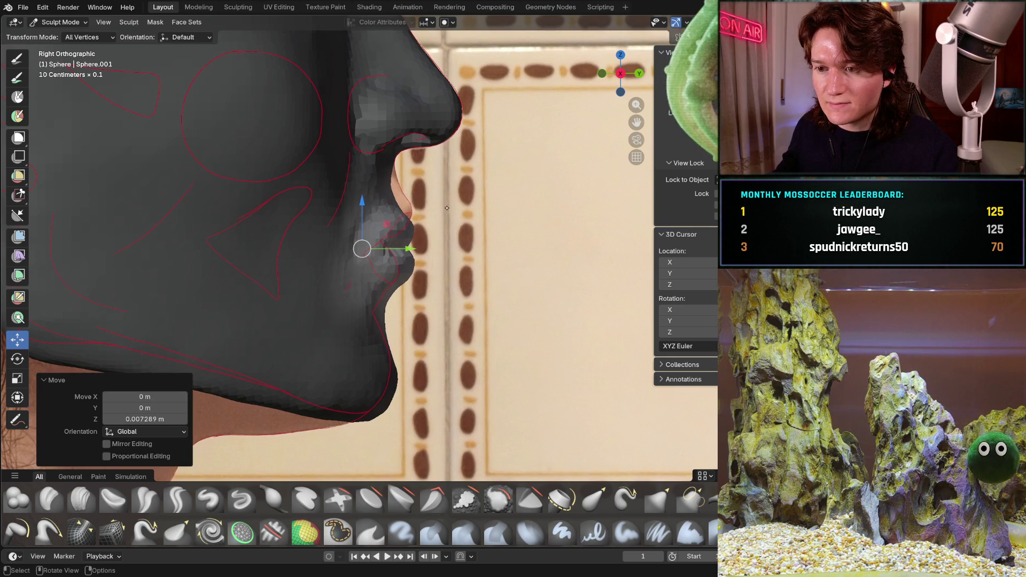
Compare the moved mouth with the profile photo from perspective, front and side views.
{"action": "middle_click_drag", "start_coordinate": [447, 208], "coordinate": [411, 232]}
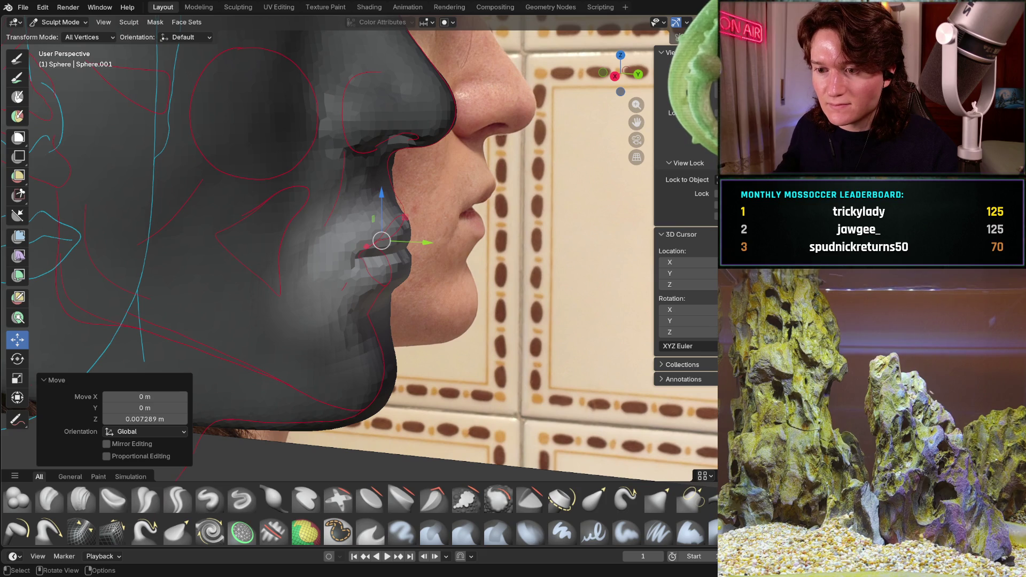
{"action": "middle_click_drag", "start_coordinate": [374, 240], "coordinate": [497, 240], "text": "alt"}
{"action": "key", "text": "ctrl+KP_1"}
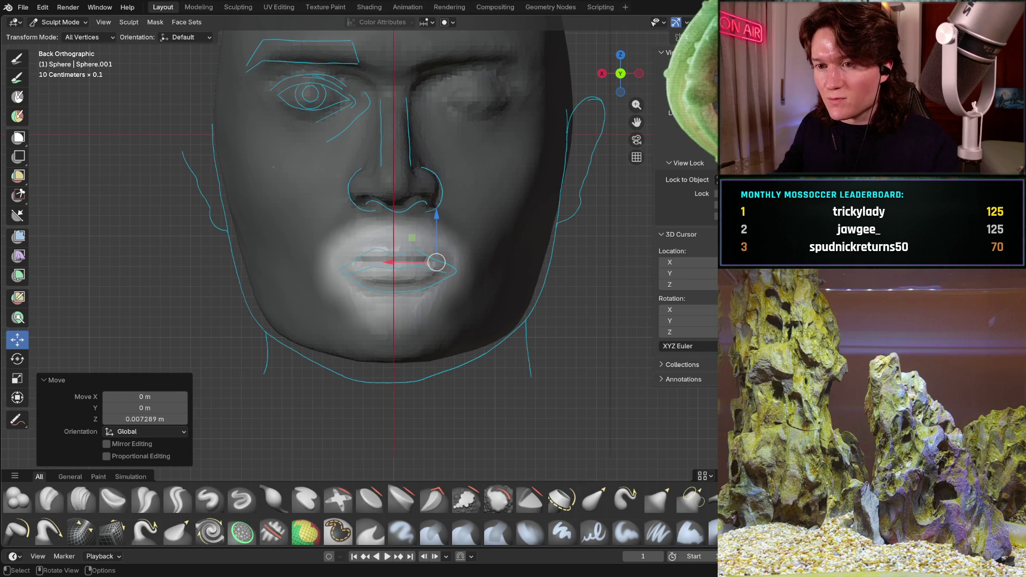
{"action": "key", "text": "ctrl+KP_3"}
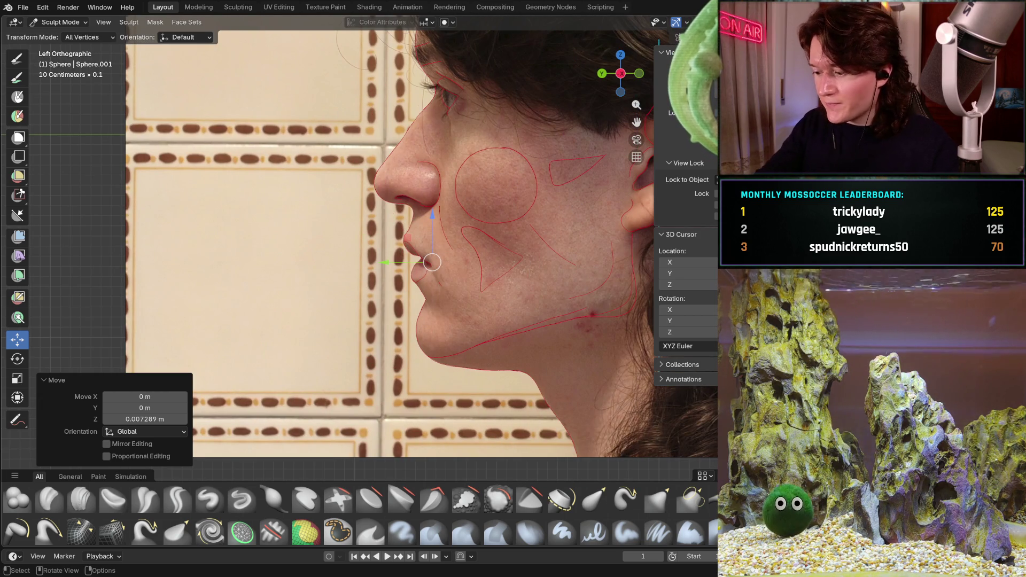
{"action": "key", "text": "KP_8"}
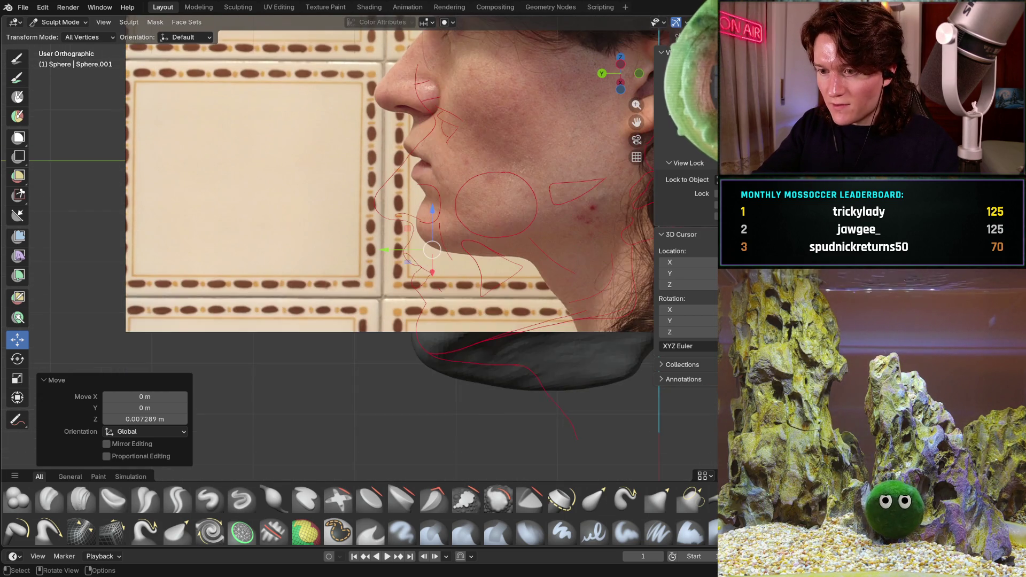
{"action": "key", "text": "KP_8"}
{"action": "key", "text": "KP_3"}
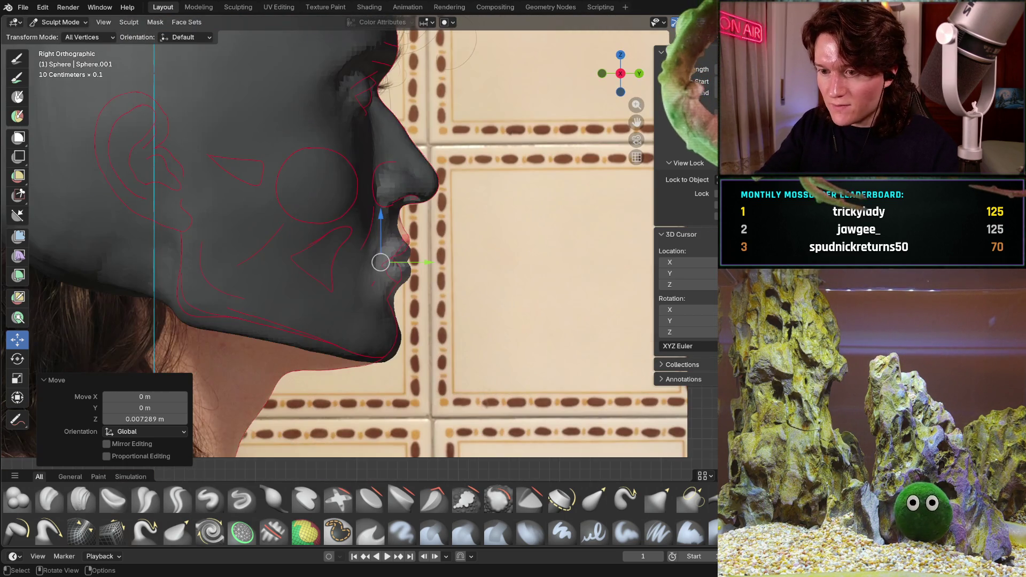
{"action": "key", "text": "KP_6"}
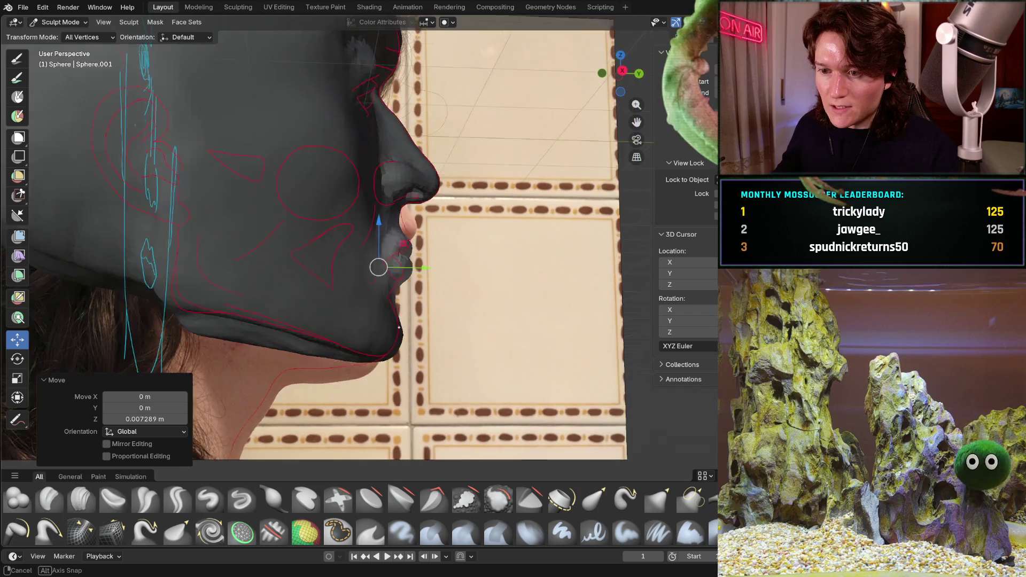
{"action": "mouse_move", "coordinate": [417, 310]}
{"action": "middle_mouse_down"}
{"action": "mouse_move", "coordinate": [241, 307]}
{"action": "mouse_move", "coordinate": [428, 304]}
{"action": "middle_mouse_up"}
{"action": "middle_click_drag", "start_coordinate": [403, 268], "coordinate": [395, 264]}
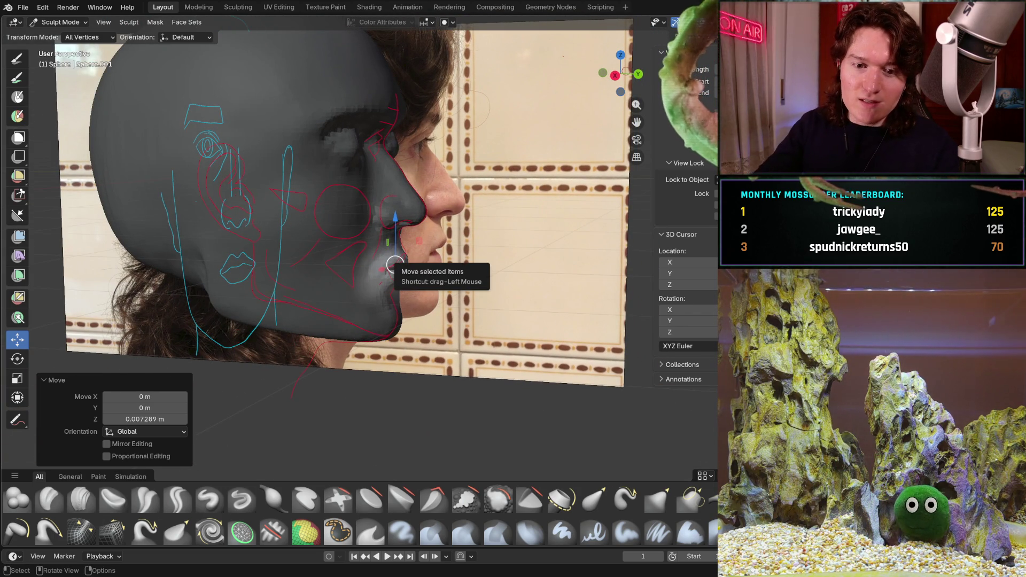
{"action": "middle_click_drag", "start_coordinate": [395, 264], "coordinate": [387, 267]}
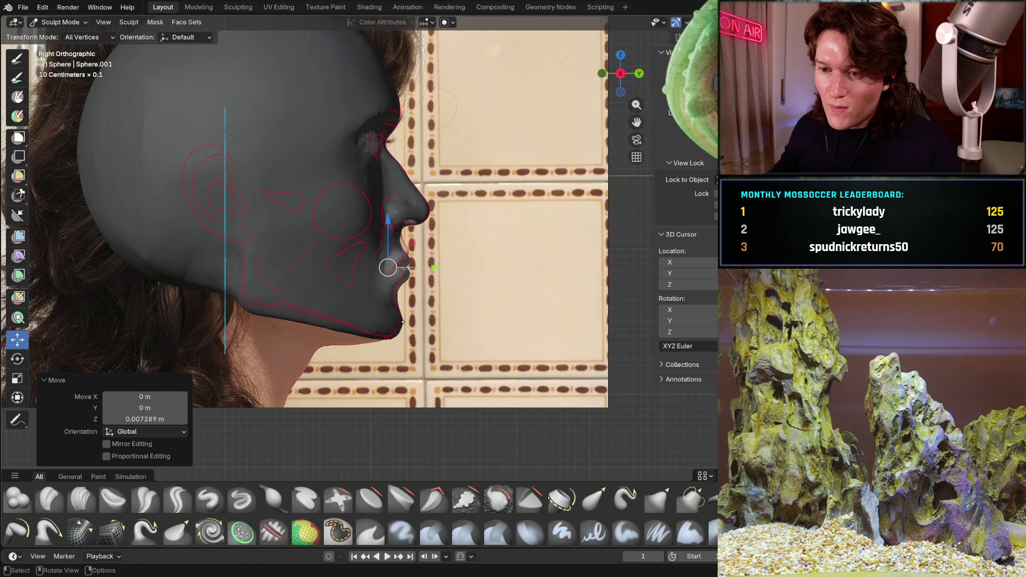
Nudge the mouth region up slightly and push it a little further back.
{"action": "scroll", "coordinate": [402, 322], "scroll_direction": "up", "scroll_amount": 5}
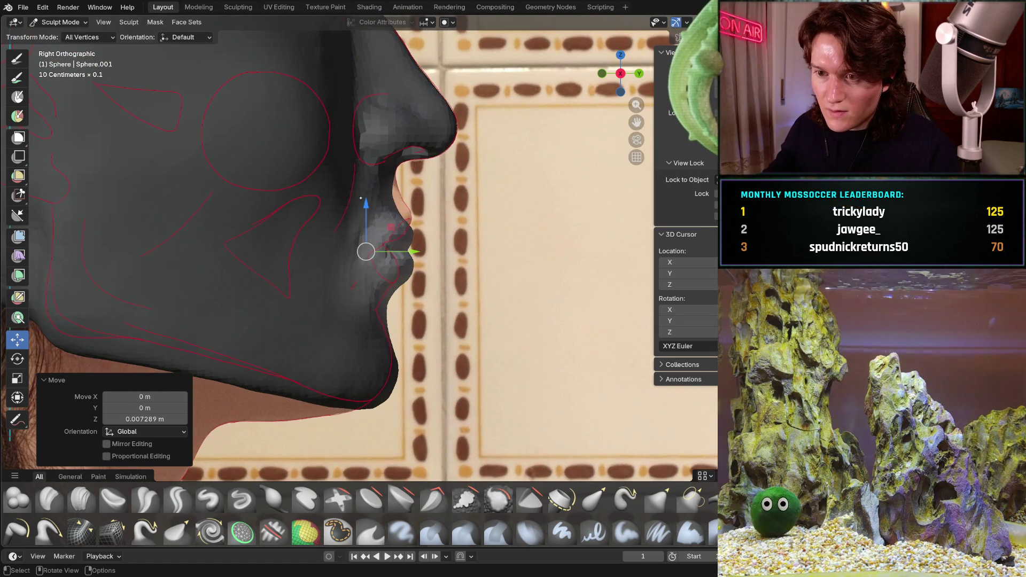
{"action": "left_click", "coordinate": [366, 203]}
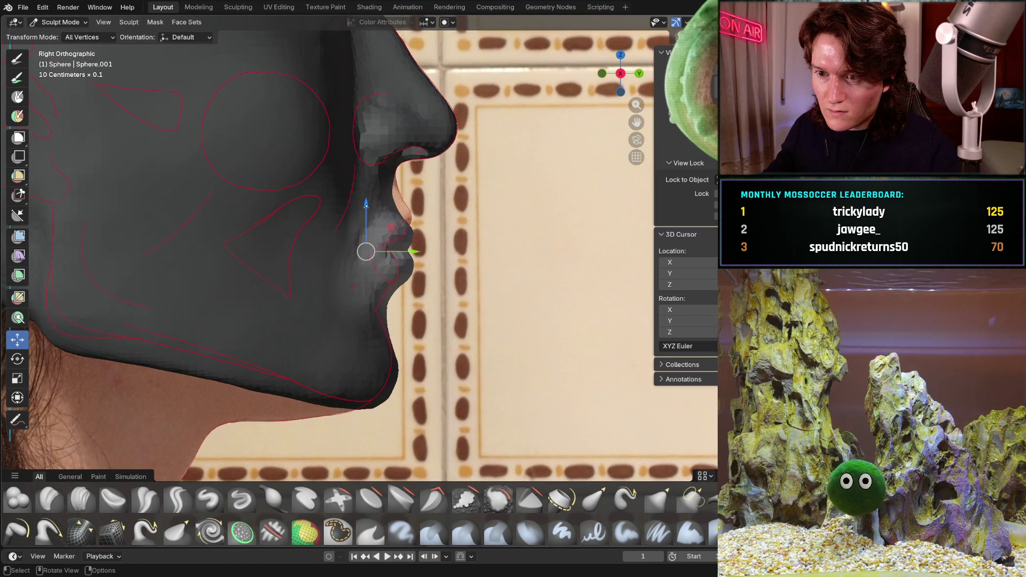
{"action": "left_click_drag", "start_coordinate": [366, 203], "coordinate": [366, 202]}
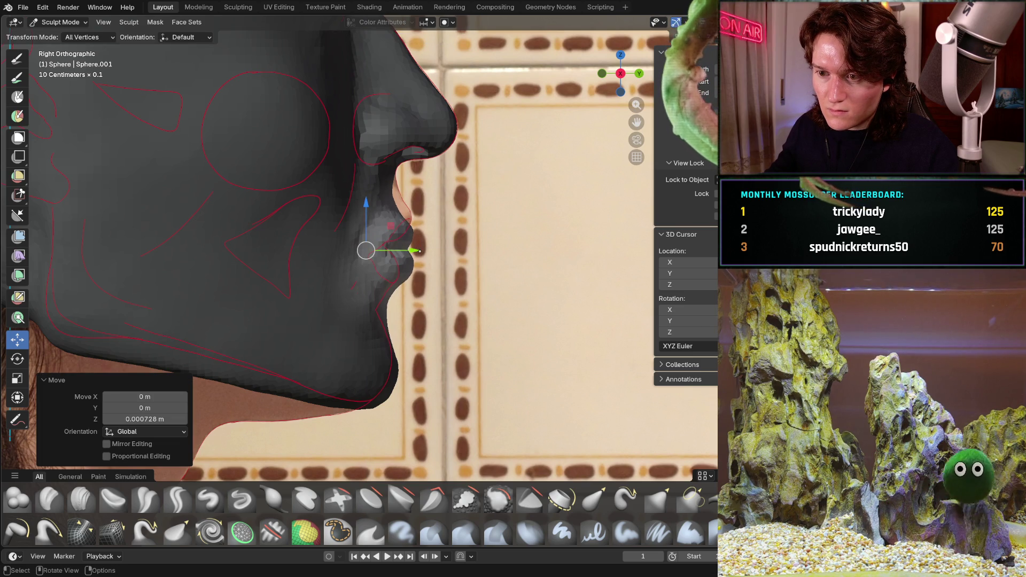
{"action": "left_click_drag", "start_coordinate": [414, 250], "coordinate": [411, 251]}
{"action": "mouse_move", "coordinate": [411, 251]}
{"action": "middle_mouse_down"}
{"action": "mouse_move", "coordinate": [287, 255]}
{"action": "mouse_move", "coordinate": [323, 259]}
{"action": "mouse_move", "coordinate": [355, 290]}
{"action": "middle_mouse_up"}
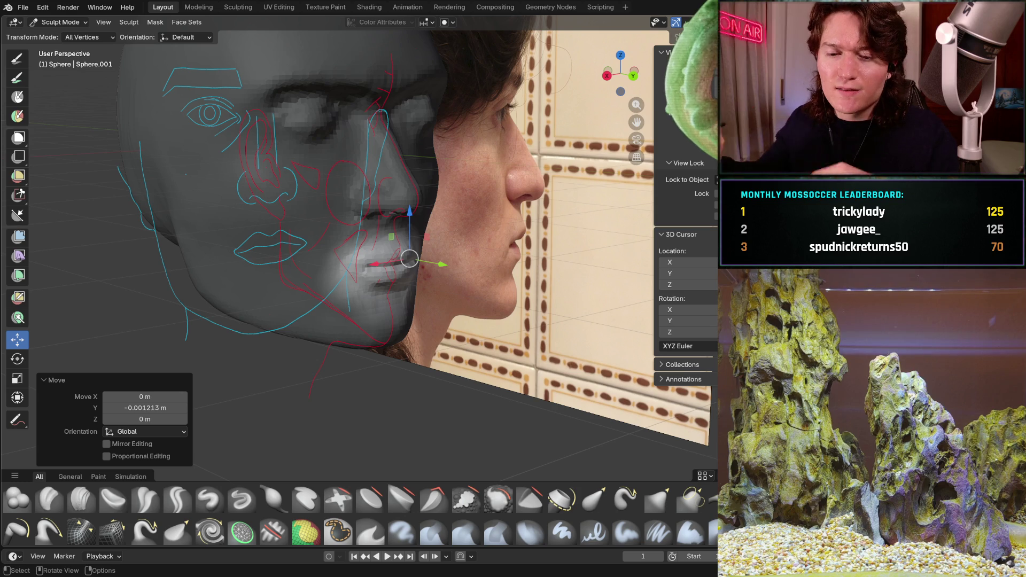
Shift the lip region up and left over the photo, undoing an overshooting forward move.
{"action": "mouse_move", "coordinate": [186, 174]}
{"action": "middle_mouse_down"}
{"action": "mouse_move", "coordinate": [328, 214]}
{"action": "mouse_move", "coordinate": [376, 258]}
{"action": "mouse_move", "coordinate": [370, 179]}
{"action": "middle_mouse_up"}
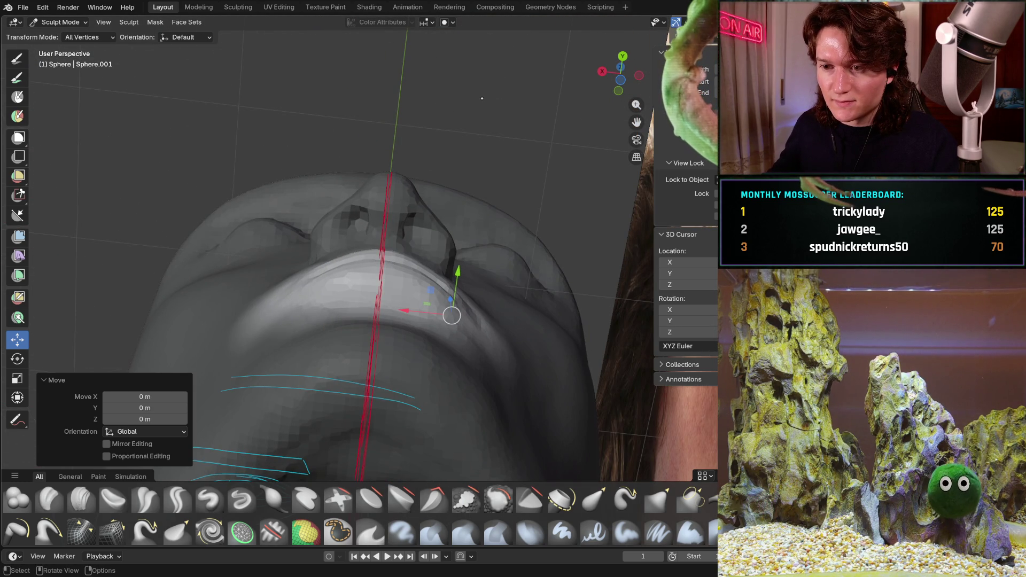
{"action": "mouse_move", "coordinate": [486, 100]}
{"action": "middle_mouse_down"}
{"action": "mouse_move", "coordinate": [401, 160]}
{"action": "mouse_move", "coordinate": [457, 287]}
{"action": "mouse_move", "coordinate": [339, 383]}
{"action": "mouse_move", "coordinate": [325, 357]}
{"action": "mouse_move", "coordinate": [332, 299]}
{"action": "mouse_move", "coordinate": [368, 297]}
{"action": "mouse_move", "coordinate": [346, 294]}
{"action": "middle_mouse_up"}
{"action": "mouse_move", "coordinate": [431, 269]}
{"action": "left_mouse_down"}
{"action": "mouse_move", "coordinate": [417, 233]}
{"action": "mouse_move", "coordinate": [428, 216]}
{"action": "left_mouse_up"}
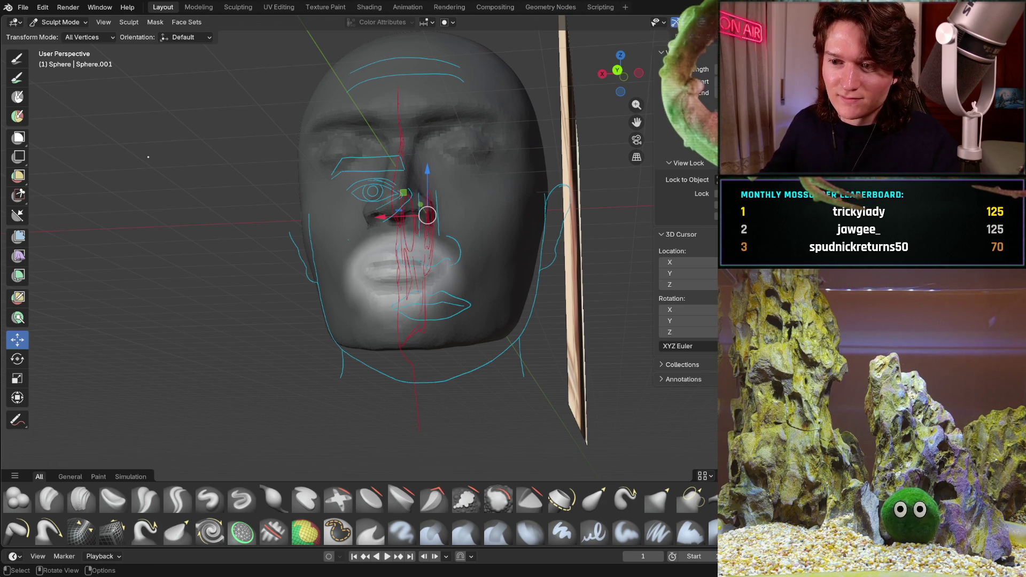
{"action": "middle_click_drag", "start_coordinate": [427, 215], "coordinate": [331, 176]}
{"action": "mouse_move", "coordinate": [249, 161]}
{"action": "left_mouse_down"}
{"action": "mouse_move", "coordinate": [342, 163]}
{"action": "mouse_move", "coordinate": [437, 193]}
{"action": "mouse_move", "coordinate": [355, 190]}
{"action": "mouse_move", "coordinate": [249, 160]}
{"action": "left_mouse_up"}
{"action": "key", "text": "ctrl+z"}
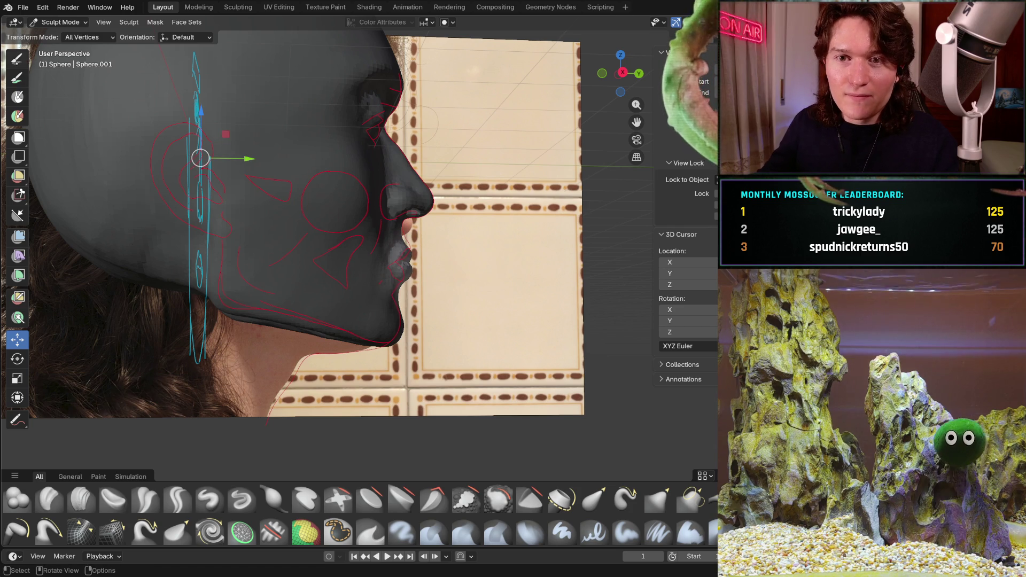
{"action": "key", "text": "c"}
{"action": "mouse_move", "coordinate": [348, 241]}
{"action": "middle_mouse_down"}
{"action": "mouse_move", "coordinate": [388, 194]}
{"action": "mouse_move", "coordinate": [356, 224]}
{"action": "middle_mouse_up"}
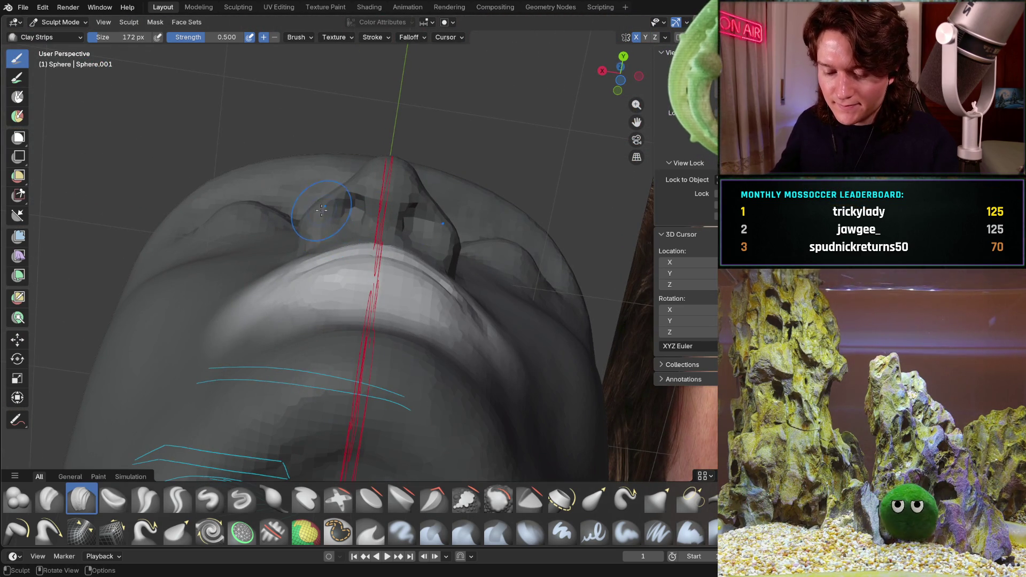
Switch to the Grab brush and enlarge it to 322 px.
{"action": "key", "text": "g"}
{"action": "key", "text": "f"}
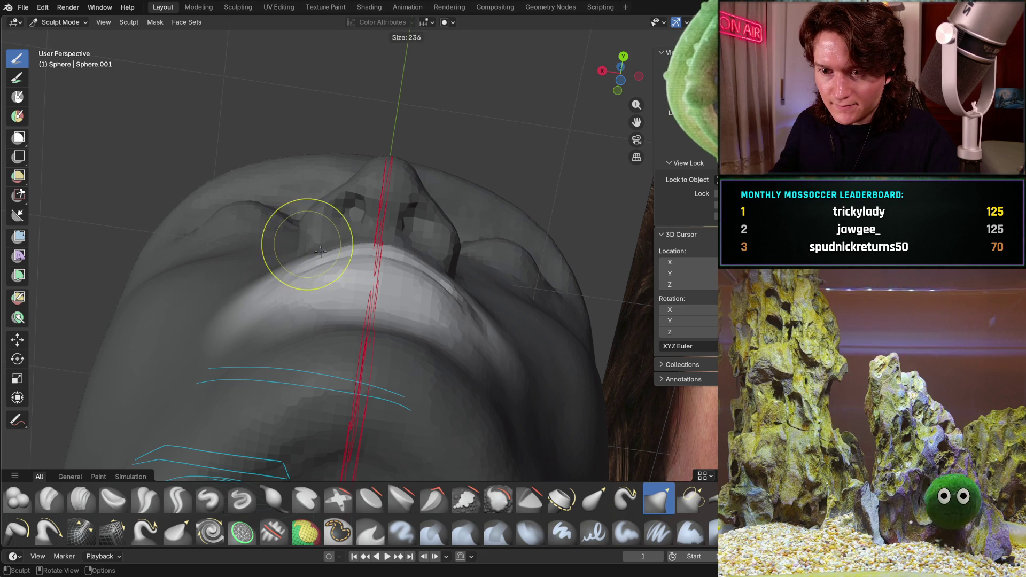
{"action": "left_click", "coordinate": [332, 260]}
{"action": "middle_click_drag", "start_coordinate": [332, 259], "coordinate": [287, 270]}
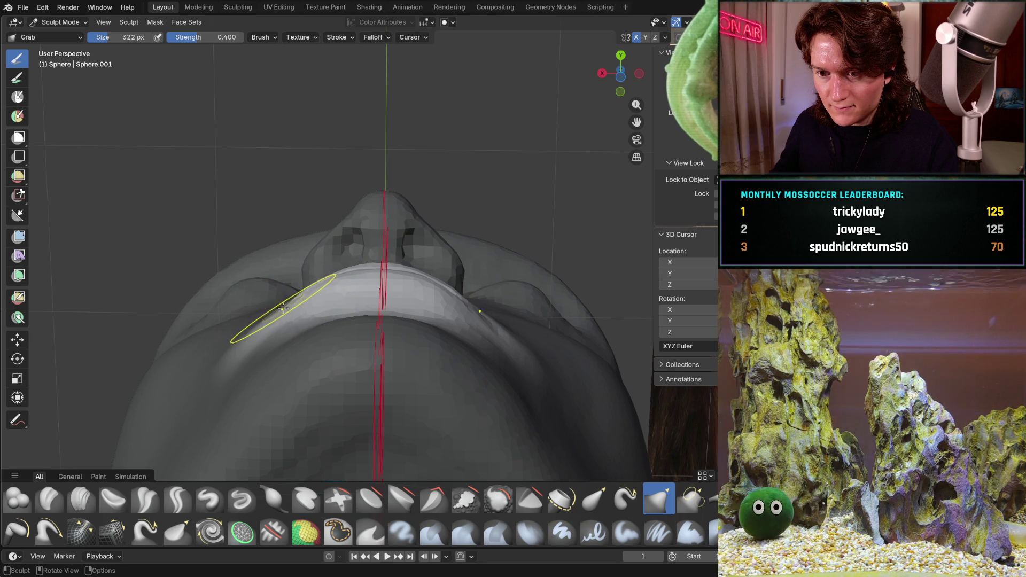
Grab-sculpt the lips, checking them from side and front orthographic views.
{"action": "mouse_move", "coordinate": [279, 310]}
{"action": "middle_mouse_down"}
{"action": "mouse_move", "coordinate": [415, 282]}
{"action": "mouse_move", "coordinate": [239, 209]}
{"action": "mouse_move", "coordinate": [274, 277]}
{"action": "mouse_move", "coordinate": [258, 252]}
{"action": "mouse_move", "coordinate": [304, 278]}
{"action": "mouse_move", "coordinate": [251, 314]}
{"action": "mouse_move", "coordinate": [254, 287]}
{"action": "middle_mouse_up"}
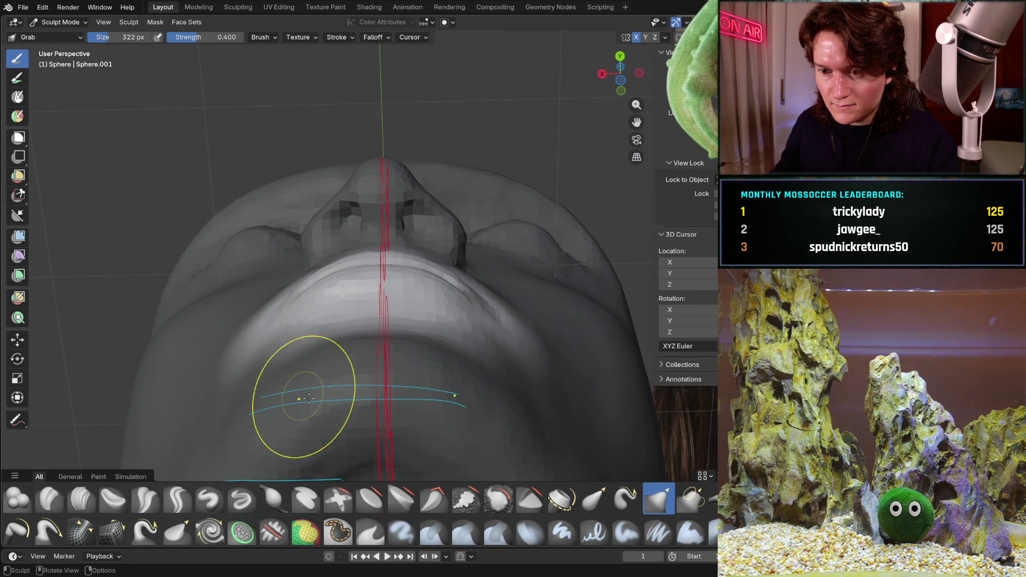
{"action": "middle_click_drag", "start_coordinate": [279, 309], "coordinate": [355, 329]}
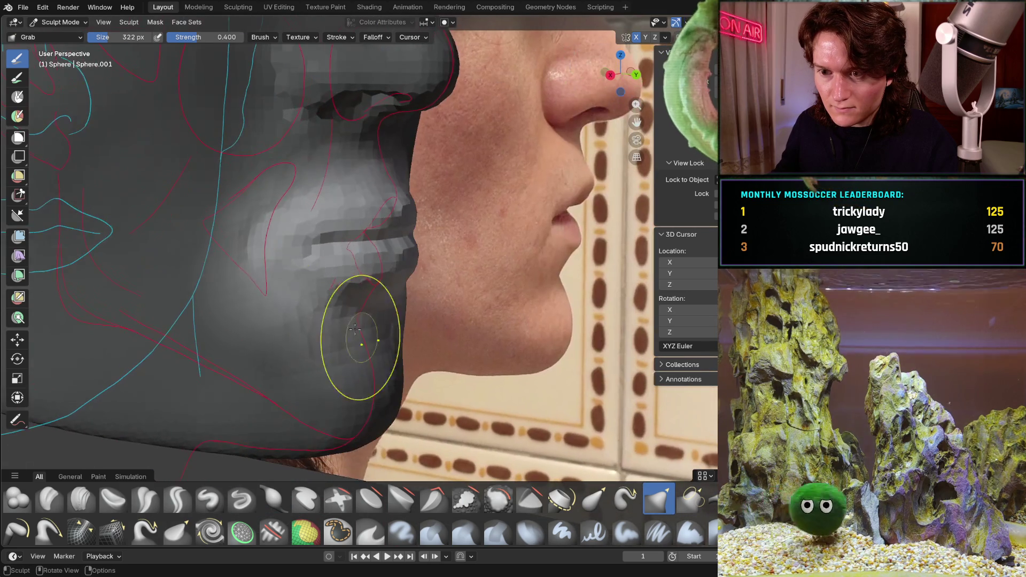
{"action": "mouse_move", "coordinate": [277, 250]}
{"action": "middle_mouse_down"}
{"action": "mouse_move", "coordinate": [235, 210]}
{"action": "mouse_move", "coordinate": [264, 251]}
{"action": "middle_mouse_up"}
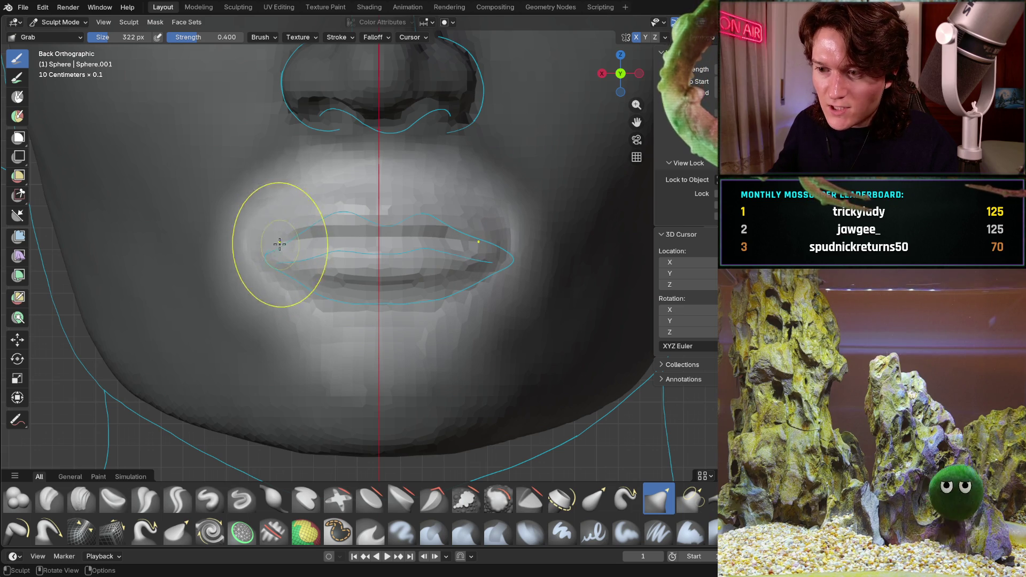
{"action": "middle_click_drag", "start_coordinate": [245, 236], "coordinate": [247, 239], "text": "alt"}
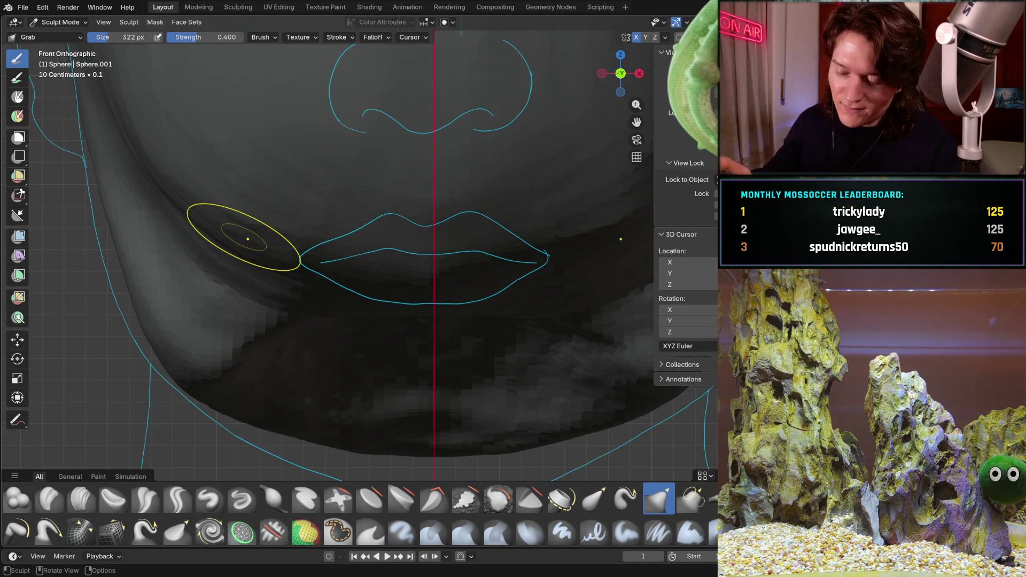
{"action": "key", "text": "ctrl+KP_1"}
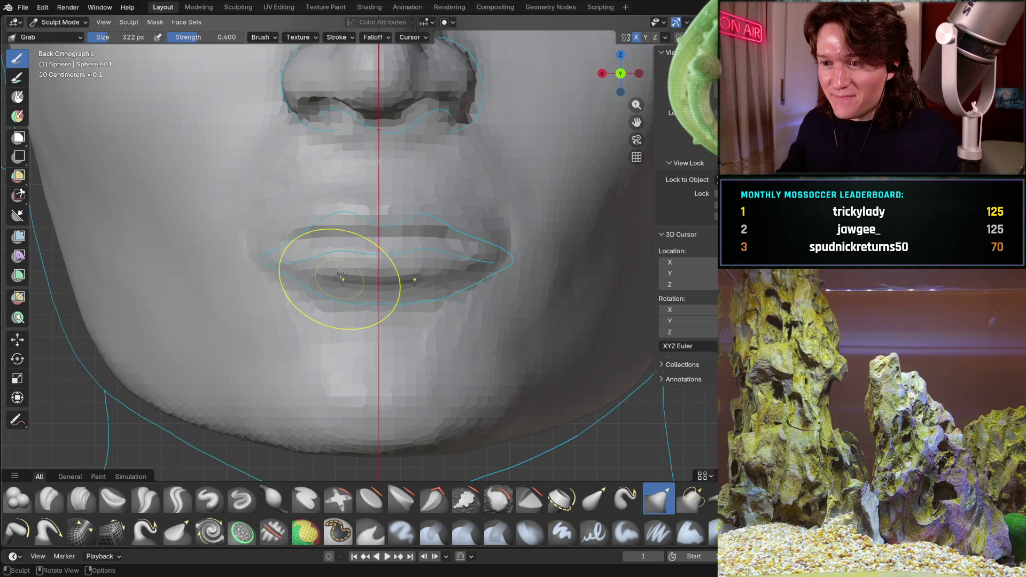
{"action": "mouse_move", "coordinate": [302, 278]}
{"action": "middle_mouse_down"}
{"action": "mouse_move", "coordinate": [286, 254]}
{"action": "mouse_move", "coordinate": [374, 248]}
{"action": "mouse_move", "coordinate": [344, 241]}
{"action": "mouse_move", "coordinate": [304, 251]}
{"action": "mouse_move", "coordinate": [281, 237]}
{"action": "mouse_move", "coordinate": [292, 247]}
{"action": "mouse_move", "coordinate": [339, 246]}
{"action": "mouse_move", "coordinate": [326, 237]}
{"action": "middle_mouse_up"}
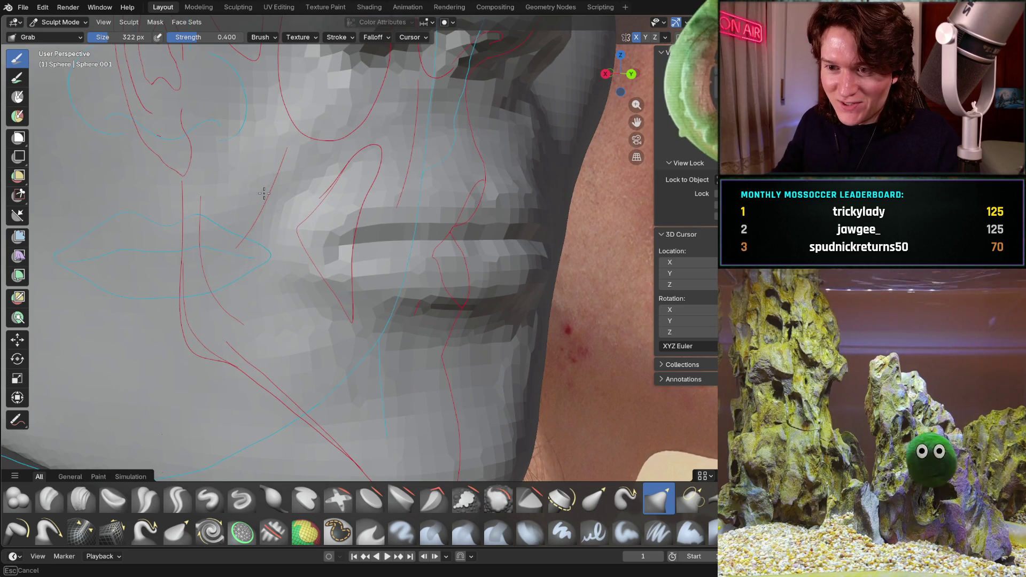
From below, reshape the nose underside and pull the left nostril wing up and outward.
{"action": "mouse_move", "coordinate": [294, 281]}
{"action": "middle_mouse_down"}
{"action": "mouse_move", "coordinate": [219, 187]}
{"action": "mouse_move", "coordinate": [275, 272]}
{"action": "mouse_move", "coordinate": [229, 298]}
{"action": "mouse_move", "coordinate": [201, 288]}
{"action": "mouse_move", "coordinate": [275, 356]}
{"action": "mouse_move", "coordinate": [309, 331]}
{"action": "mouse_move", "coordinate": [327, 266]}
{"action": "mouse_move", "coordinate": [311, 281]}
{"action": "middle_mouse_up"}
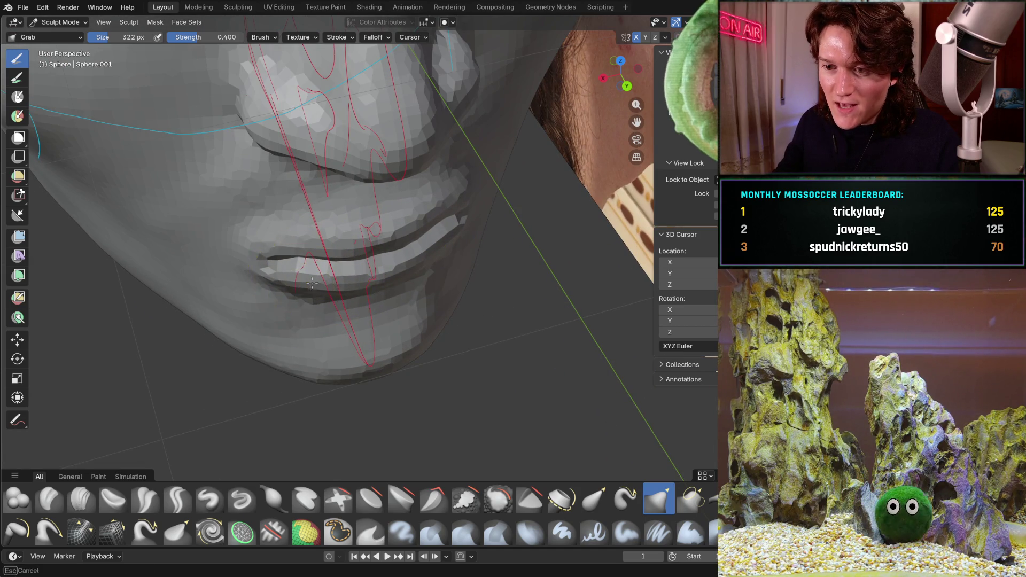
{"action": "mouse_move", "coordinate": [321, 246]}
{"action": "middle_mouse_down"}
{"action": "mouse_move", "coordinate": [319, 198]}
{"action": "mouse_move", "coordinate": [318, 238]}
{"action": "middle_mouse_up"}
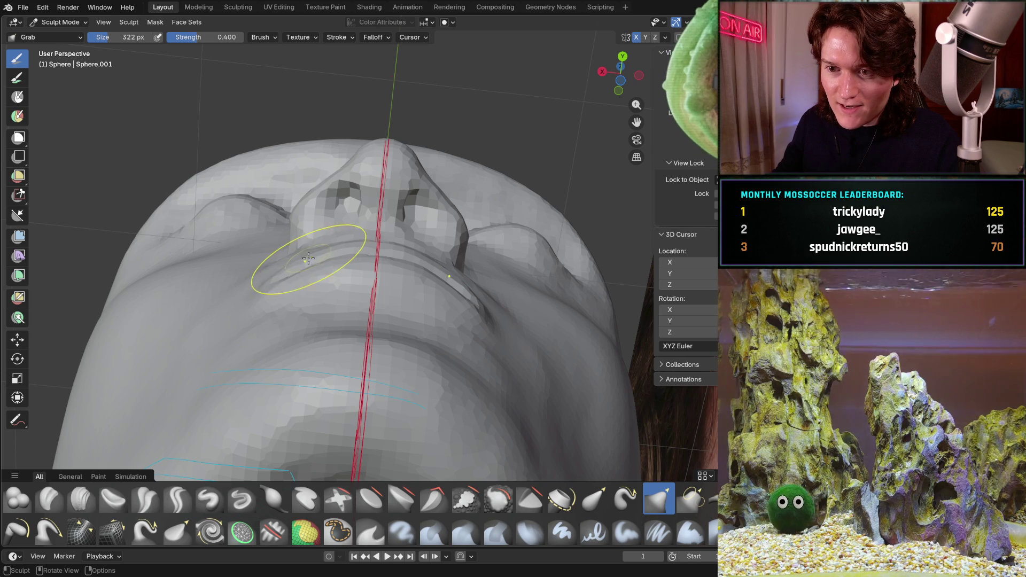
{"action": "middle_click_drag", "start_coordinate": [284, 180], "coordinate": [253, 258]}
{"action": "mouse_move", "coordinate": [253, 258]}
{"action": "left_mouse_down"}
{"action": "mouse_move", "coordinate": [277, 225]}
{"action": "mouse_move", "coordinate": [295, 229]}
{"action": "left_mouse_up"}
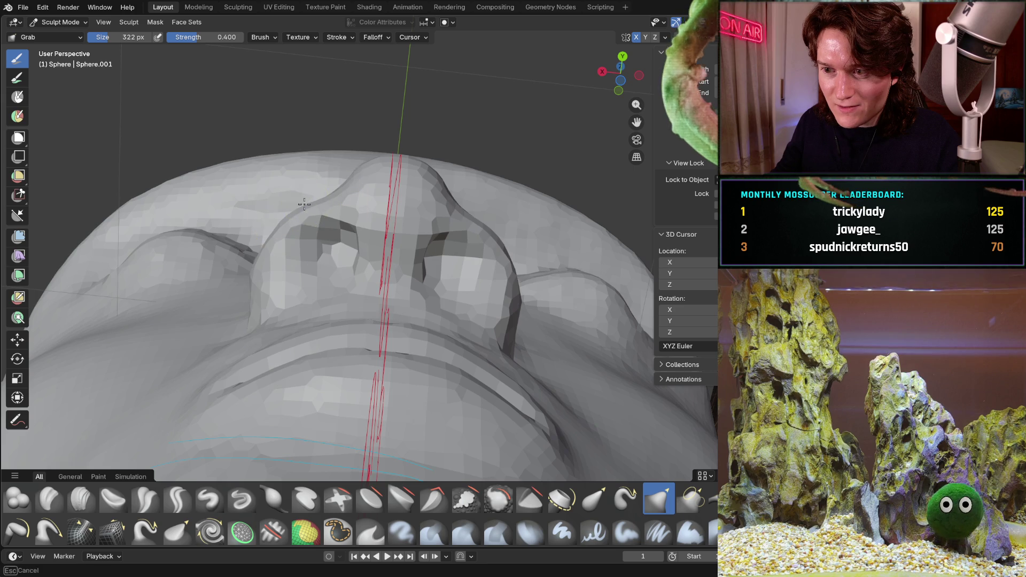
{"action": "mouse_move", "coordinate": [289, 200]}
{"action": "middle_mouse_down"}
{"action": "mouse_move", "coordinate": [268, 188]}
{"action": "mouse_move", "coordinate": [298, 218]}
{"action": "mouse_move", "coordinate": [279, 231]}
{"action": "mouse_move", "coordinate": [260, 190]}
{"action": "middle_mouse_up"}
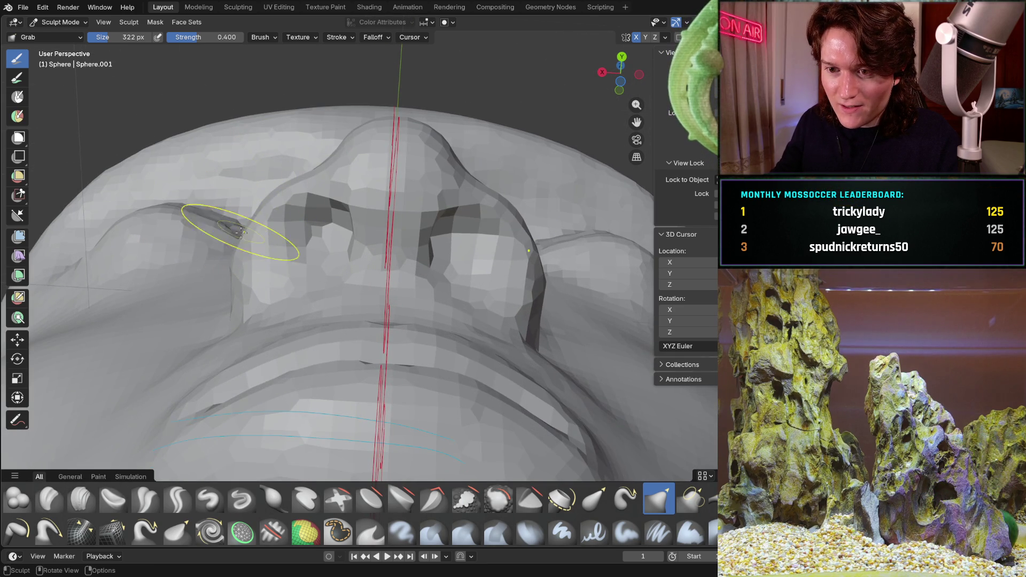
{"action": "mouse_move", "coordinate": [235, 254]}
{"action": "left_mouse_down"}
{"action": "mouse_move", "coordinate": [268, 197]}
{"action": "mouse_move", "coordinate": [293, 188]}
{"action": "left_mouse_up"}
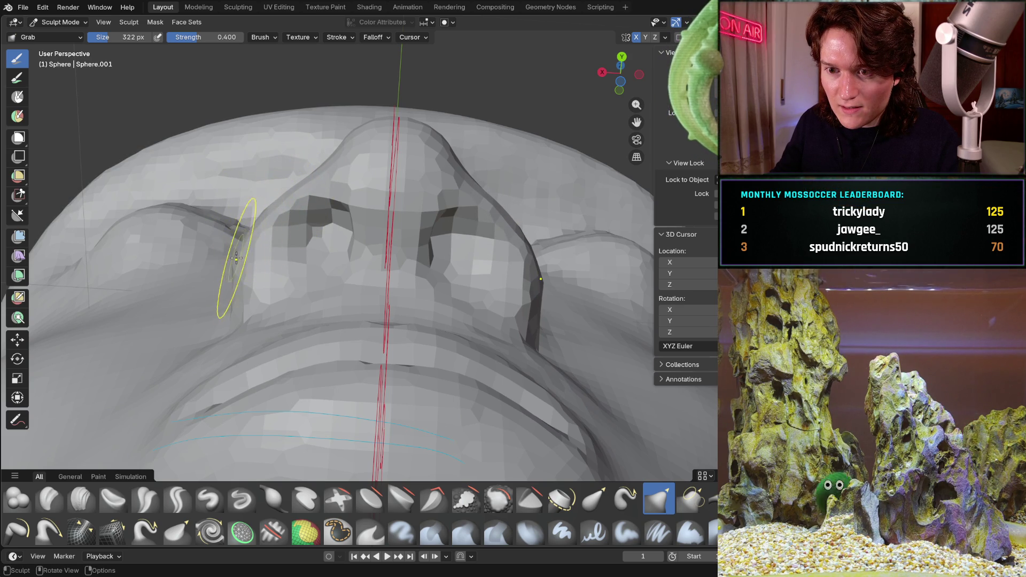
{"action": "mouse_move", "coordinate": [229, 238]}
{"action": "middle_mouse_down"}
{"action": "mouse_move", "coordinate": [220, 268]}
{"action": "mouse_move", "coordinate": [206, 258]}
{"action": "mouse_move", "coordinate": [336, 251]}
{"action": "mouse_move", "coordinate": [320, 257]}
{"action": "mouse_move", "coordinate": [317, 228]}
{"action": "middle_mouse_up"}
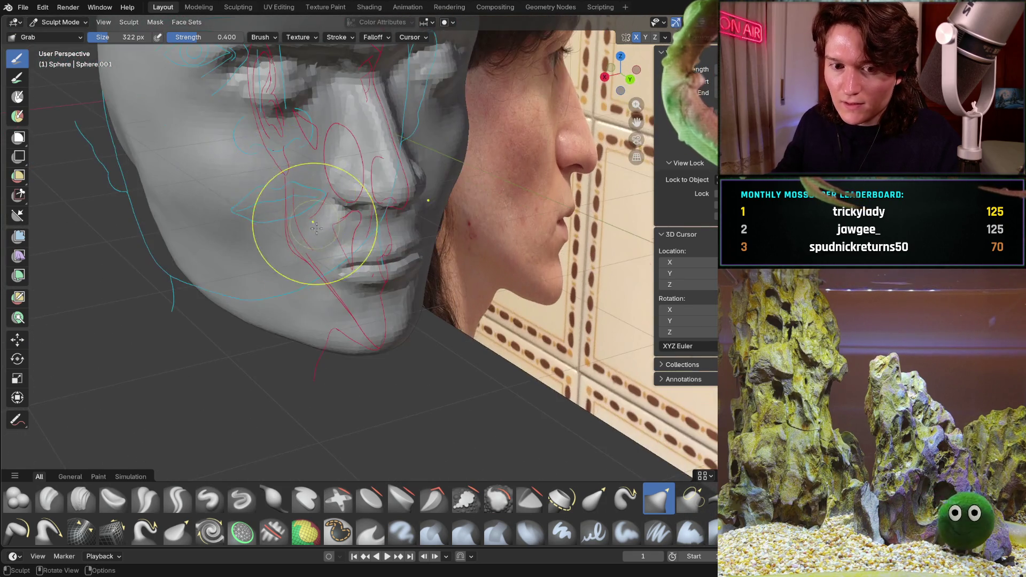
Reshape the lip near the mouth corner with Grab, then check straight side and back views.
{"action": "scroll", "coordinate": [317, 229], "scroll_direction": "up", "scroll_amount": 3}
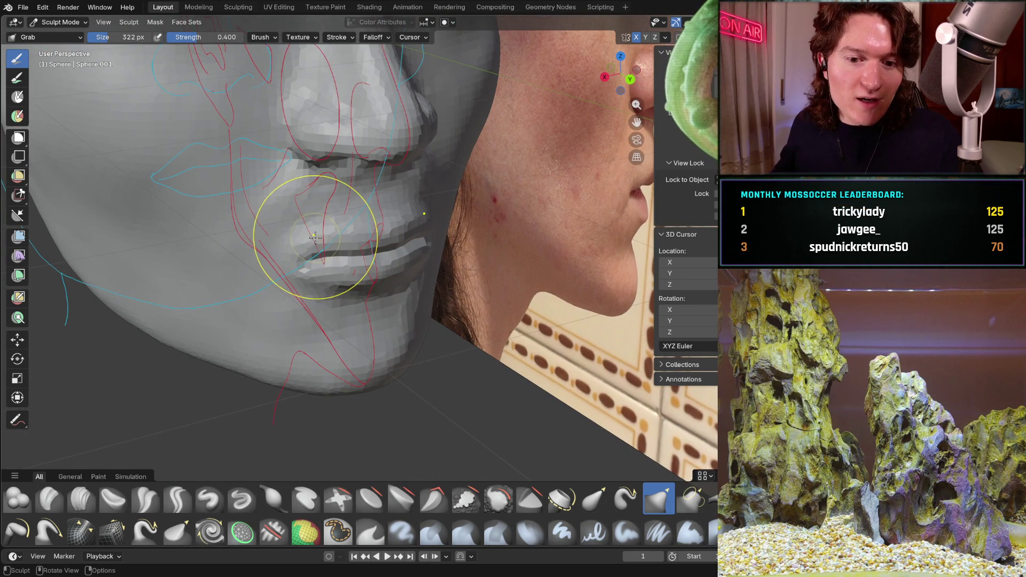
{"action": "mouse_move", "coordinate": [321, 228]}
{"action": "left_mouse_down"}
{"action": "mouse_move", "coordinate": [332, 275]}
{"action": "mouse_move", "coordinate": [342, 268]}
{"action": "left_mouse_up"}
{"action": "mouse_move", "coordinate": [347, 257]}
{"action": "middle_mouse_down"}
{"action": "mouse_move", "coordinate": [297, 165]}
{"action": "mouse_move", "coordinate": [297, 229]}
{"action": "middle_mouse_up"}
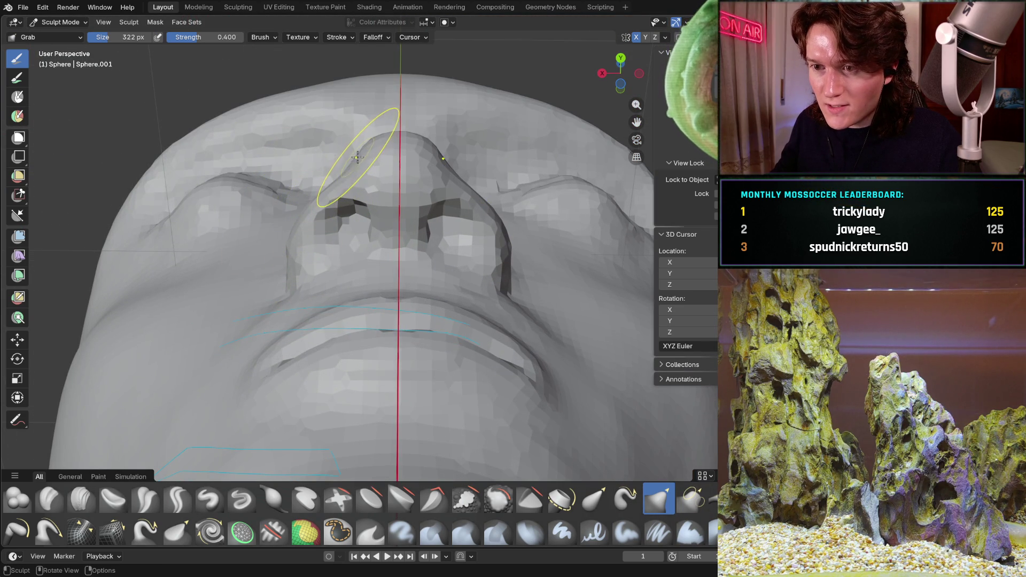
{"action": "mouse_move", "coordinate": [355, 171]}
{"action": "middle_mouse_down"}
{"action": "mouse_move", "coordinate": [364, 218]}
{"action": "mouse_move", "coordinate": [253, 179]}
{"action": "mouse_move", "coordinate": [287, 225]}
{"action": "middle_mouse_up"}
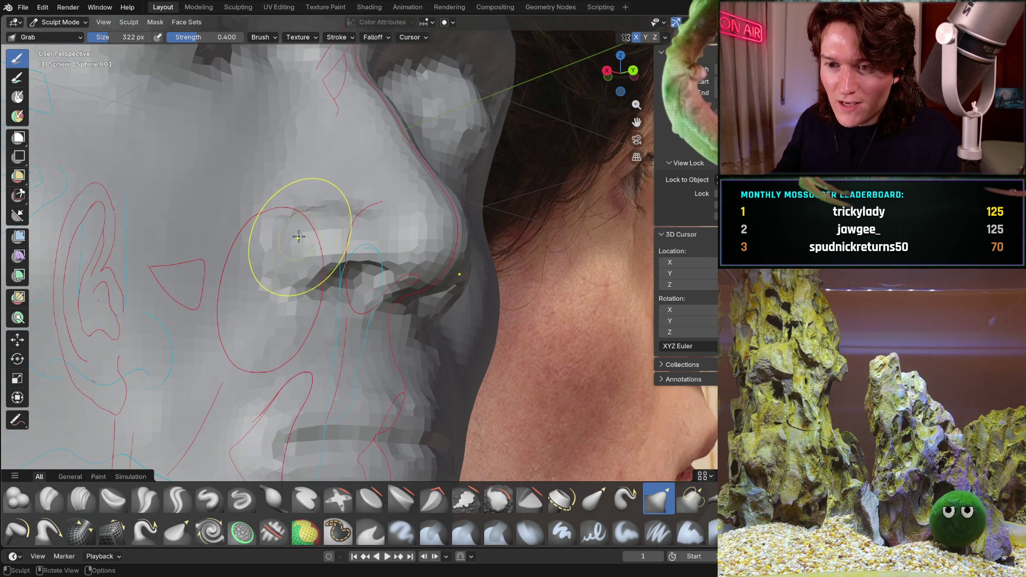
{"action": "key", "text": "KP_3"}
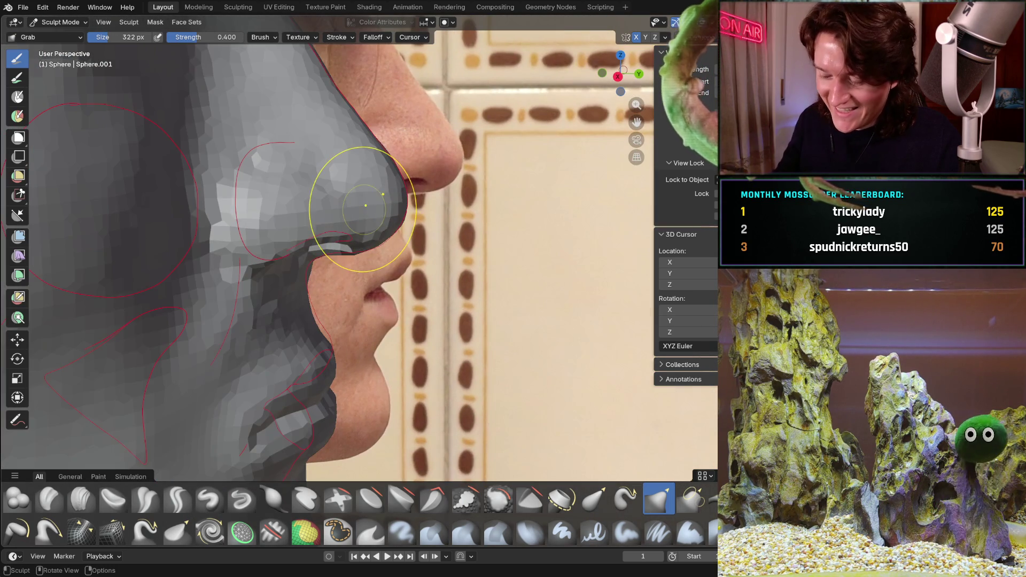
{"action": "key", "text": "ctrl+KP_1"}
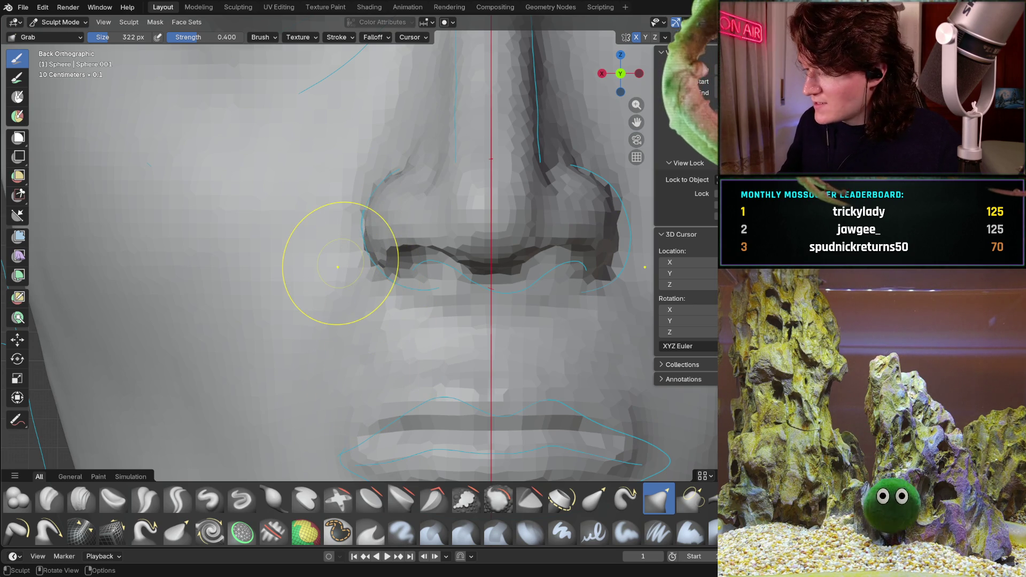
Grab the lip profile in side view until it traces the reference photo's outline.
{"action": "mouse_move", "coordinate": [489, 234]}
{"action": "middle_mouse_down"}
{"action": "mouse_move", "coordinate": [424, 253]}
{"action": "mouse_move", "coordinate": [420, 321]}
{"action": "middle_mouse_up"}
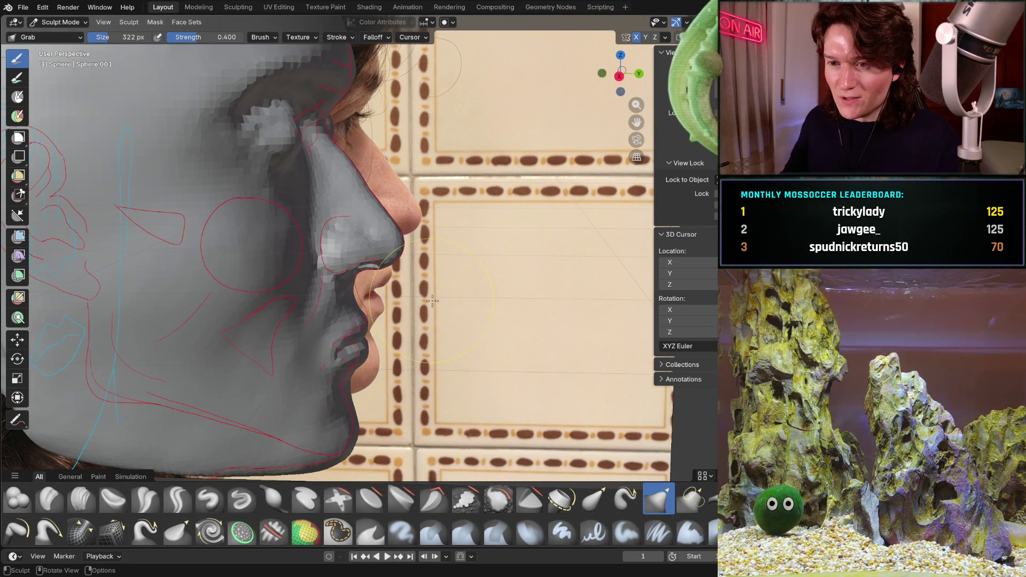
{"action": "left_click_drag", "start_coordinate": [406, 295], "coordinate": [321, 295]}
{"action": "mouse_move", "coordinate": [321, 295]}
{"action": "middle_mouse_down"}
{"action": "mouse_move", "coordinate": [331, 302]}
{"action": "mouse_move", "coordinate": [275, 332]}
{"action": "mouse_move", "coordinate": [297, 321]}
{"action": "mouse_move", "coordinate": [303, 344]}
{"action": "middle_mouse_up"}
{"action": "key", "text": "KP_3"}
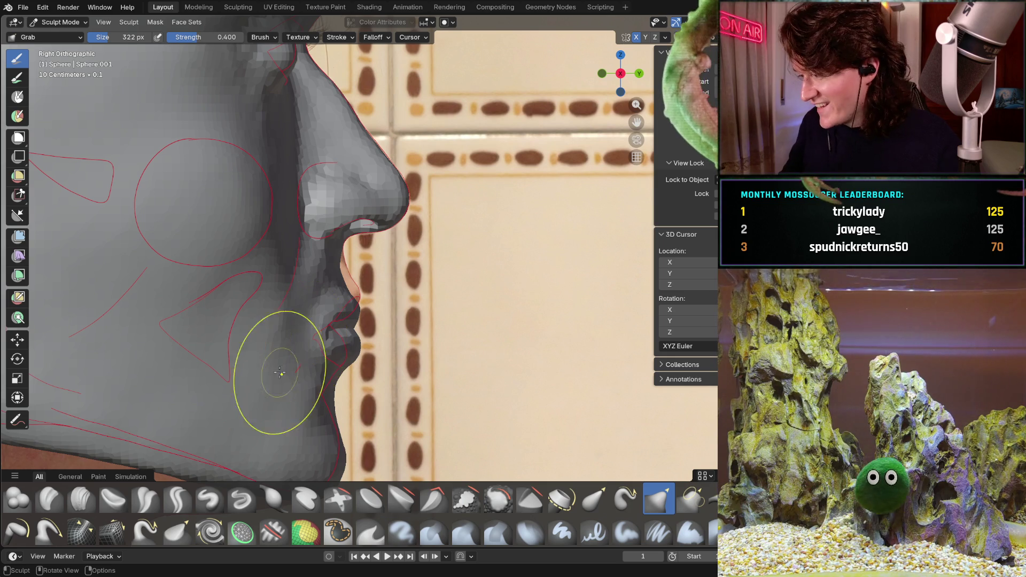
{"action": "mouse_move", "coordinate": [298, 343]}
{"action": "middle_mouse_down"}
{"action": "mouse_move", "coordinate": [241, 366]}
{"action": "mouse_move", "coordinate": [307, 320]}
{"action": "mouse_move", "coordinate": [287, 286]}
{"action": "mouse_move", "coordinate": [266, 304]}
{"action": "middle_mouse_up"}
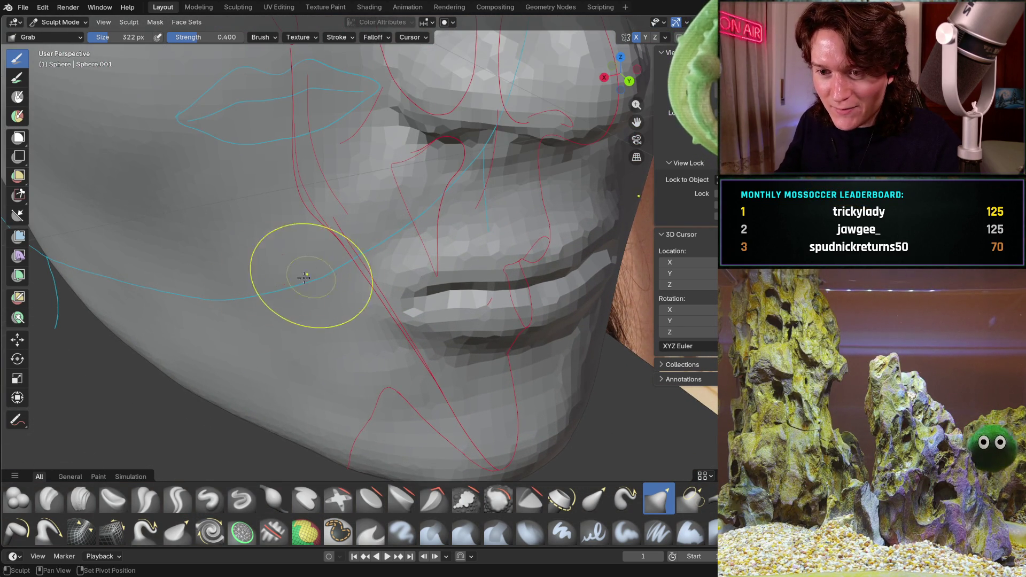
Drag the lips and mouth corner downward with Grab in a three-quarter view.
{"action": "mouse_move", "coordinate": [295, 314]}
{"action": "middle_mouse_down"}
{"action": "mouse_move", "coordinate": [374, 251]}
{"action": "mouse_move", "coordinate": [324, 299]}
{"action": "mouse_move", "coordinate": [342, 331]}
{"action": "mouse_move", "coordinate": [384, 289]}
{"action": "mouse_move", "coordinate": [412, 280]}
{"action": "middle_mouse_up"}
{"action": "left_click_drag", "start_coordinate": [377, 294], "coordinate": [378, 321]}
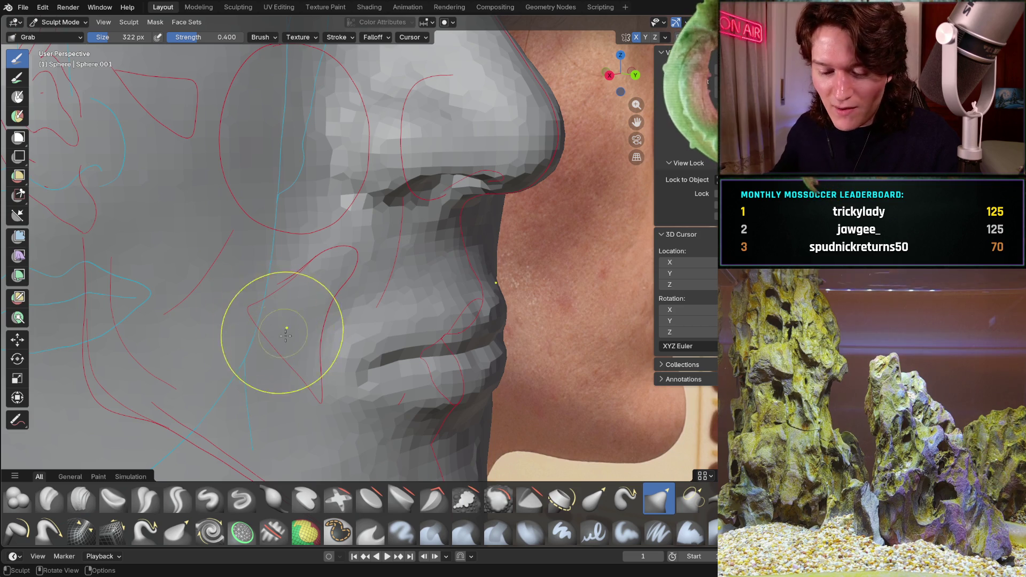
{"action": "middle_click_drag", "start_coordinate": [329, 331], "coordinate": [331, 280]}
{"action": "scroll", "coordinate": [332, 280], "scroll_direction": "up", "scroll_amount": 6}
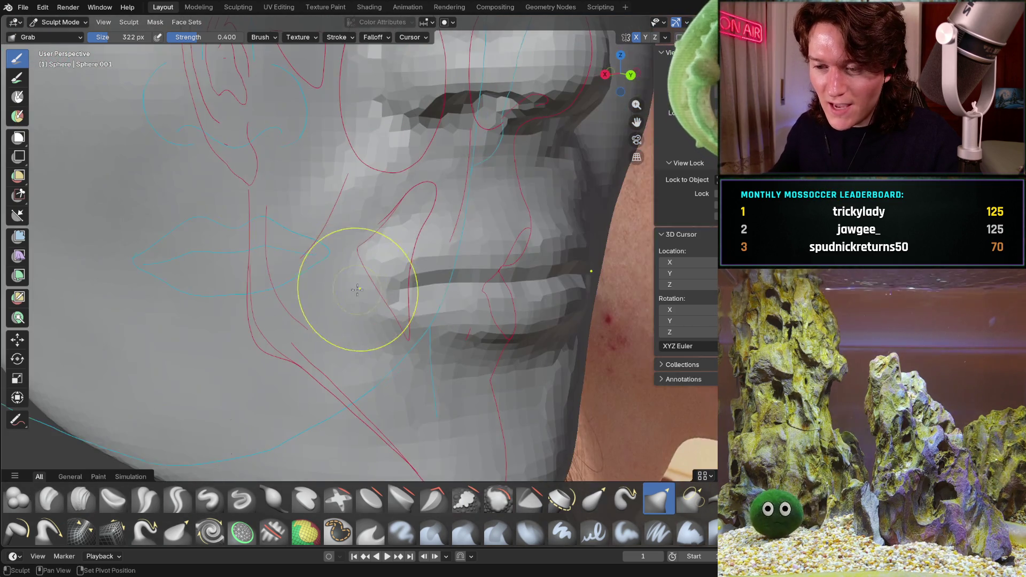
{"action": "scroll", "coordinate": [326, 240], "scroll_direction": "up", "scroll_amount": 2}
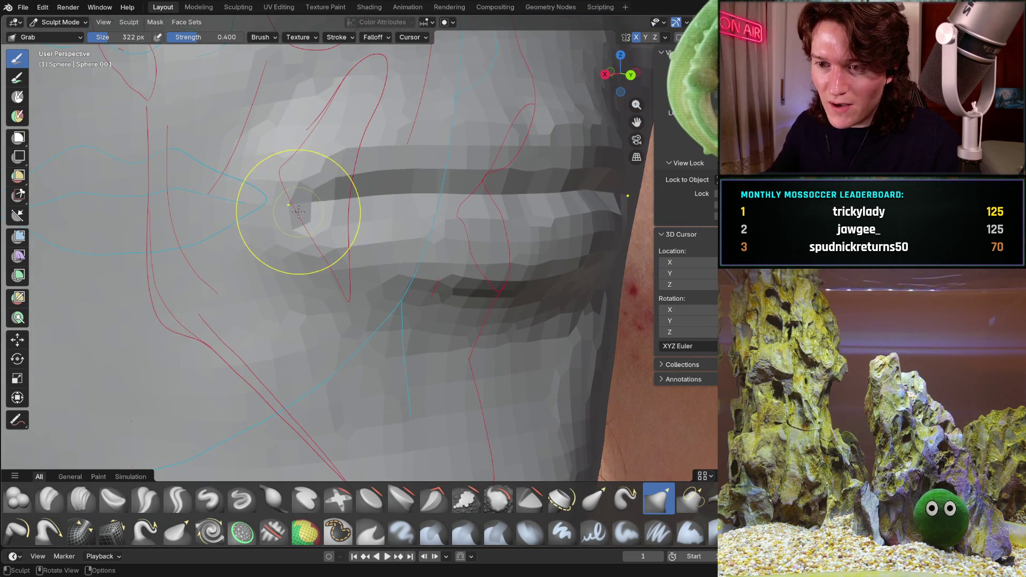
{"action": "scroll", "coordinate": [320, 197], "scroll_direction": "down", "scroll_amount": 5}
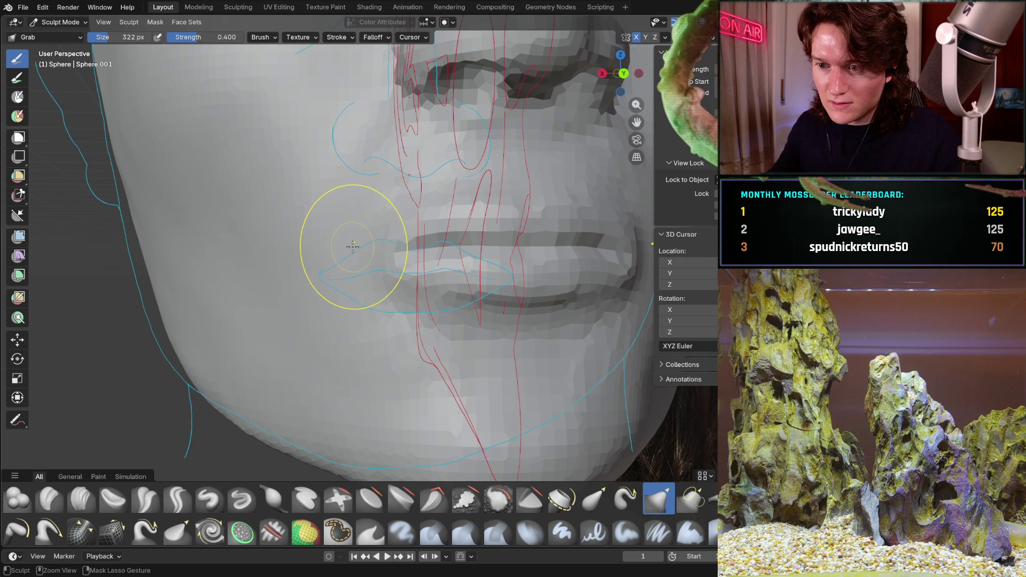
Inspect the lip shape from several angles, ending in an exact right side view.
{"action": "mouse_move", "coordinate": [395, 235]}
{"action": "middle_mouse_down"}
{"action": "mouse_move", "coordinate": [263, 201]}
{"action": "mouse_move", "coordinate": [293, 183]}
{"action": "middle_mouse_up"}
{"action": "scroll", "coordinate": [320, 217], "scroll_direction": "down", "scroll_amount": 4}
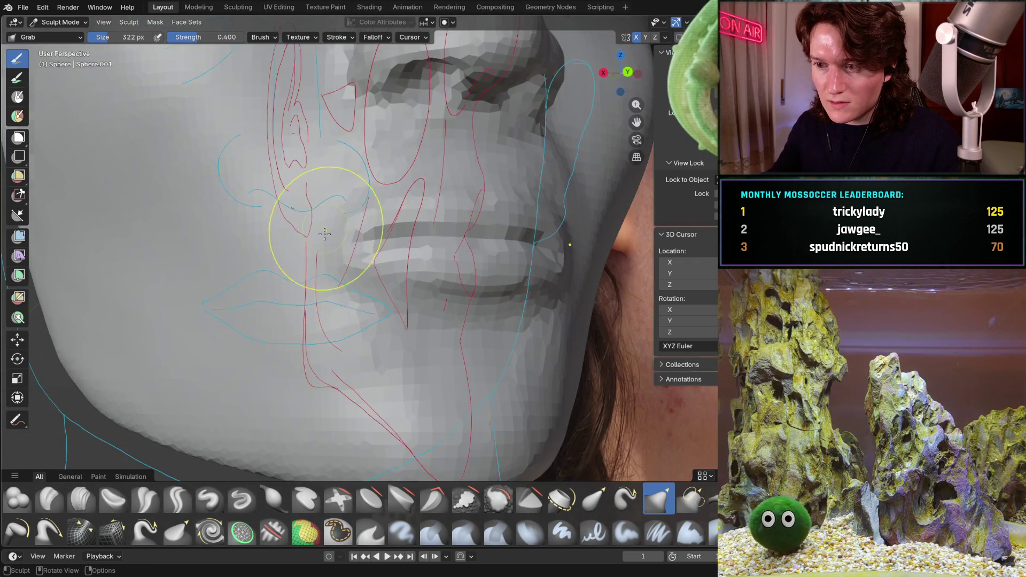
{"action": "scroll", "coordinate": [328, 218], "scroll_direction": "up", "scroll_amount": 2}
{"action": "mouse_move", "coordinate": [345, 232]}
{"action": "middle_mouse_down"}
{"action": "mouse_move", "coordinate": [444, 248]}
{"action": "mouse_move", "coordinate": [349, 212]}
{"action": "middle_mouse_up"}
{"action": "key", "text": "KP_3"}
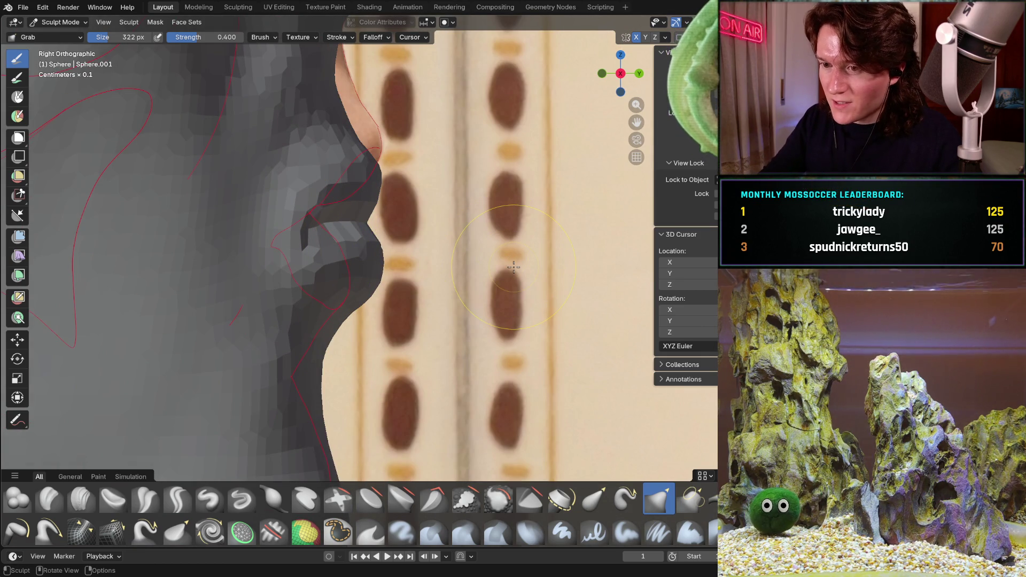
In Right Orthographic view, zoom out and Grab the lower lip down to hug the reference outline.
{"action": "mouse_move", "coordinate": [481, 230]}
{"action": "middle_mouse_down", "text": "ctrl"}
{"action": "mouse_move", "coordinate": [453, 284]}
{"action": "mouse_move", "coordinate": [431, 223]}
{"action": "middle_mouse_up", "text": "ctrl"}
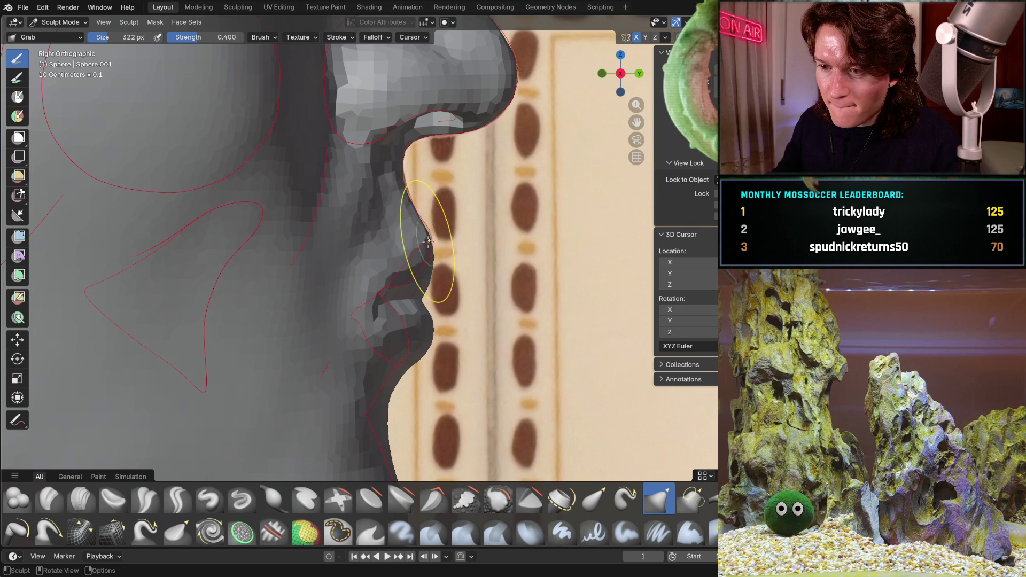
{"action": "left_click_drag", "start_coordinate": [435, 264], "coordinate": [420, 311]}
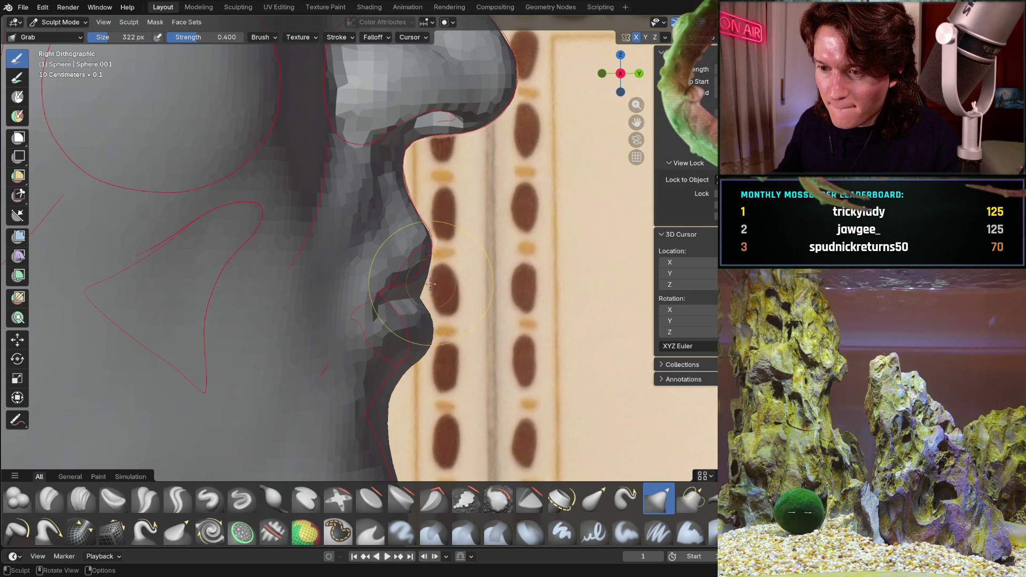
{"action": "mouse_move", "coordinate": [404, 295]}
{"action": "left_mouse_down"}
{"action": "mouse_move", "coordinate": [432, 330]}
{"action": "mouse_move", "coordinate": [401, 292]}
{"action": "left_mouse_up"}
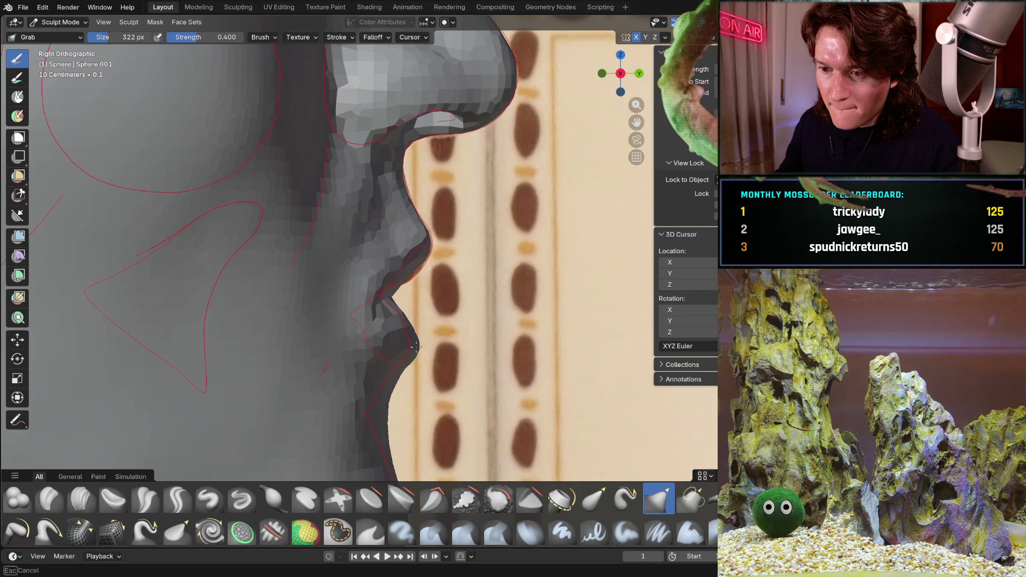
{"action": "mouse_move", "coordinate": [405, 316]}
{"action": "middle_mouse_down"}
{"action": "mouse_move", "coordinate": [339, 279]}
{"action": "mouse_move", "coordinate": [429, 291]}
{"action": "mouse_move", "coordinate": [405, 323]}
{"action": "mouse_move", "coordinate": [371, 339]}
{"action": "middle_mouse_up"}
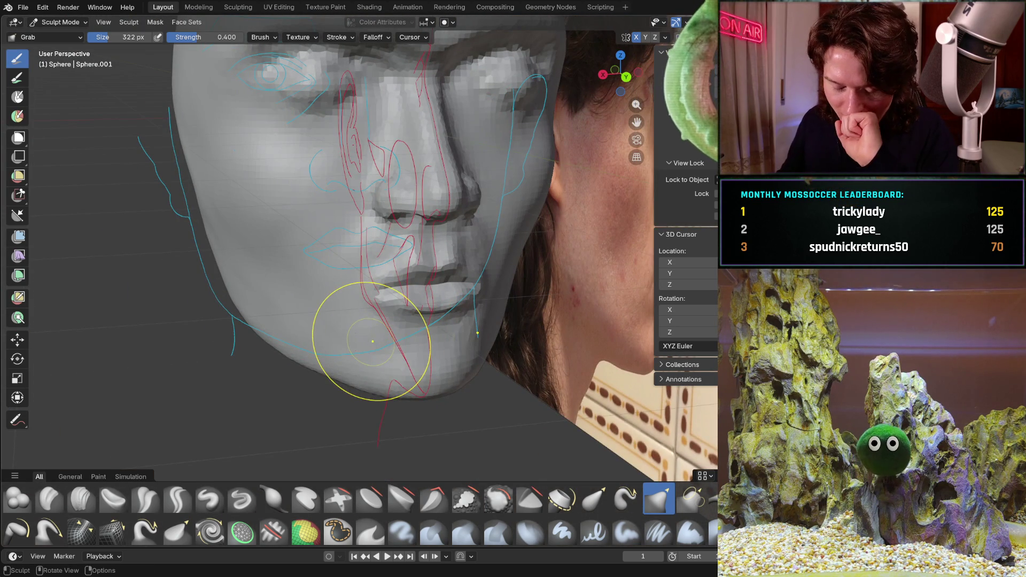
{"action": "mouse_move", "coordinate": [483, 307]}
{"action": "middle_mouse_down"}
{"action": "mouse_move", "coordinate": [448, 276]}
{"action": "mouse_move", "coordinate": [430, 321]}
{"action": "mouse_move", "coordinate": [413, 331]}
{"action": "mouse_move", "coordinate": [407, 313]}
{"action": "middle_mouse_up"}
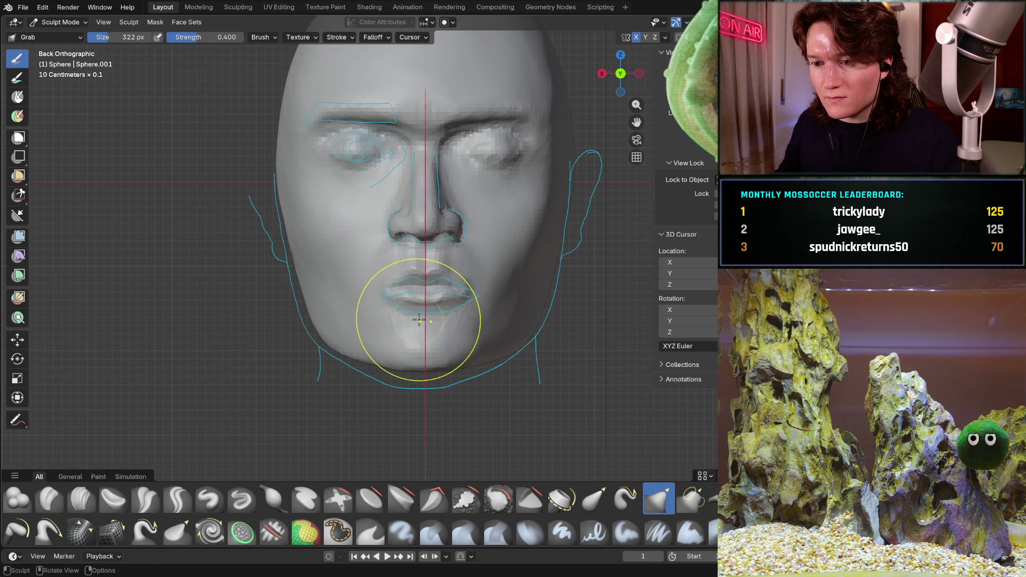
{"action": "scroll", "coordinate": [420, 303], "scroll_direction": "up", "scroll_amount": 2}
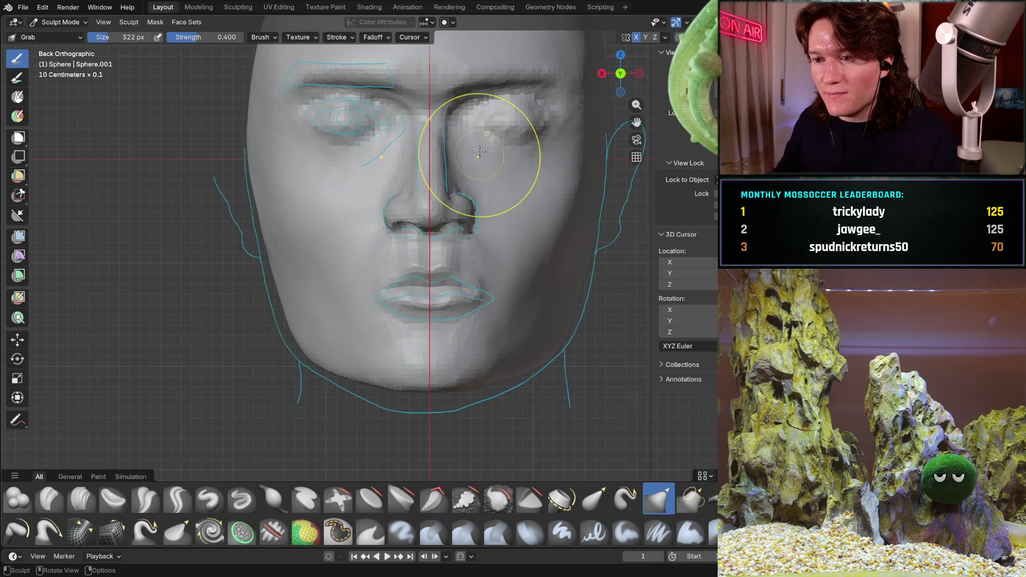
{"action": "middle_click_drag", "start_coordinate": [435, 201], "coordinate": [424, 241], "text": "shift"}
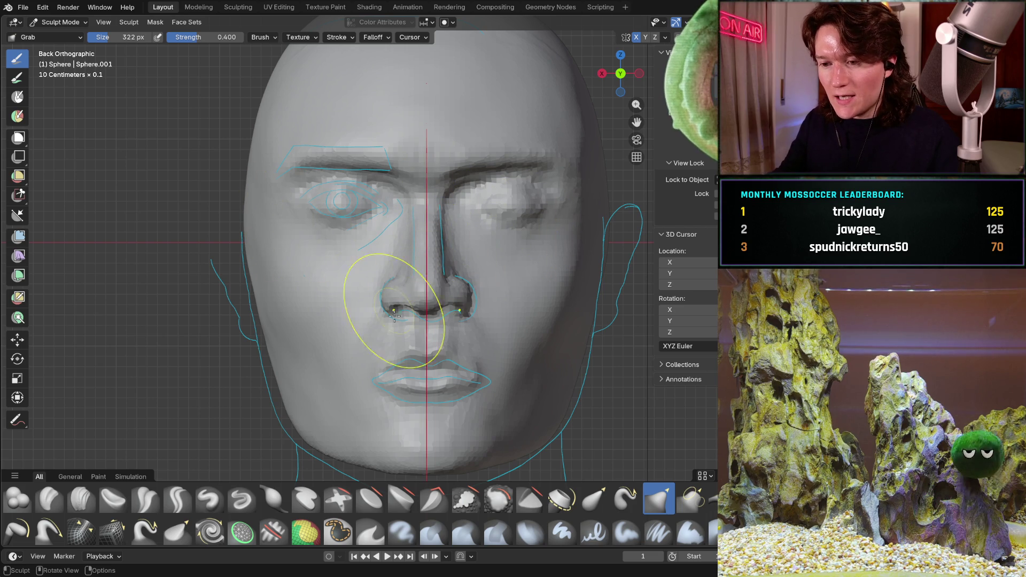
{"action": "mouse_move", "coordinate": [355, 277]}
{"action": "middle_mouse_down"}
{"action": "mouse_move", "coordinate": [412, 263]}
{"action": "mouse_move", "coordinate": [366, 342]}
{"action": "mouse_move", "coordinate": [431, 278]}
{"action": "mouse_move", "coordinate": [428, 244]}
{"action": "mouse_move", "coordinate": [458, 256]}
{"action": "mouse_move", "coordinate": [424, 229]}
{"action": "mouse_move", "coordinate": [296, 289]}
{"action": "mouse_move", "coordinate": [486, 283]}
{"action": "mouse_move", "coordinate": [415, 294]}
{"action": "middle_mouse_up"}
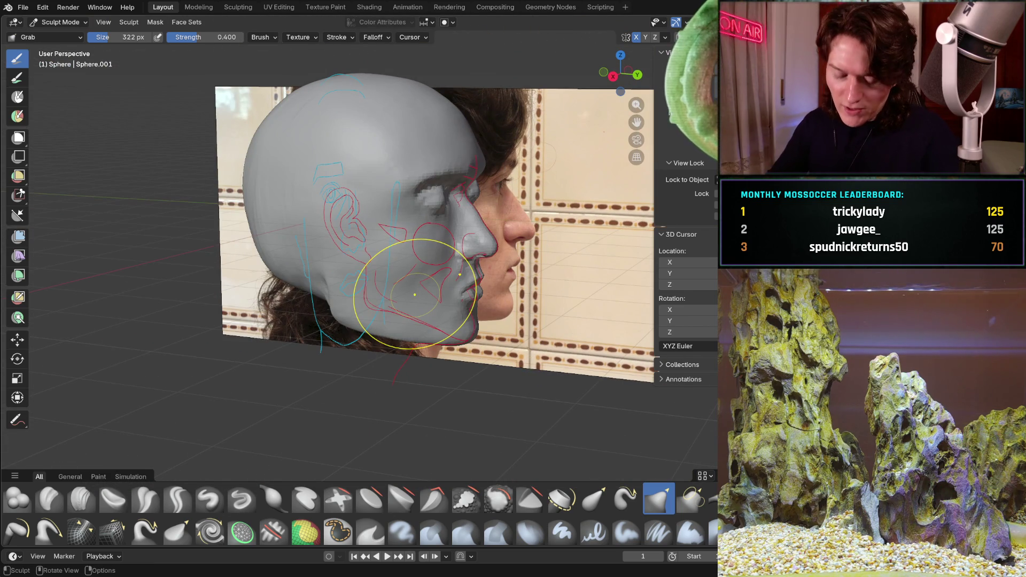
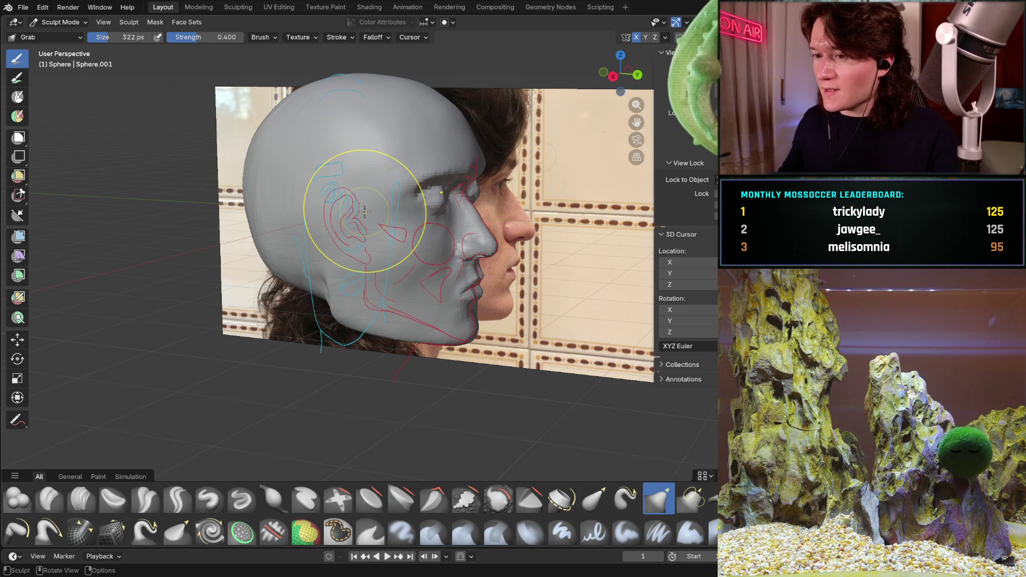
Zoom in on the head's profile from the right side view, then orbit toward the face.
{"action": "middle_click_drag", "start_coordinate": [460, 311], "coordinate": [495, 277], "text": "ctrl"}
{"action": "key", "text": "KP_3"}
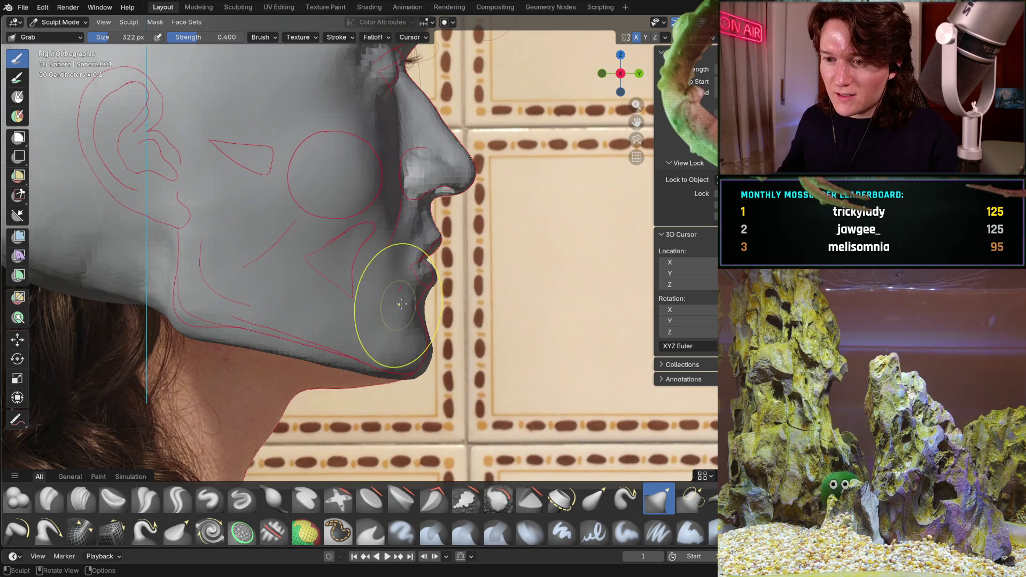
{"action": "scroll", "coordinate": [392, 305], "scroll_direction": "up", "scroll_amount": 4}
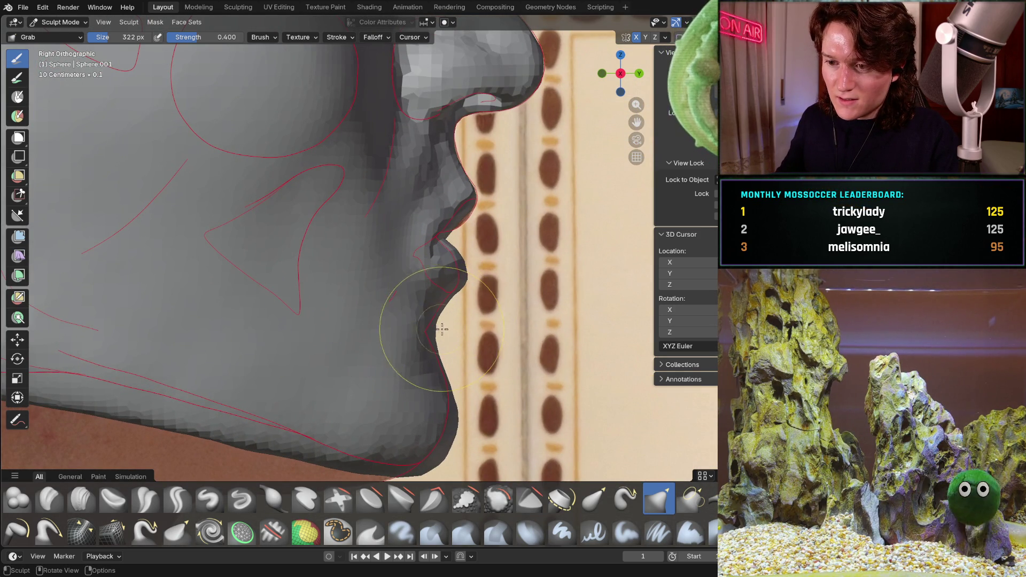
{"action": "mouse_move", "coordinate": [465, 336]}
{"action": "middle_mouse_down"}
{"action": "mouse_move", "coordinate": [319, 339]}
{"action": "mouse_move", "coordinate": [177, 428]}
{"action": "mouse_move", "coordinate": [461, 286]}
{"action": "middle_mouse_up"}
Switch to Clay Strips at 228 px and add clay beneath the lower lip.
{"action": "key", "text": "c"}
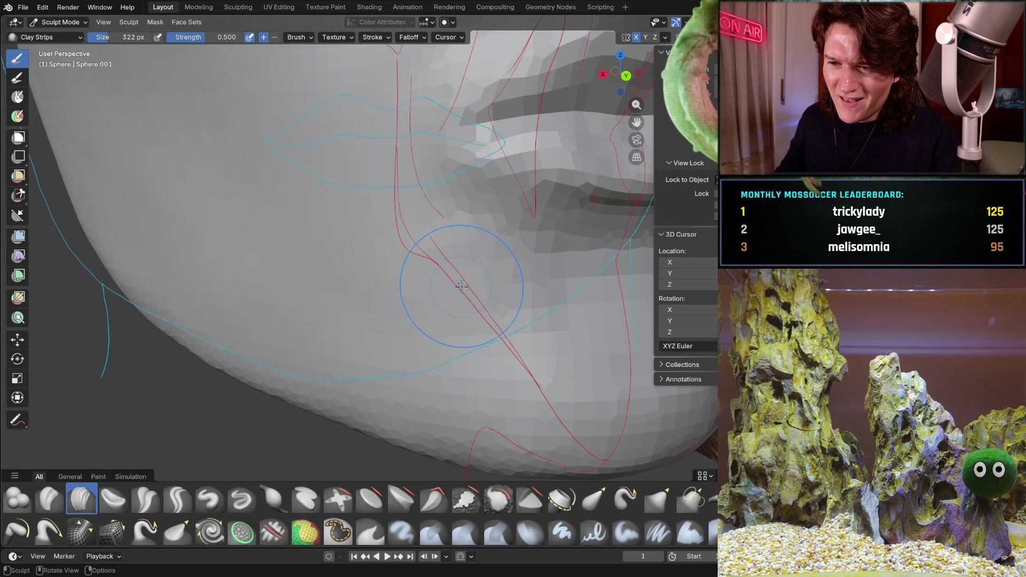
{"action": "key", "text": "f"}
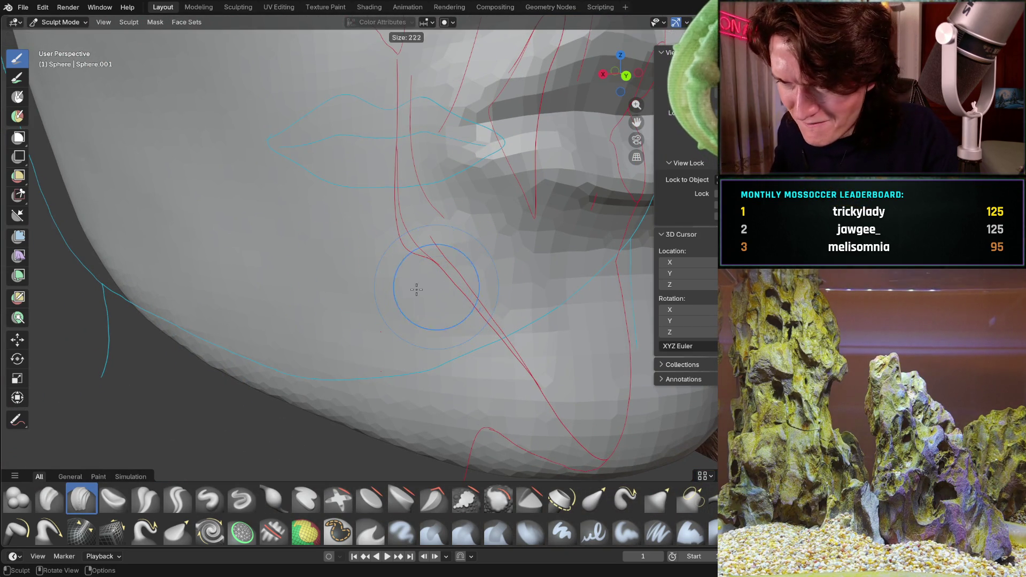
{"action": "left_click", "coordinate": [398, 287]}
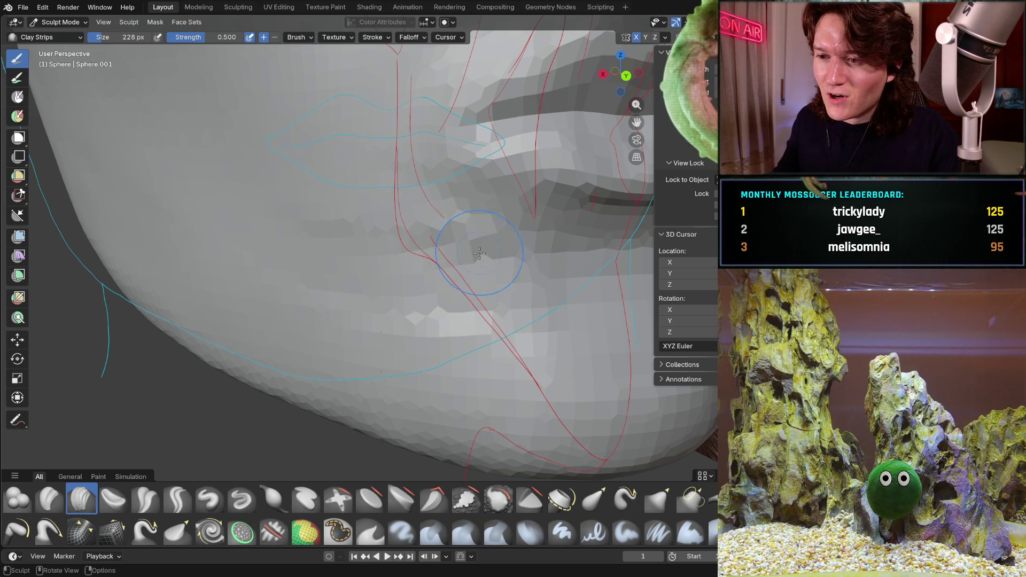
{"action": "middle_click_drag", "start_coordinate": [475, 261], "coordinate": [340, 285]}
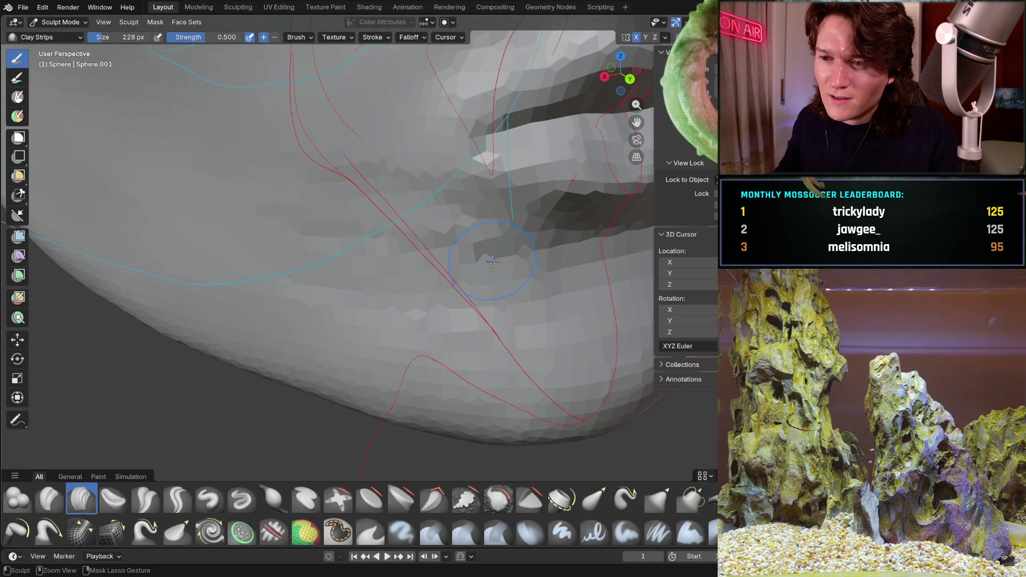
{"action": "left_click_drag", "start_coordinate": [342, 286], "coordinate": [463, 287]}
Build up the chin and jaw, comparing the profile against the side photo.
{"action": "mouse_move", "coordinate": [462, 288]}
{"action": "middle_mouse_down"}
{"action": "mouse_move", "coordinate": [496, 271]}
{"action": "mouse_move", "coordinate": [430, 327]}
{"action": "middle_mouse_up"}
{"action": "mouse_move", "coordinate": [427, 390]}
{"action": "middle_mouse_down", "text": "ctrl"}
{"action": "mouse_move", "coordinate": [426, 323]}
{"action": "mouse_move", "coordinate": [433, 374]}
{"action": "middle_mouse_up", "text": "ctrl"}
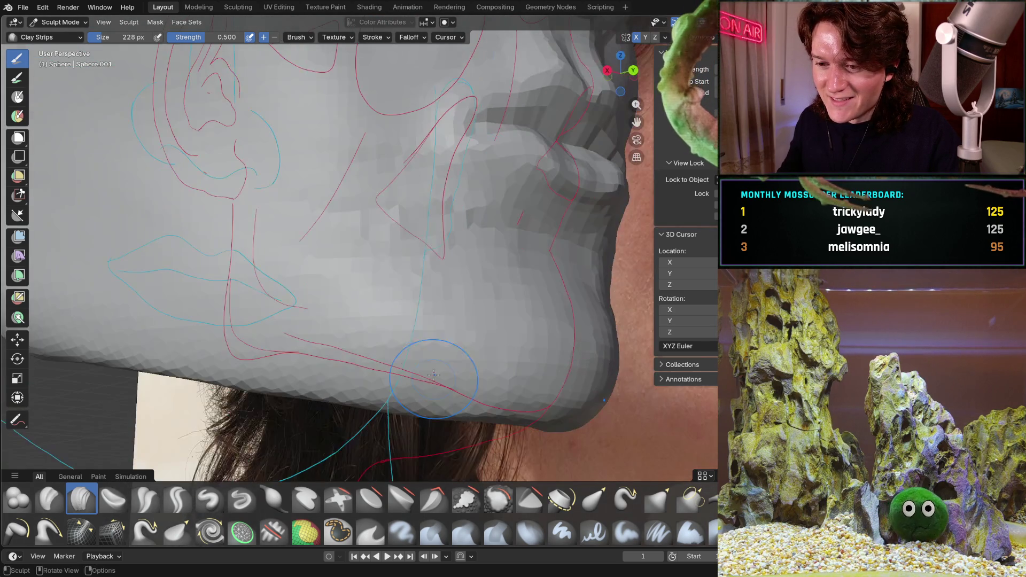
{"action": "mouse_move", "coordinate": [423, 309]}
{"action": "middle_mouse_down"}
{"action": "mouse_move", "coordinate": [446, 298]}
{"action": "mouse_move", "coordinate": [355, 298]}
{"action": "mouse_move", "coordinate": [380, 327]}
{"action": "mouse_move", "coordinate": [435, 290]}
{"action": "mouse_move", "coordinate": [520, 292]}
{"action": "middle_mouse_up"}
{"action": "mouse_move", "coordinate": [591, 263]}
{"action": "middle_mouse_down"}
{"action": "mouse_move", "coordinate": [469, 248]}
{"action": "mouse_move", "coordinate": [458, 230]}
{"action": "mouse_move", "coordinate": [564, 272]}
{"action": "middle_mouse_up"}
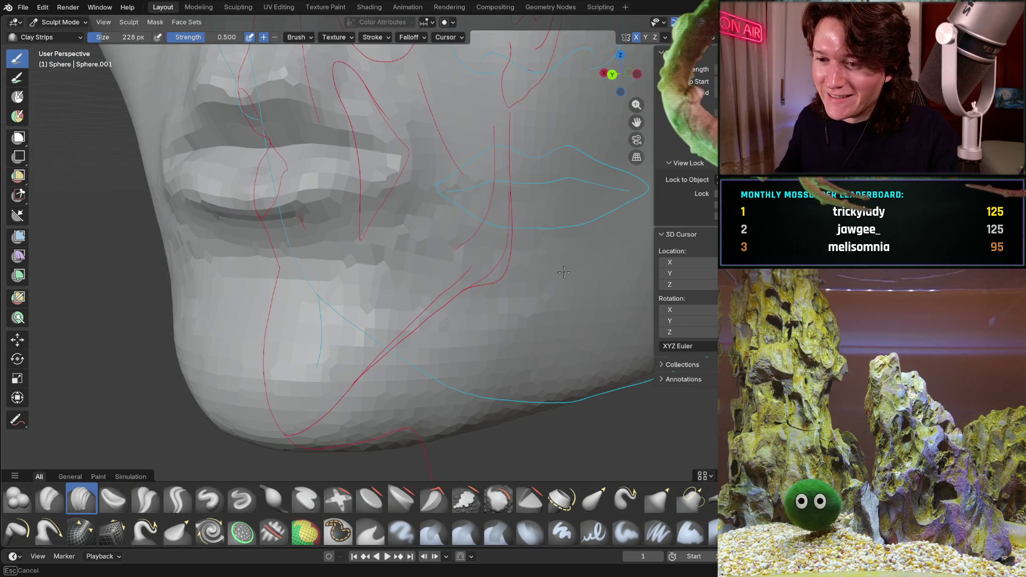
{"action": "mouse_move", "coordinate": [456, 288]}
{"action": "middle_mouse_down"}
{"action": "mouse_move", "coordinate": [385, 287]}
{"action": "mouse_move", "coordinate": [421, 289]}
{"action": "mouse_move", "coordinate": [348, 271]}
{"action": "mouse_move", "coordinate": [270, 309]}
{"action": "middle_mouse_up"}
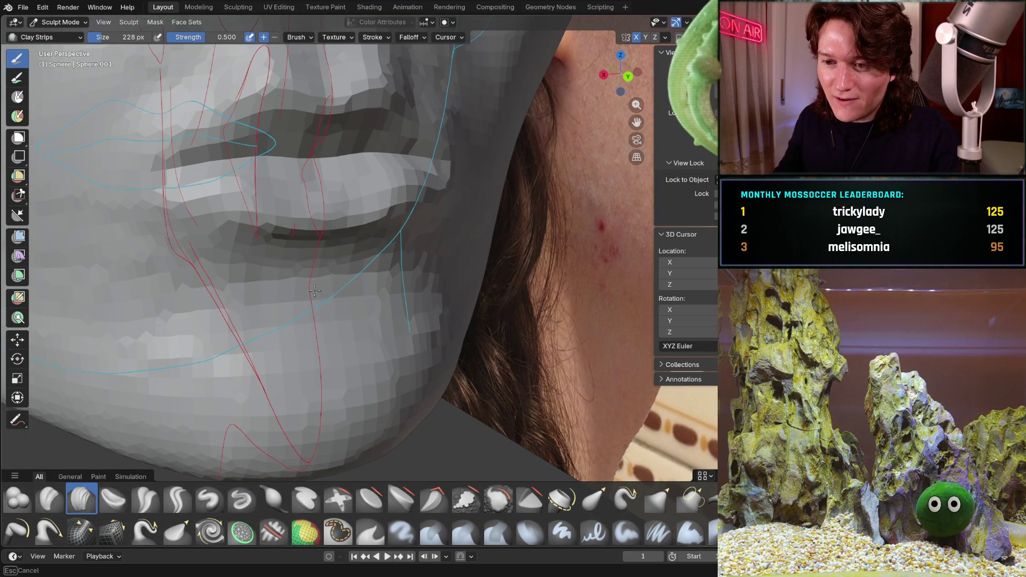
{"action": "mouse_move", "coordinate": [361, 303]}
{"action": "middle_mouse_down"}
{"action": "mouse_move", "coordinate": [286, 284]}
{"action": "mouse_move", "coordinate": [296, 311]}
{"action": "mouse_move", "coordinate": [165, 271]}
{"action": "middle_mouse_up"}
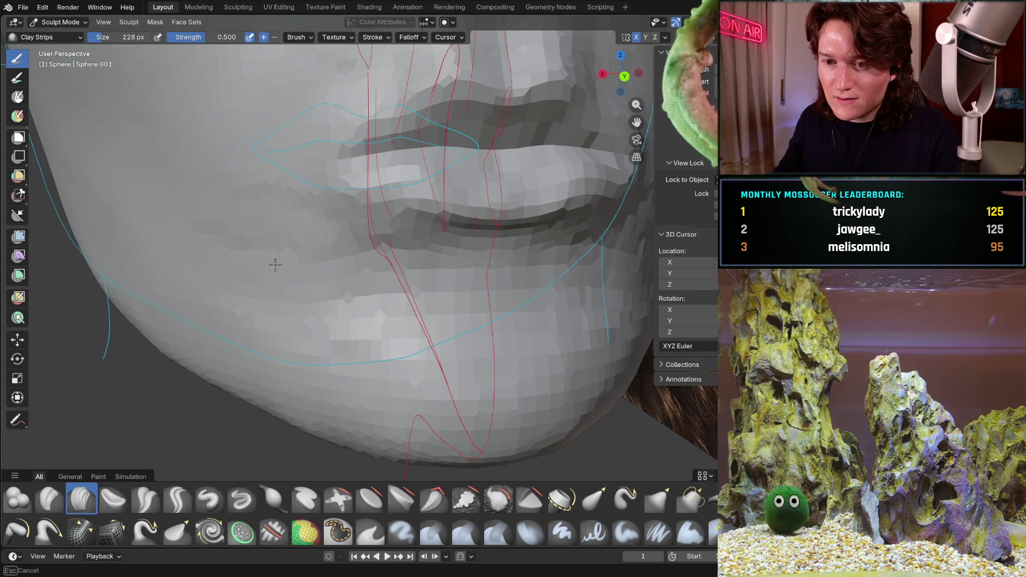
{"action": "mouse_move", "coordinate": [218, 240]}
{"action": "middle_mouse_down"}
{"action": "mouse_move", "coordinate": [287, 270]}
{"action": "mouse_move", "coordinate": [410, 298]}
{"action": "mouse_move", "coordinate": [230, 270]}
{"action": "mouse_move", "coordinate": [320, 300]}
{"action": "middle_mouse_up"}
Shrink the Clay Strips brush to 172 px and keep refining the lips and chin.
{"action": "scroll", "coordinate": [405, 330], "scroll_direction": "up", "scroll_amount": 3}
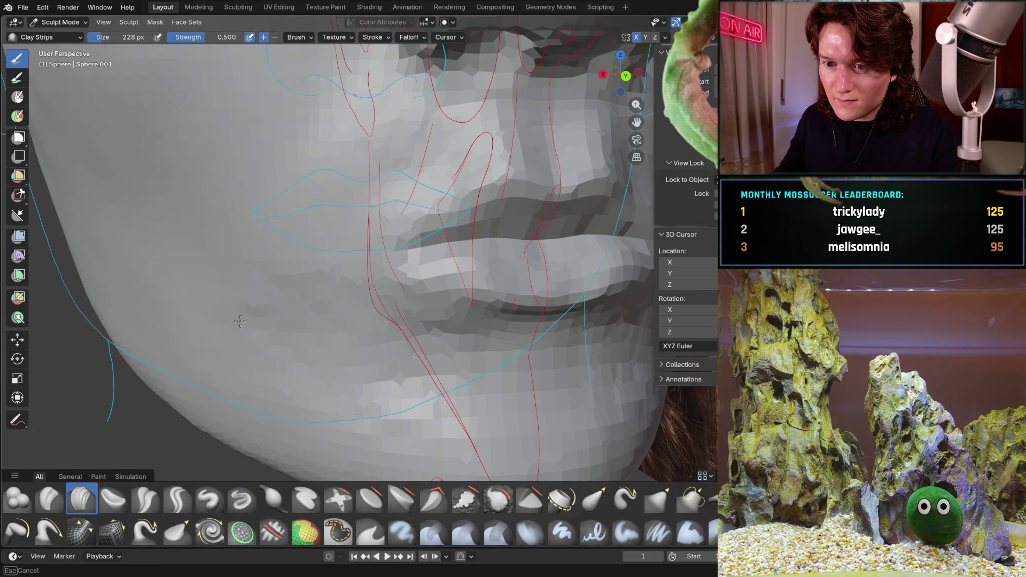
{"action": "middle_click_drag", "start_coordinate": [330, 335], "coordinate": [409, 312]}
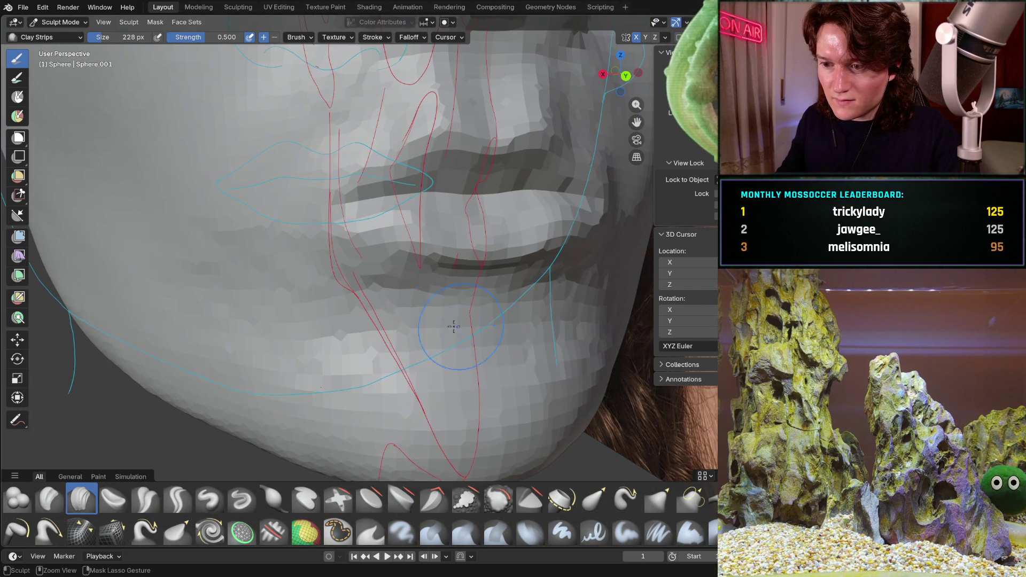
{"action": "mouse_move", "coordinate": [491, 315]}
{"action": "middle_mouse_down"}
{"action": "mouse_move", "coordinate": [469, 339]}
{"action": "mouse_move", "coordinate": [488, 315]}
{"action": "mouse_move", "coordinate": [327, 274]}
{"action": "mouse_move", "coordinate": [393, 291]}
{"action": "middle_mouse_up"}
{"action": "key", "text": "f"}
{"action": "left_click", "coordinate": [377, 310]}
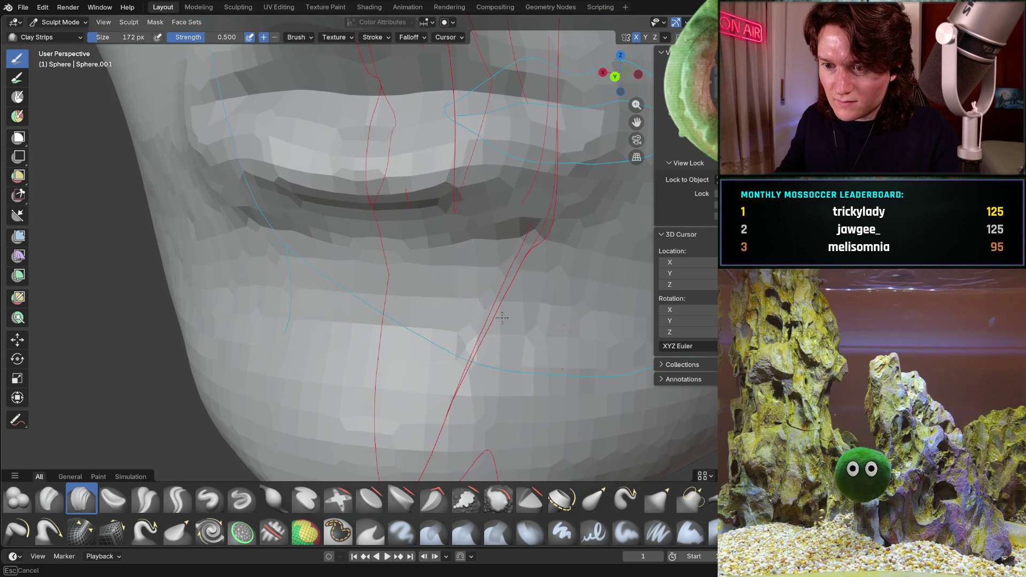
{"action": "mouse_move", "coordinate": [344, 319]}
{"action": "middle_mouse_down"}
{"action": "mouse_move", "coordinate": [481, 299]}
{"action": "mouse_move", "coordinate": [355, 339]}
{"action": "mouse_move", "coordinate": [438, 278]}
{"action": "mouse_move", "coordinate": [328, 337]}
{"action": "middle_mouse_up"}
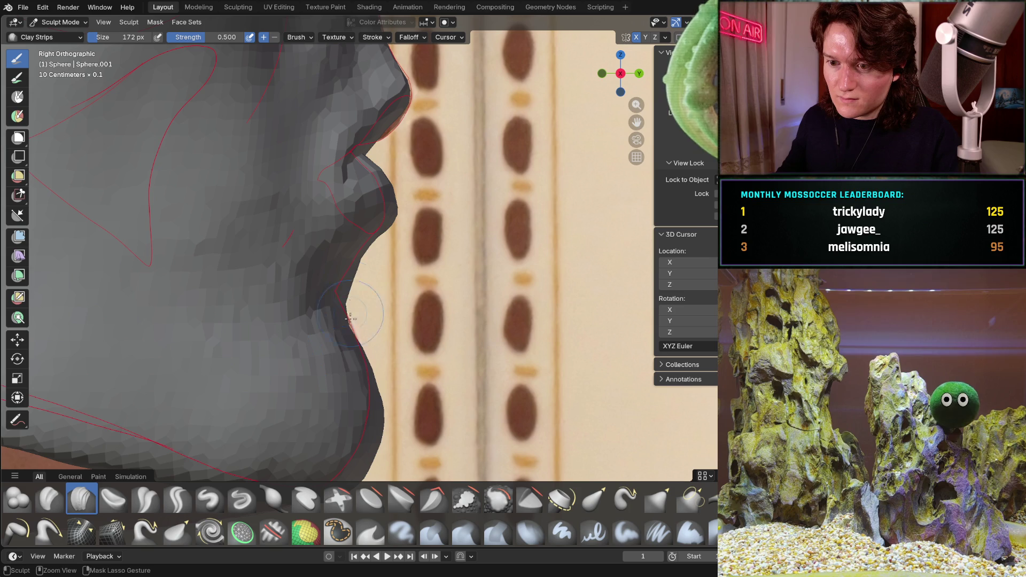
Sculpt the chin outline in Right Orthographic view to match the side photo, then switch to back view.
{"action": "mouse_move", "coordinate": [393, 293]}
{"action": "middle_mouse_down"}
{"action": "mouse_move", "coordinate": [424, 313]}
{"action": "mouse_move", "coordinate": [400, 295]}
{"action": "mouse_move", "coordinate": [374, 305]}
{"action": "mouse_move", "coordinate": [458, 313]}
{"action": "mouse_move", "coordinate": [374, 339]}
{"action": "mouse_move", "coordinate": [351, 387]}
{"action": "middle_mouse_up"}
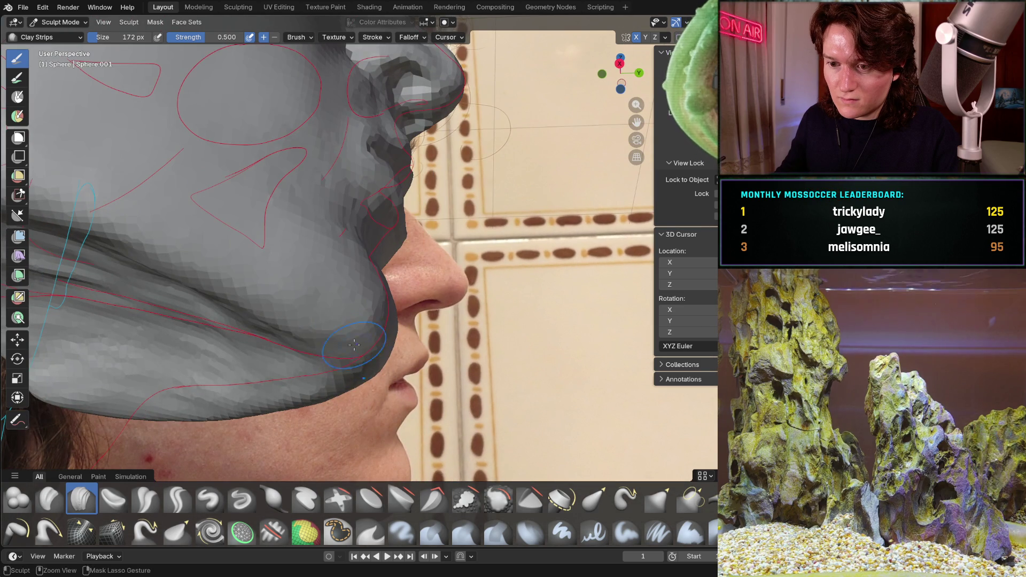
{"action": "mouse_move", "coordinate": [353, 344]}
{"action": "middle_mouse_down"}
{"action": "mouse_move", "coordinate": [265, 318]}
{"action": "mouse_move", "coordinate": [310, 301]}
{"action": "middle_mouse_up"}
{"action": "key", "text": "KP_3"}
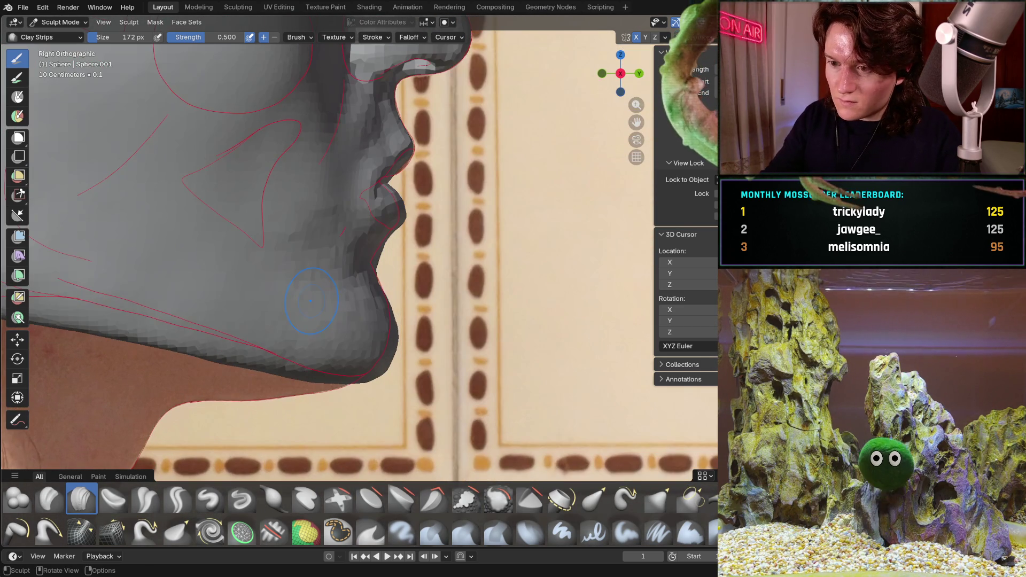
{"action": "key", "text": "shift+b"}
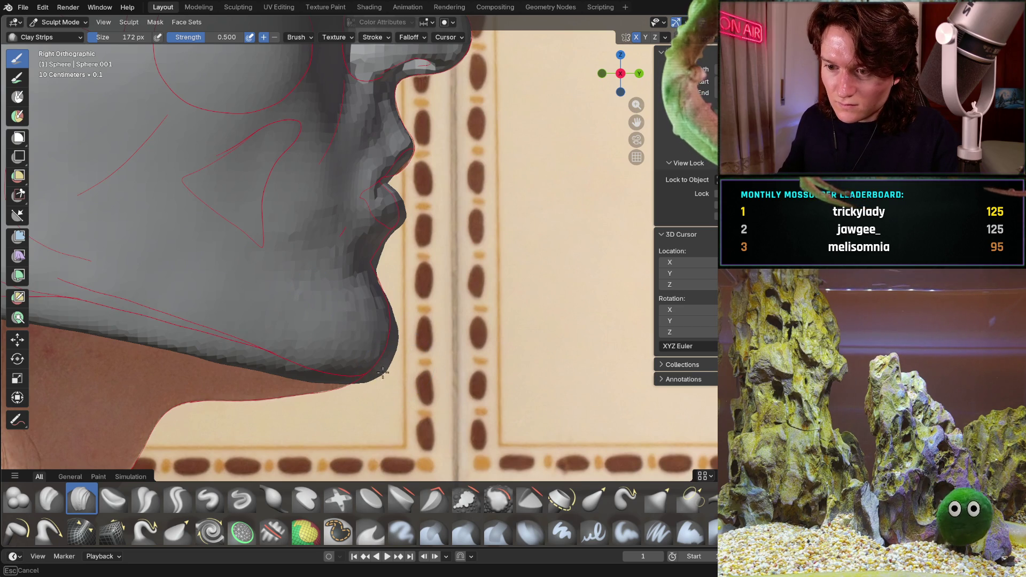
{"action": "mouse_move", "coordinate": [426, 319]}
{"action": "middle_mouse_down"}
{"action": "mouse_move", "coordinate": [373, 337]}
{"action": "mouse_move", "coordinate": [282, 345]}
{"action": "mouse_move", "coordinate": [392, 283]}
{"action": "middle_mouse_up"}
{"action": "key", "text": "shift+b"}
{"action": "key", "text": "ctrl+KP_1"}
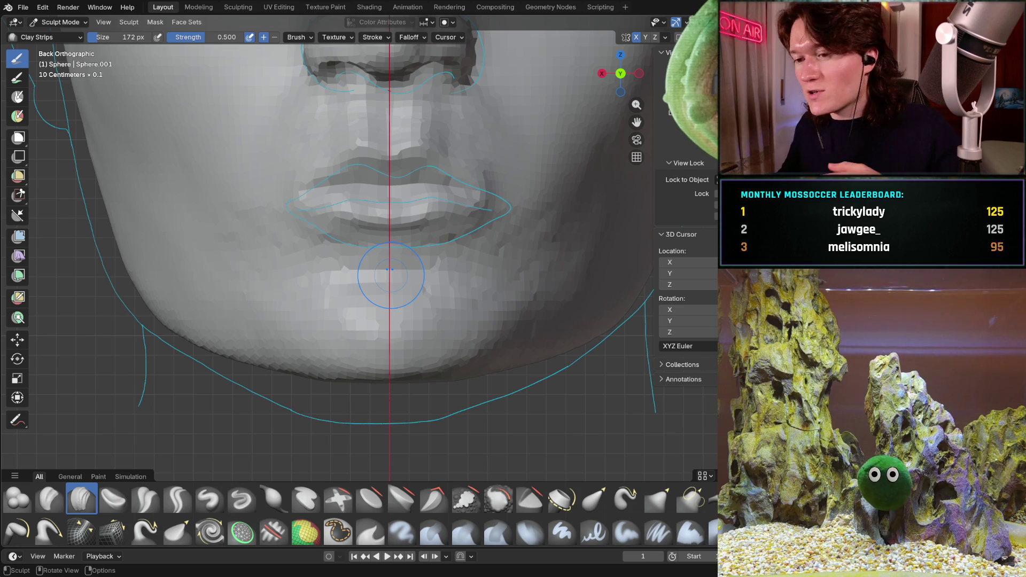
{"action": "mouse_move", "coordinate": [335, 291]}
{"action": "middle_mouse_down"}
{"action": "mouse_move", "coordinate": [385, 286]}
{"action": "mouse_move", "coordinate": [305, 273]}
{"action": "mouse_move", "coordinate": [328, 257]}
{"action": "mouse_move", "coordinate": [371, 303]}
{"action": "mouse_move", "coordinate": [450, 268]}
{"action": "middle_mouse_up"}
{"action": "scroll", "coordinate": [371, 303], "scroll_direction": "up", "scroll_amount": 3}
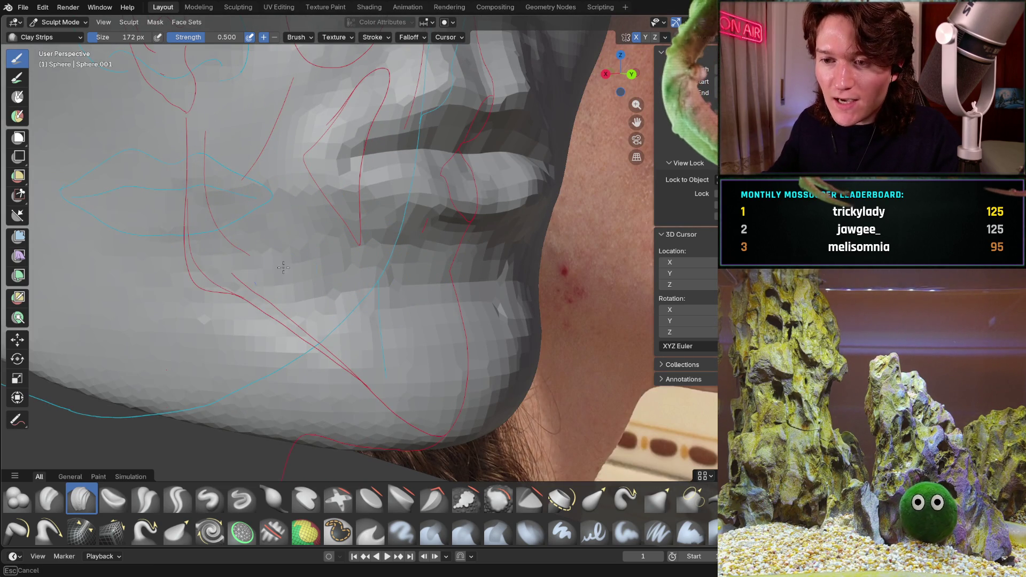
{"action": "mouse_move", "coordinate": [468, 279]}
{"action": "middle_mouse_down"}
{"action": "mouse_move", "coordinate": [513, 296]}
{"action": "mouse_move", "coordinate": [419, 293]}
{"action": "mouse_move", "coordinate": [468, 239]}
{"action": "middle_mouse_up"}
{"action": "key", "text": "KP_3"}
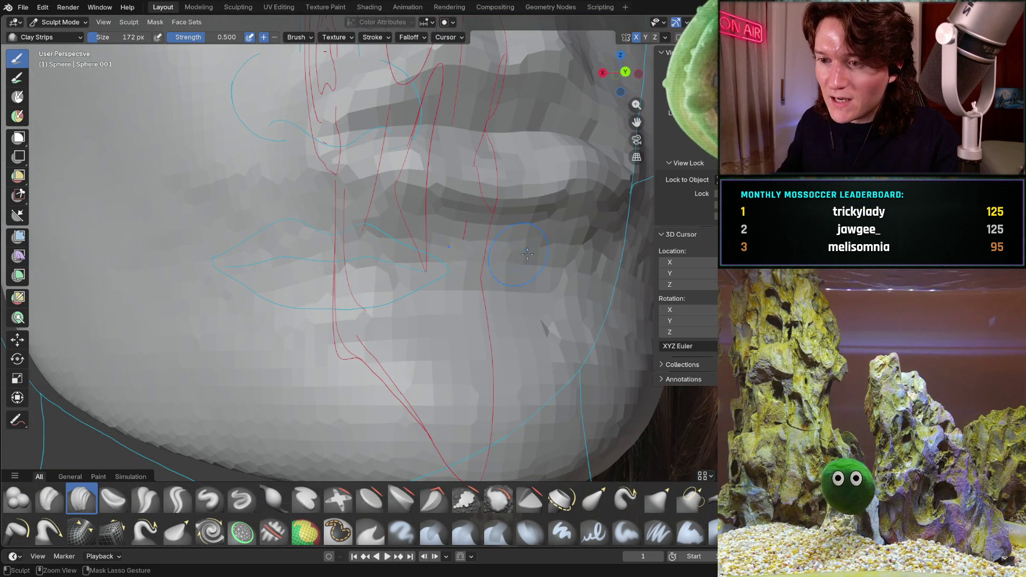
{"action": "middle_click_drag", "start_coordinate": [430, 242], "coordinate": [493, 234]}
{"action": "key", "text": "KP_3"}
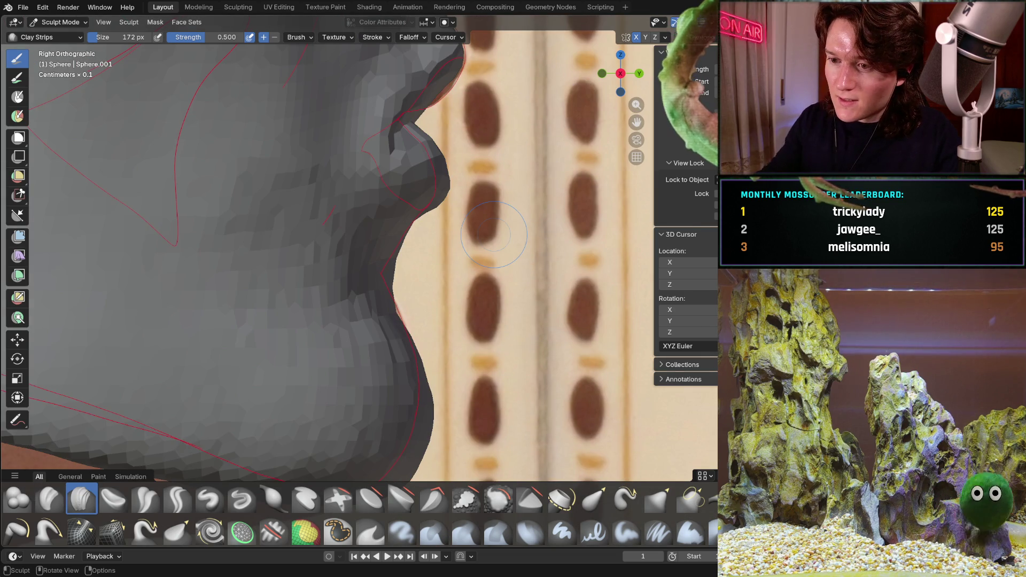
{"action": "middle_click_drag", "start_coordinate": [396, 219], "coordinate": [365, 330]}
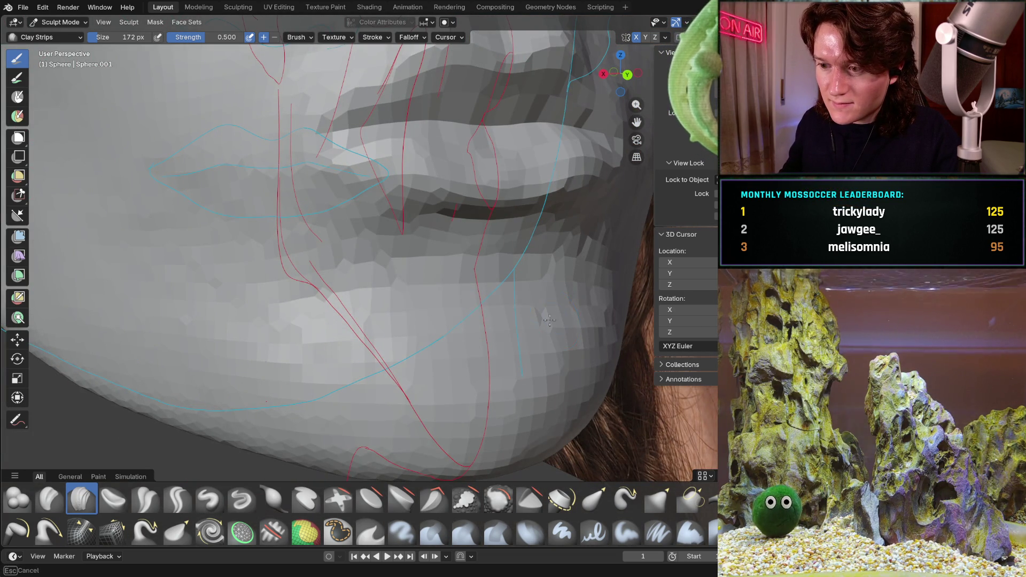
{"action": "mouse_move", "coordinate": [512, 325]}
{"action": "middle_mouse_down"}
{"action": "mouse_move", "coordinate": [549, 303]}
{"action": "mouse_move", "coordinate": [487, 306]}
{"action": "mouse_move", "coordinate": [463, 293]}
{"action": "middle_mouse_up"}
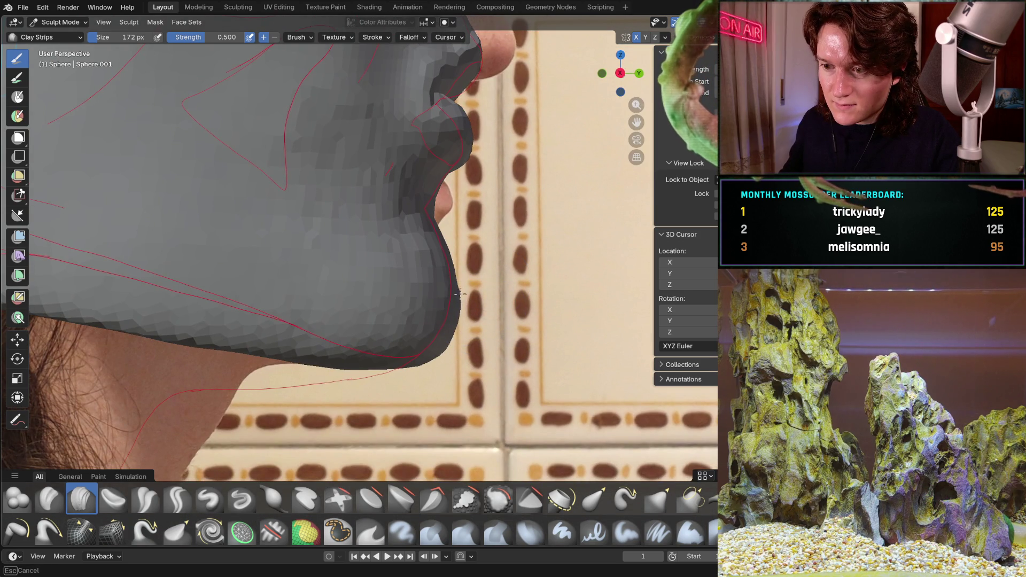
{"action": "middle_click_drag", "start_coordinate": [449, 346], "coordinate": [443, 304]}
{"action": "middle_click_drag", "start_coordinate": [456, 342], "coordinate": [411, 305]}
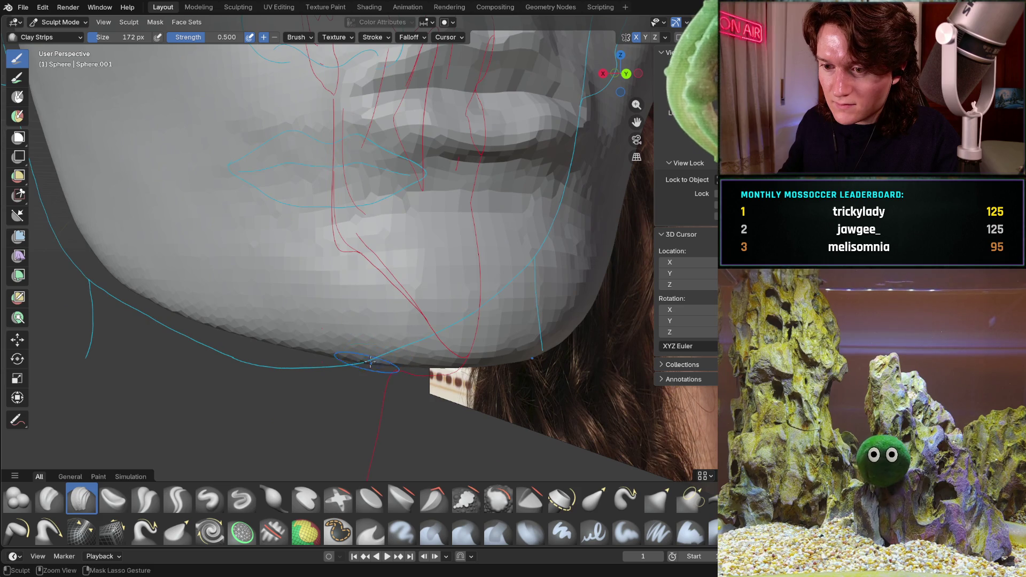
{"action": "middle_click_drag", "start_coordinate": [370, 362], "coordinate": [357, 368]}
{"action": "mouse_move", "coordinate": [383, 332]}
{"action": "middle_mouse_down"}
{"action": "mouse_move", "coordinate": [369, 377]}
{"action": "mouse_move", "coordinate": [398, 306]}
{"action": "mouse_move", "coordinate": [379, 283]}
{"action": "middle_mouse_up"}
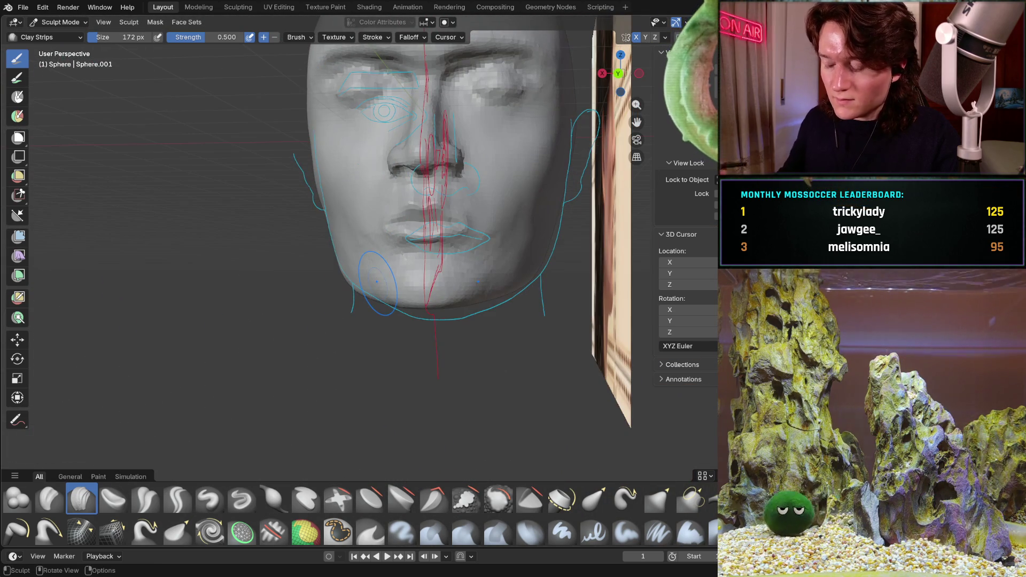
Stroke Clay Strips over the lips and lower chin, checking front-on and side profiles against the photo.
{"action": "key", "text": "ctrl+KP_1"}
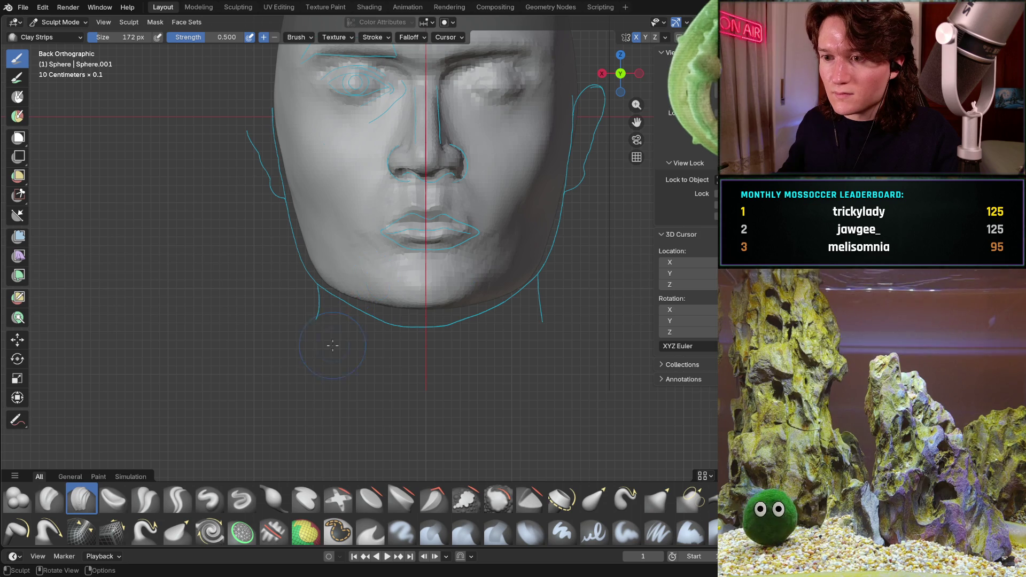
{"action": "mouse_move", "coordinate": [422, 274]}
{"action": "middle_mouse_down"}
{"action": "mouse_move", "coordinate": [448, 254]}
{"action": "mouse_move", "coordinate": [395, 283]}
{"action": "middle_mouse_up"}
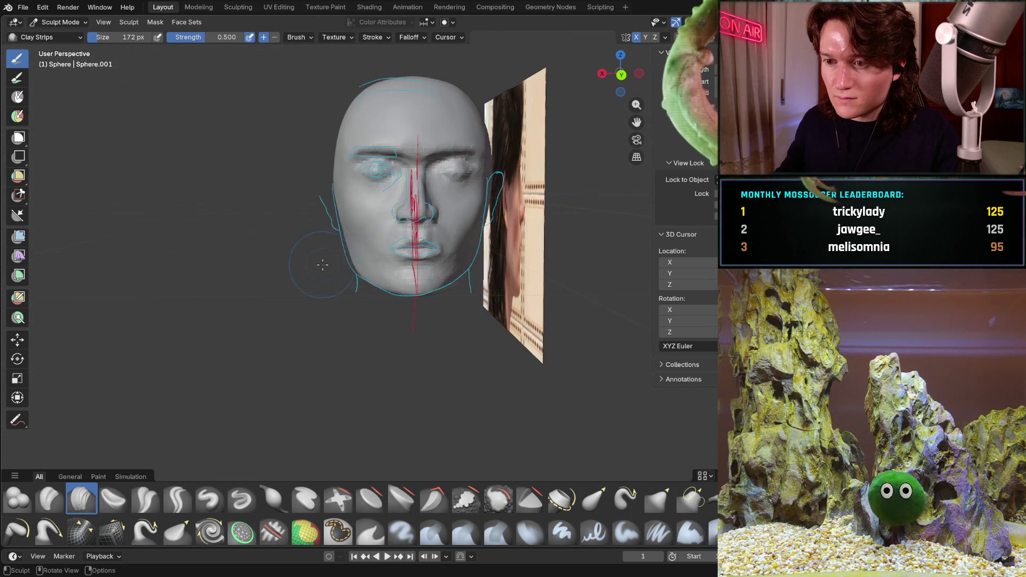
{"action": "scroll", "coordinate": [395, 284], "scroll_direction": "up", "scroll_amount": 5}
{"action": "scroll", "coordinate": [373, 297], "scroll_direction": "down", "scroll_amount": 1}
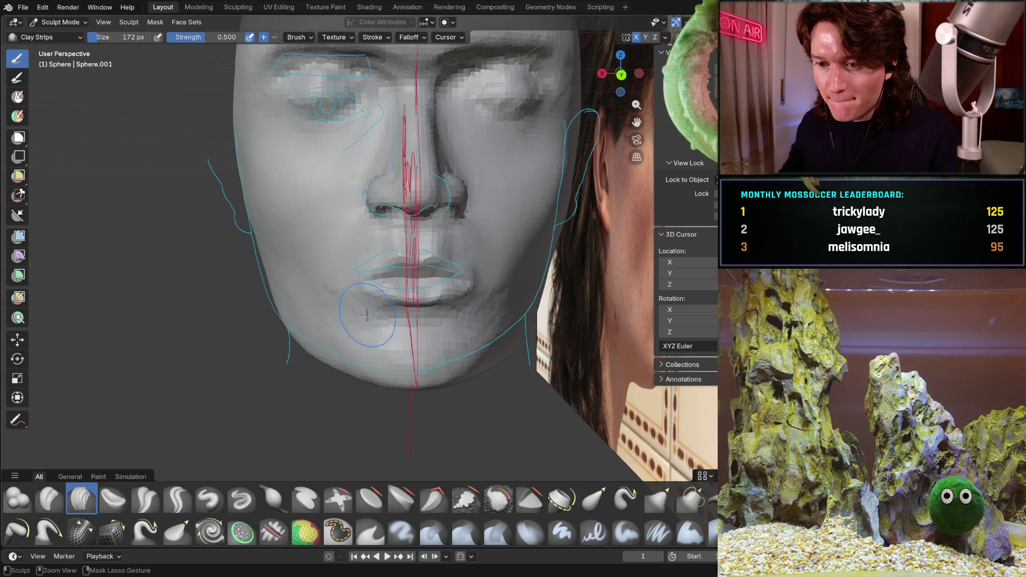
{"action": "scroll", "coordinate": [334, 347], "scroll_direction": "up", "scroll_amount": 8}
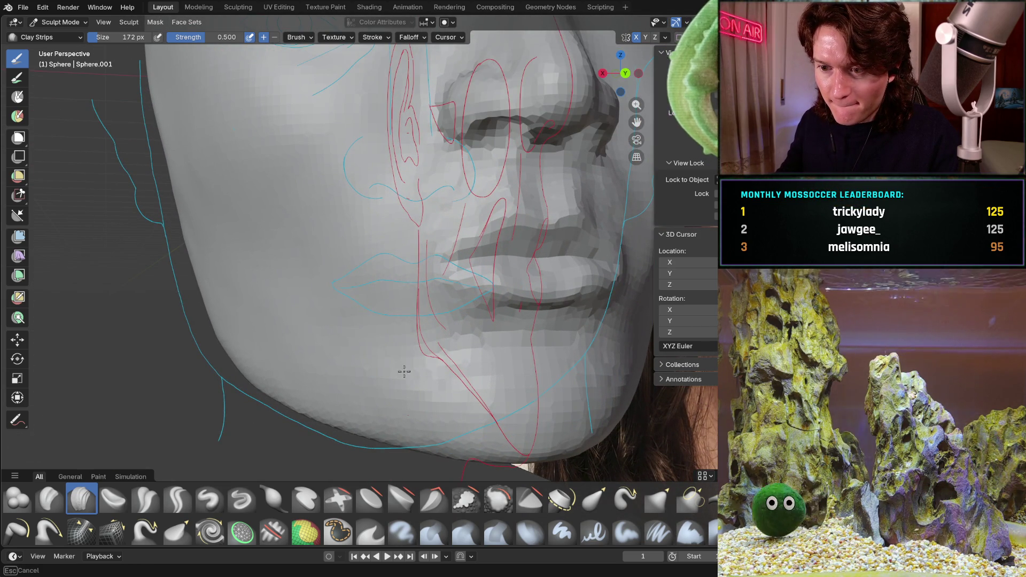
{"action": "mouse_move", "coordinate": [488, 336]}
{"action": "middle_mouse_down"}
{"action": "mouse_move", "coordinate": [583, 329]}
{"action": "mouse_move", "coordinate": [470, 345]}
{"action": "mouse_move", "coordinate": [254, 341]}
{"action": "mouse_move", "coordinate": [270, 297]}
{"action": "middle_mouse_up"}
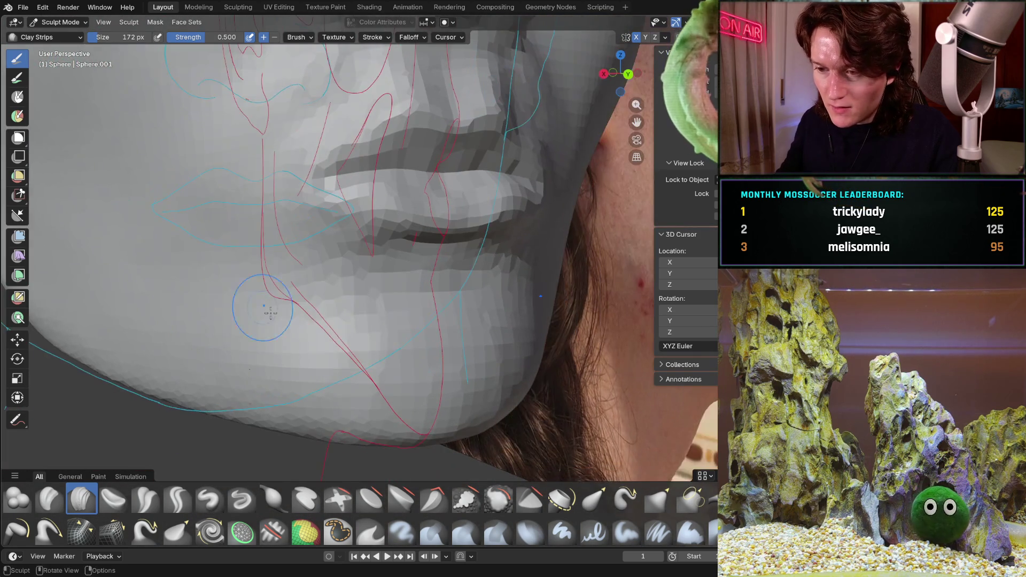
{"action": "scroll", "coordinate": [390, 305], "scroll_direction": "up", "scroll_amount": 3}
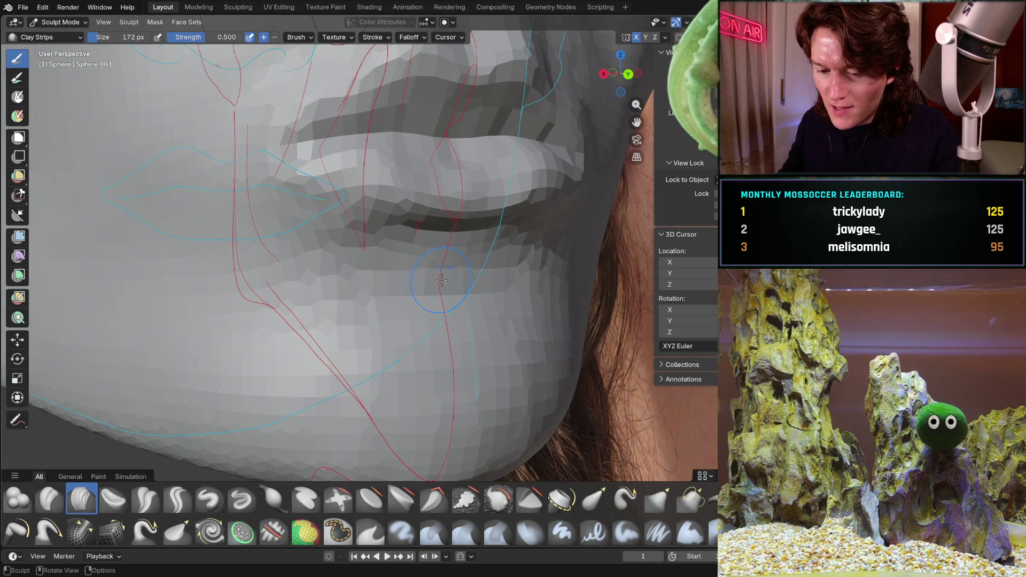
{"action": "mouse_move", "coordinate": [434, 268]}
{"action": "middle_mouse_down"}
{"action": "mouse_move", "coordinate": [436, 277]}
{"action": "mouse_move", "coordinate": [317, 259]}
{"action": "middle_mouse_up"}
{"action": "mouse_move", "coordinate": [421, 279]}
{"action": "middle_mouse_down", "text": "shift"}
{"action": "mouse_move", "coordinate": [342, 267]}
{"action": "mouse_move", "coordinate": [304, 248]}
{"action": "mouse_move", "coordinate": [362, 270]}
{"action": "mouse_move", "coordinate": [444, 267]}
{"action": "mouse_move", "coordinate": [435, 232]}
{"action": "mouse_move", "coordinate": [518, 281]}
{"action": "mouse_move", "coordinate": [279, 259]}
{"action": "mouse_move", "coordinate": [482, 262]}
{"action": "mouse_move", "coordinate": [499, 325]}
{"action": "mouse_move", "coordinate": [491, 297]}
{"action": "mouse_move", "coordinate": [516, 262]}
{"action": "mouse_move", "coordinate": [477, 292]}
{"action": "middle_mouse_up", "text": "shift"}
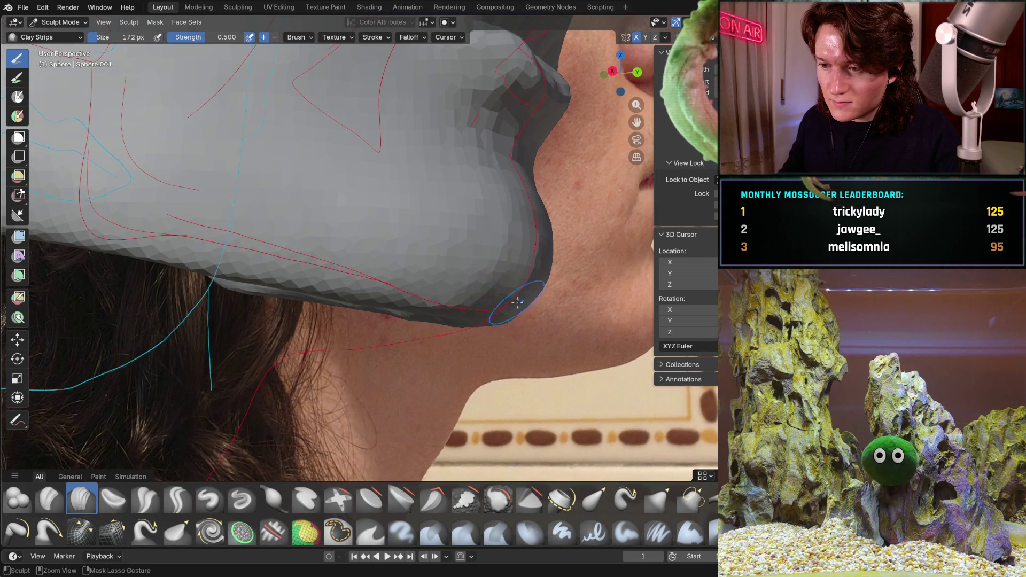
{"action": "middle_click_drag", "start_coordinate": [518, 303], "coordinate": [476, 310]}
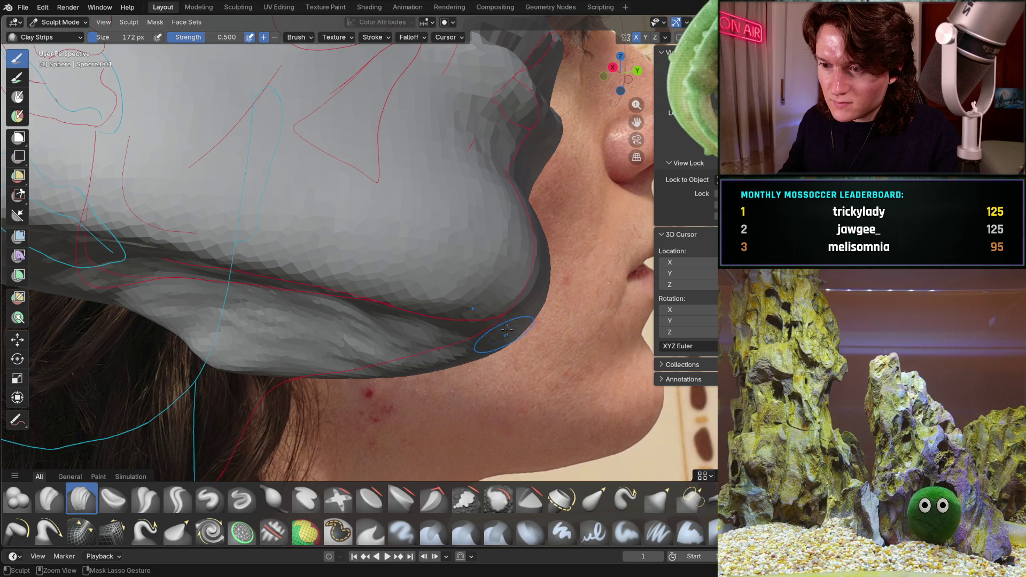
Build up clay along the jaw and chin underside, then align the head with the side photo.
{"action": "mouse_move", "coordinate": [540, 241]}
{"action": "middle_mouse_down"}
{"action": "mouse_move", "coordinate": [513, 275]}
{"action": "mouse_move", "coordinate": [449, 276]}
{"action": "mouse_move", "coordinate": [409, 300]}
{"action": "middle_mouse_up"}
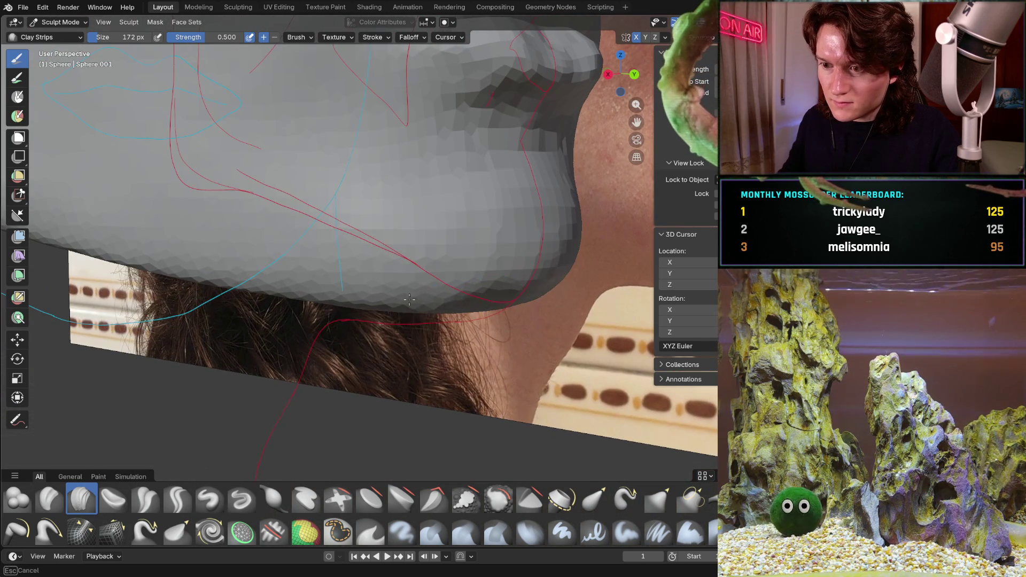
{"action": "mouse_move", "coordinate": [274, 268]}
{"action": "middle_mouse_down"}
{"action": "mouse_move", "coordinate": [329, 281]}
{"action": "mouse_move", "coordinate": [396, 341]}
{"action": "mouse_move", "coordinate": [376, 307]}
{"action": "mouse_move", "coordinate": [216, 298]}
{"action": "middle_mouse_up"}
{"action": "middle_click_drag", "start_coordinate": [324, 309], "coordinate": [328, 283]}
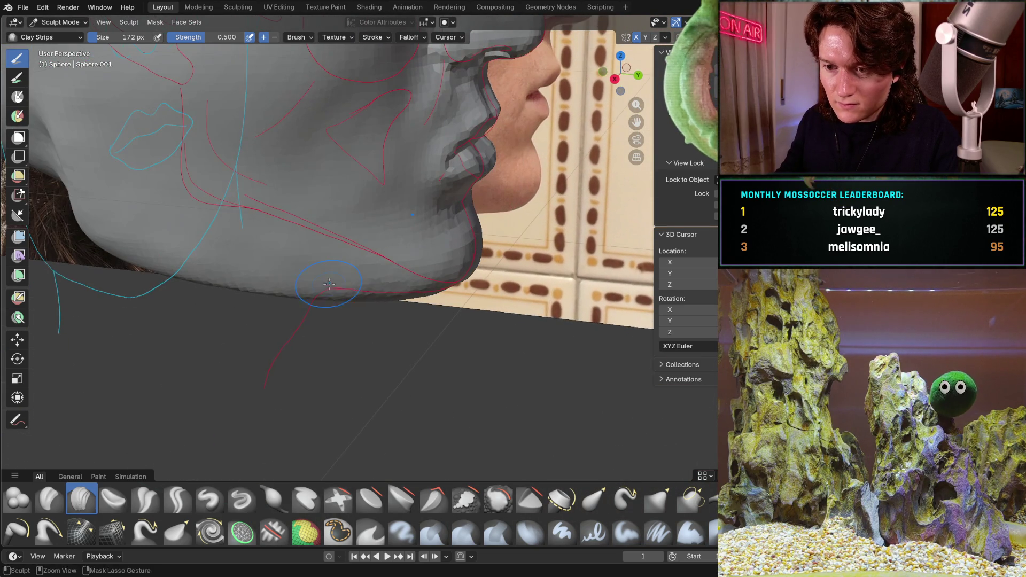
{"action": "mouse_move", "coordinate": [259, 267]}
{"action": "middle_mouse_down"}
{"action": "mouse_move", "coordinate": [202, 260]}
{"action": "mouse_move", "coordinate": [262, 311]}
{"action": "middle_mouse_up"}
{"action": "mouse_move", "coordinate": [343, 292]}
{"action": "middle_mouse_down"}
{"action": "mouse_move", "coordinate": [284, 274]}
{"action": "mouse_move", "coordinate": [282, 214]}
{"action": "mouse_move", "coordinate": [298, 244]}
{"action": "mouse_move", "coordinate": [419, 208]}
{"action": "mouse_move", "coordinate": [410, 259]}
{"action": "middle_mouse_up"}
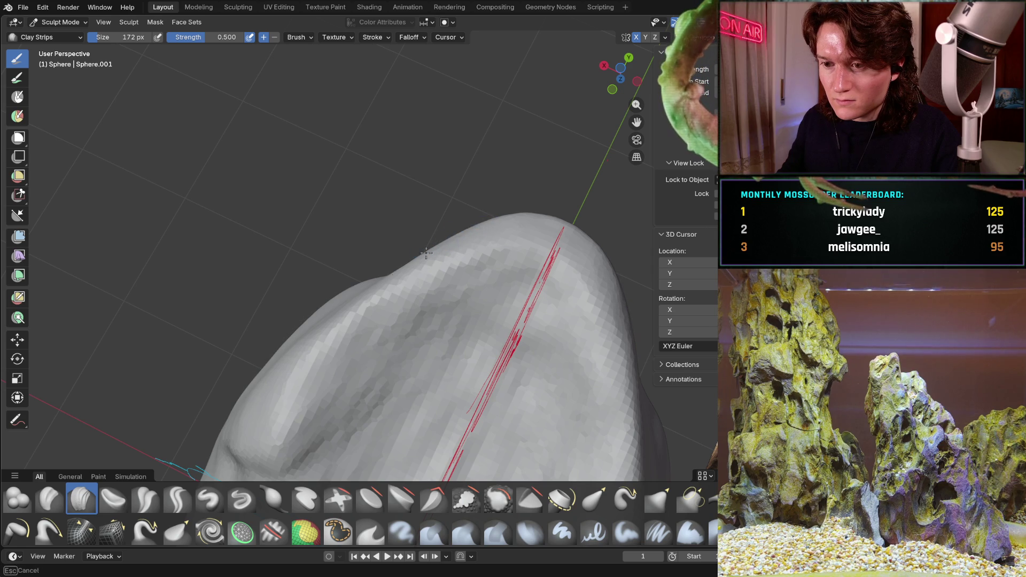
{"action": "mouse_move", "coordinate": [326, 322]}
{"action": "middle_mouse_down"}
{"action": "mouse_move", "coordinate": [427, 271]}
{"action": "mouse_move", "coordinate": [416, 273]}
{"action": "middle_mouse_up"}
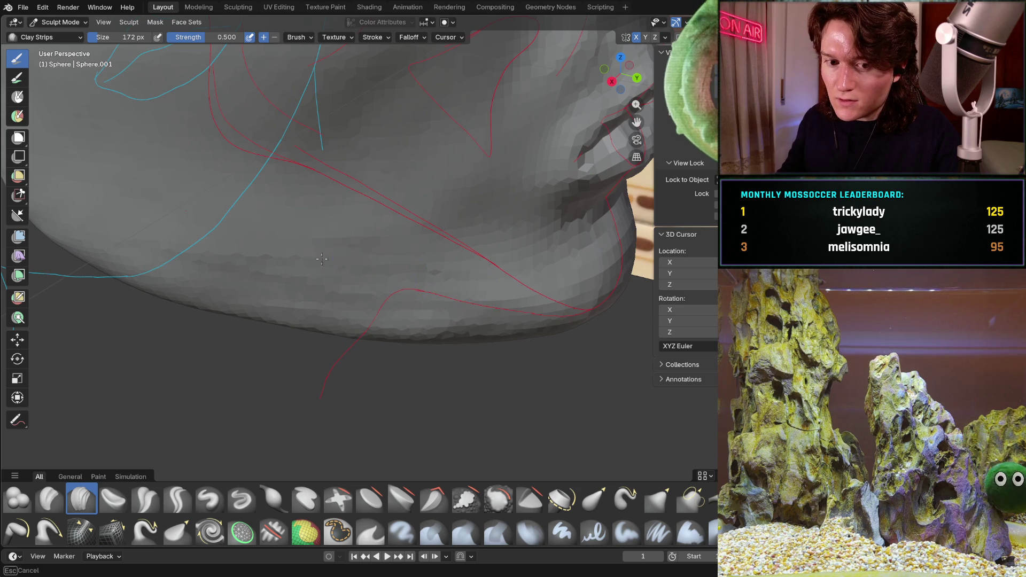
{"action": "middle_click_drag", "start_coordinate": [396, 242], "coordinate": [396, 243]}
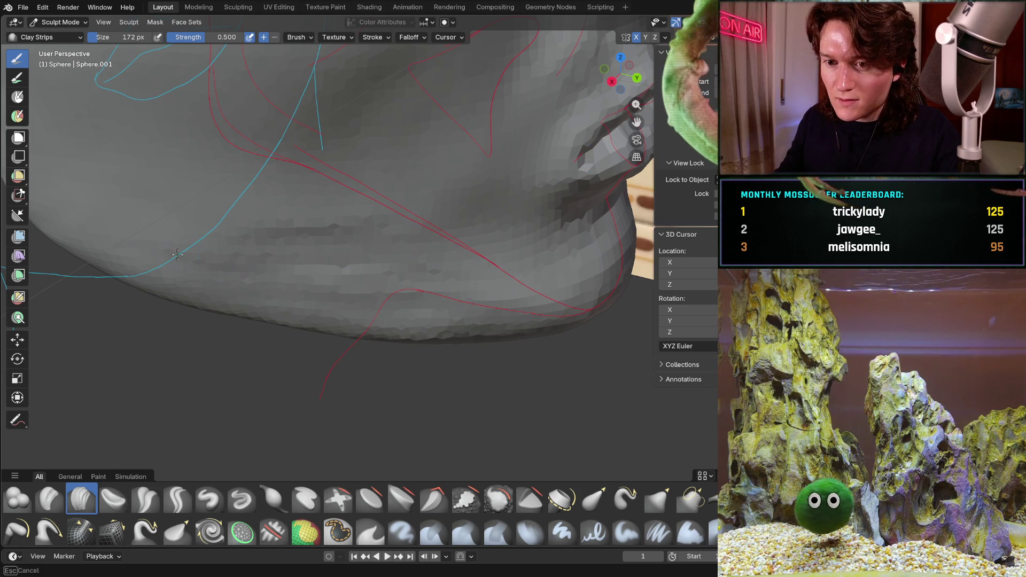
{"action": "mouse_move", "coordinate": [286, 229]}
{"action": "middle_mouse_down"}
{"action": "mouse_move", "coordinate": [341, 205]}
{"action": "mouse_move", "coordinate": [381, 146]}
{"action": "middle_mouse_up"}
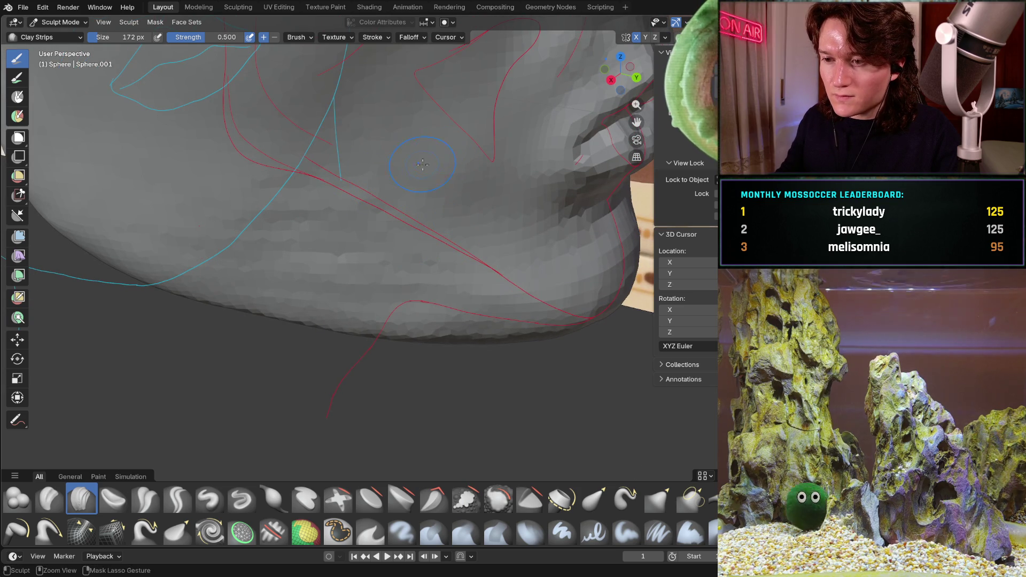
{"action": "middle_click_drag", "start_coordinate": [494, 239], "coordinate": [480, 266]}
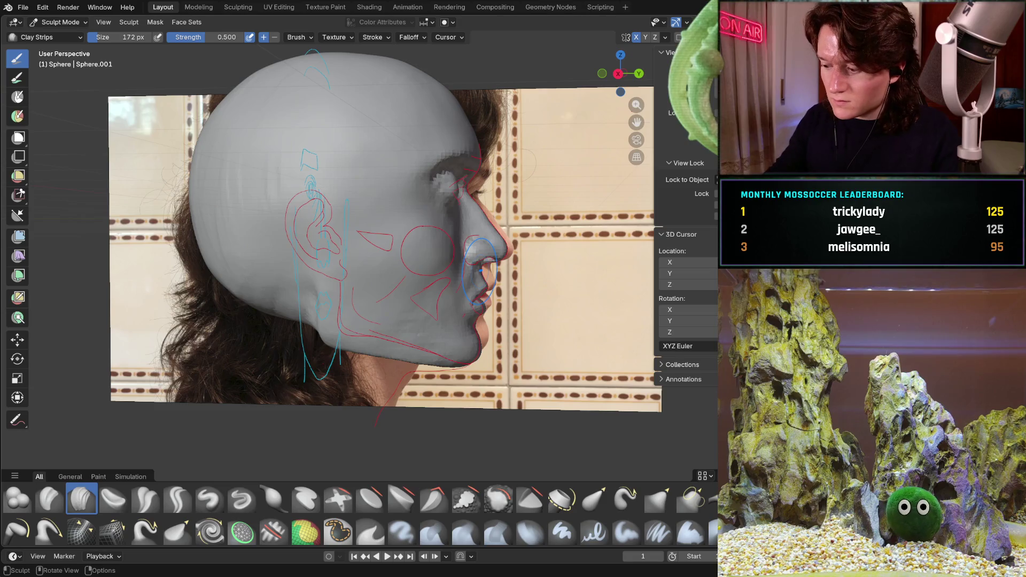
Zoom in from the back orthographic view and sculpt under the chin toward the jaw.
{"action": "scroll", "coordinate": [480, 268], "scroll_direction": "up", "scroll_amount": 2}
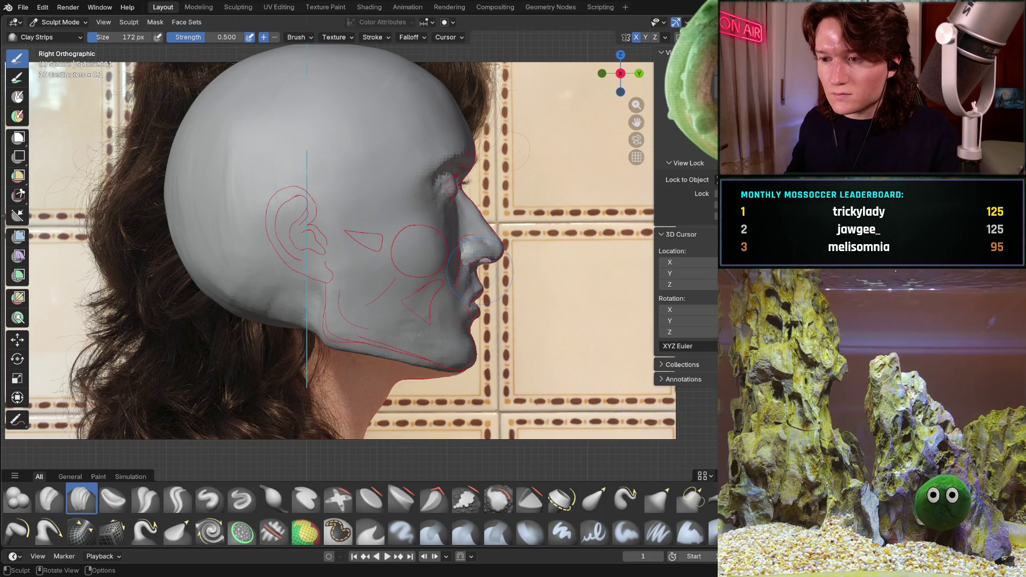
{"action": "key", "text": "ctrl+KP_1"}
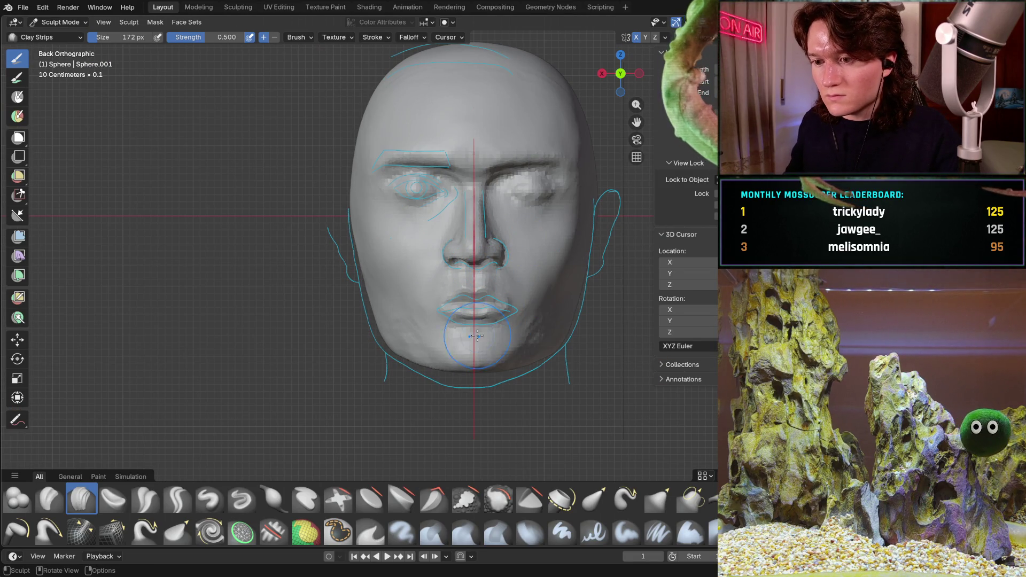
{"action": "mouse_move", "coordinate": [419, 329]}
{"action": "middle_mouse_down"}
{"action": "mouse_move", "coordinate": [381, 263]}
{"action": "mouse_move", "coordinate": [443, 276]}
{"action": "middle_mouse_up"}
{"action": "scroll", "coordinate": [381, 263], "scroll_direction": "up", "scroll_amount": 3}
{"action": "scroll", "coordinate": [381, 263], "scroll_direction": "up", "scroll_amount": 3}
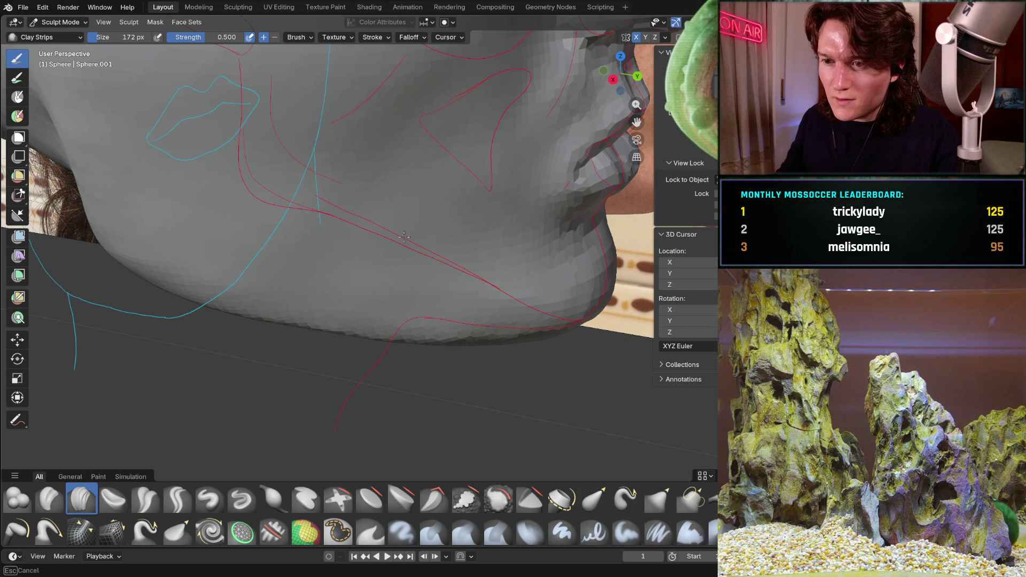
{"action": "mouse_move", "coordinate": [467, 118]}
{"action": "middle_mouse_down"}
{"action": "mouse_move", "coordinate": [393, 245]}
{"action": "mouse_move", "coordinate": [377, 200]}
{"action": "mouse_move", "coordinate": [376, 242]}
{"action": "middle_mouse_up"}
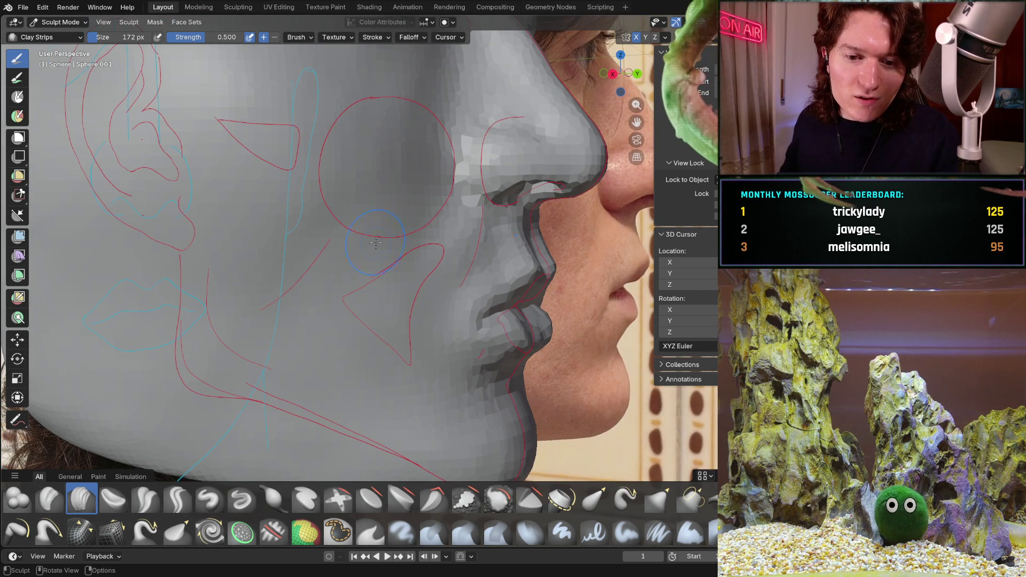
{"action": "mouse_move", "coordinate": [405, 316]}
{"action": "middle_mouse_down"}
{"action": "mouse_move", "coordinate": [531, 220]}
{"action": "mouse_move", "coordinate": [461, 237]}
{"action": "middle_mouse_up"}
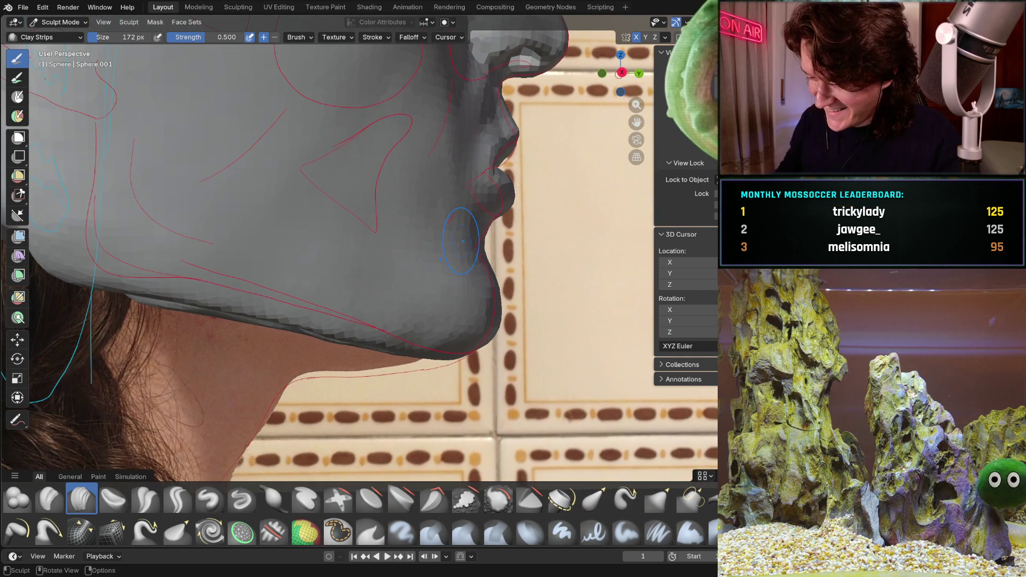
Fill the chin's underside edge until it sits flush with the side photo outline.
{"action": "key", "text": "KP_3"}
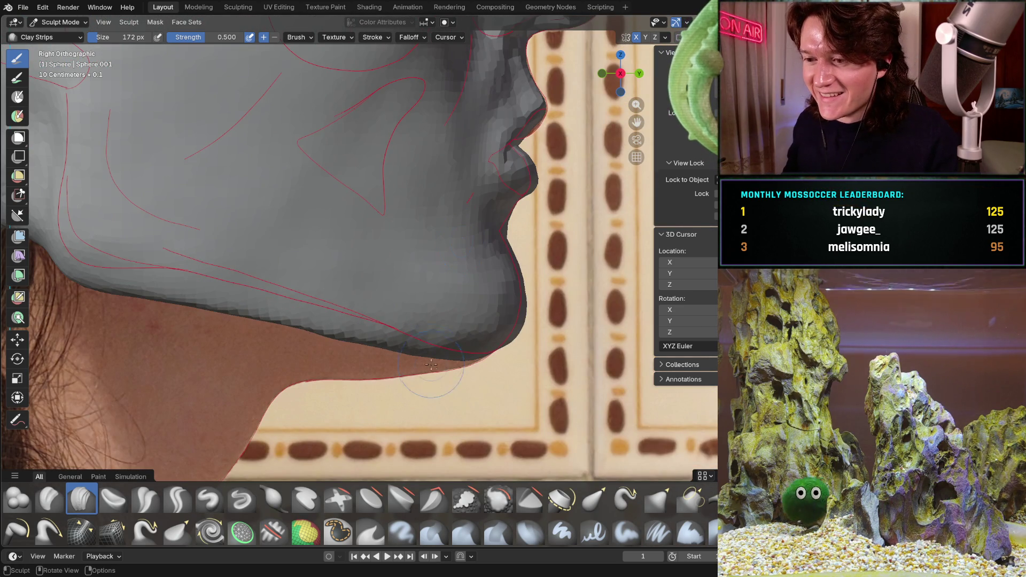
{"action": "mouse_move", "coordinate": [482, 345]}
{"action": "middle_mouse_down"}
{"action": "mouse_move", "coordinate": [481, 274]}
{"action": "mouse_move", "coordinate": [548, 304]}
{"action": "mouse_move", "coordinate": [550, 276]}
{"action": "middle_mouse_up"}
{"action": "key", "text": "KP_3"}
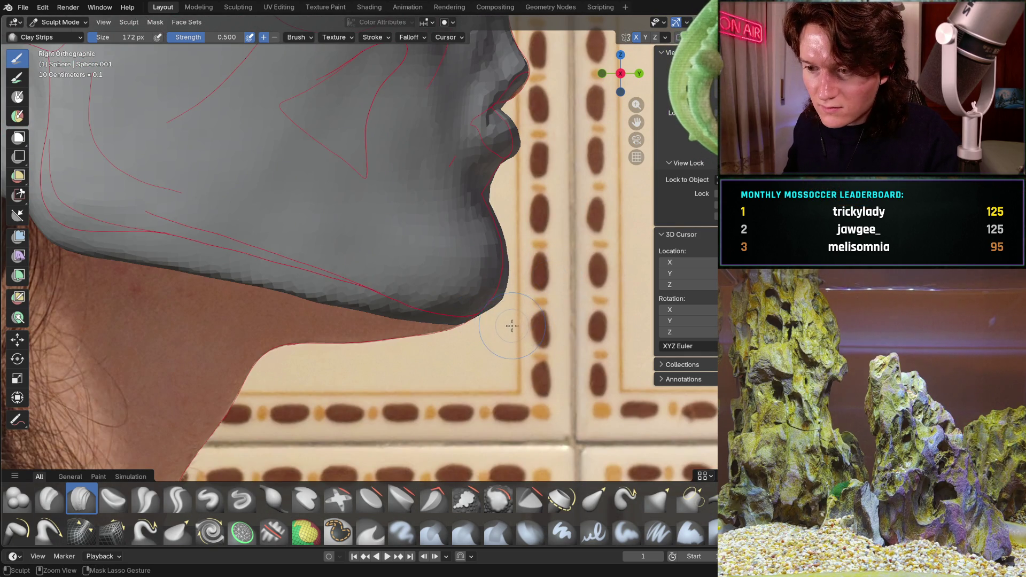
{"action": "mouse_move", "coordinate": [495, 337]}
{"action": "middle_mouse_down", "text": "ctrl"}
{"action": "mouse_move", "coordinate": [491, 267]}
{"action": "mouse_move", "coordinate": [542, 202]}
{"action": "mouse_move", "coordinate": [448, 251]}
{"action": "middle_mouse_up", "text": "ctrl"}
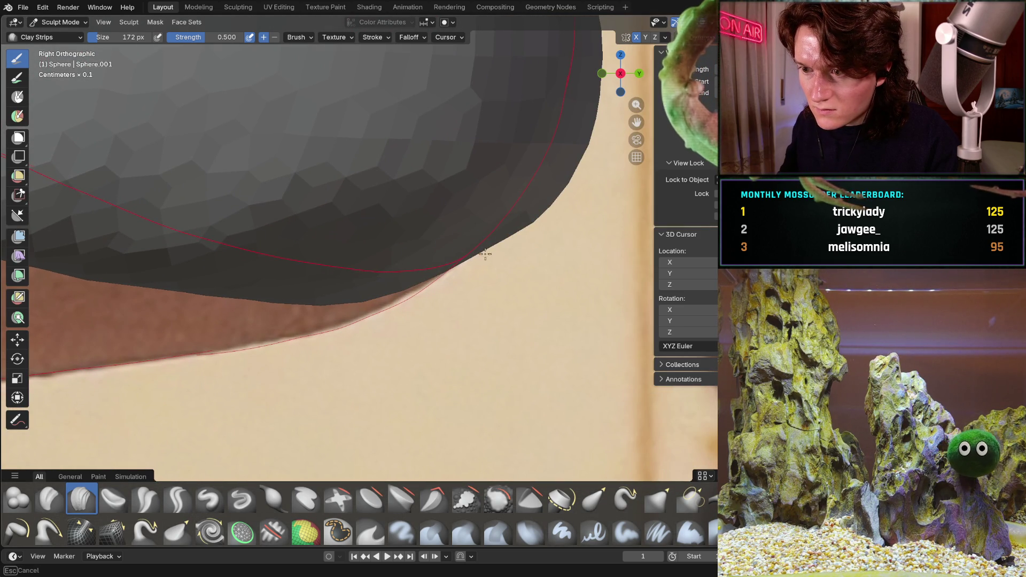
{"action": "middle_click_drag", "start_coordinate": [471, 259], "coordinate": [476, 255], "text": "ctrl"}
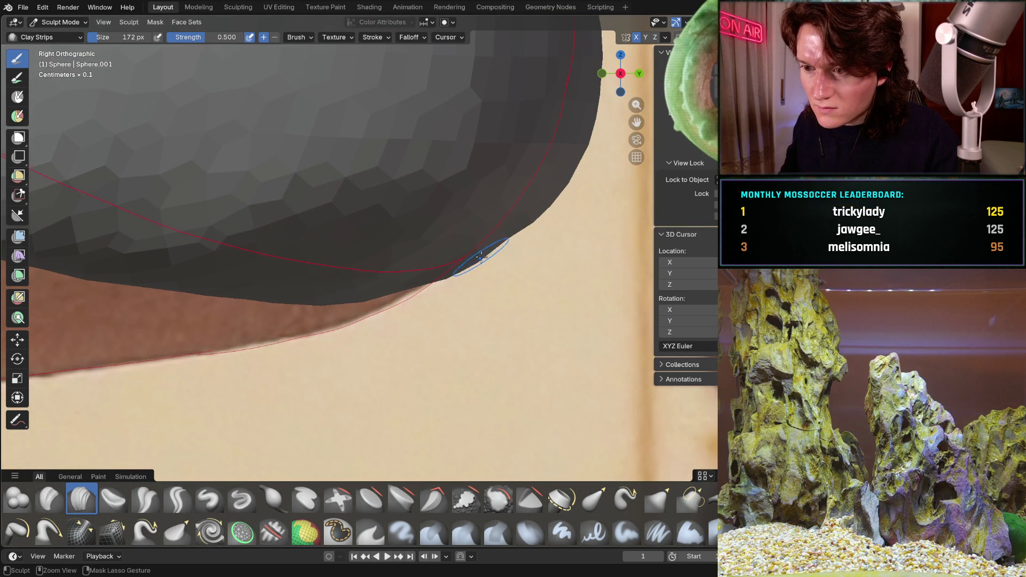
{"action": "mouse_move", "coordinate": [444, 282]}
{"action": "middle_mouse_down"}
{"action": "mouse_move", "coordinate": [365, 302]}
{"action": "mouse_move", "coordinate": [334, 271]}
{"action": "mouse_move", "coordinate": [314, 337]}
{"action": "mouse_move", "coordinate": [467, 318]}
{"action": "middle_mouse_up"}
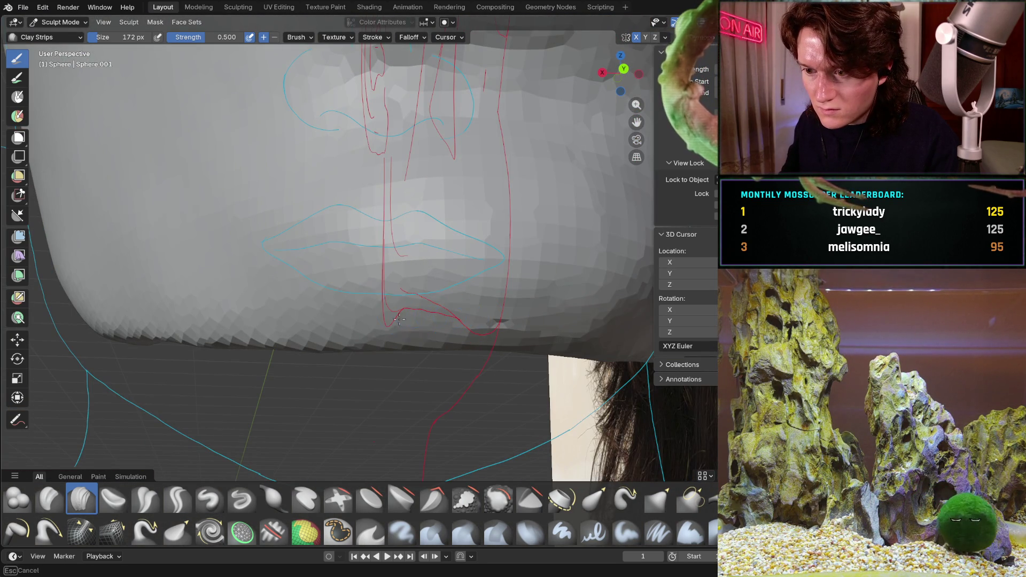
Add clay under the chin, repeatedly checking it against the side reference in Right Orthographic.
{"action": "middle_click_drag", "start_coordinate": [372, 306], "coordinate": [362, 294]}
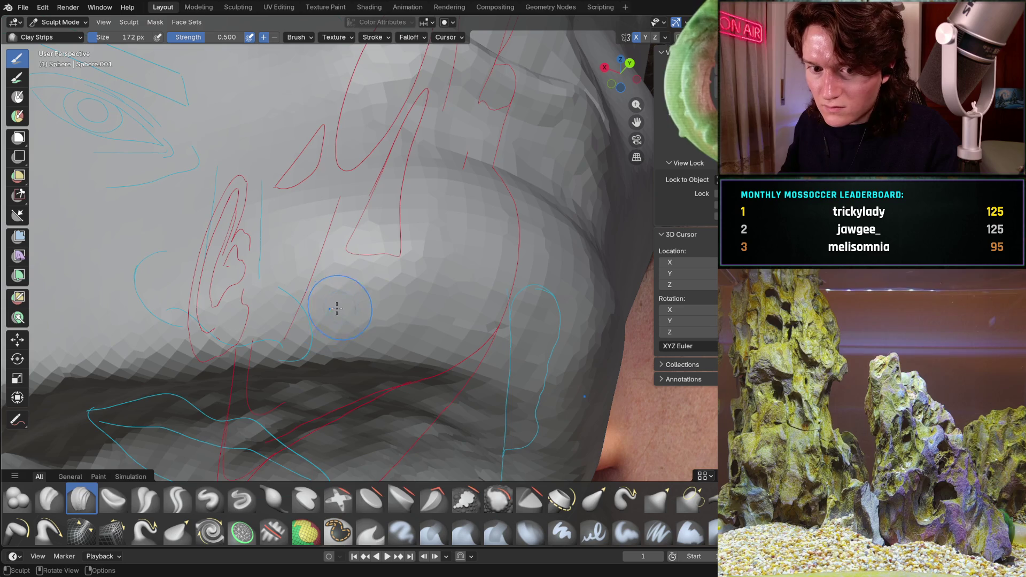
{"action": "mouse_move", "coordinate": [364, 333]}
{"action": "middle_mouse_down"}
{"action": "mouse_move", "coordinate": [458, 397]}
{"action": "mouse_move", "coordinate": [441, 395]}
{"action": "middle_mouse_up"}
{"action": "mouse_move", "coordinate": [493, 350]}
{"action": "middle_mouse_down"}
{"action": "mouse_move", "coordinate": [415, 240]}
{"action": "mouse_move", "coordinate": [497, 320]}
{"action": "mouse_move", "coordinate": [579, 294]}
{"action": "middle_mouse_up"}
{"action": "key", "text": "KP_3"}
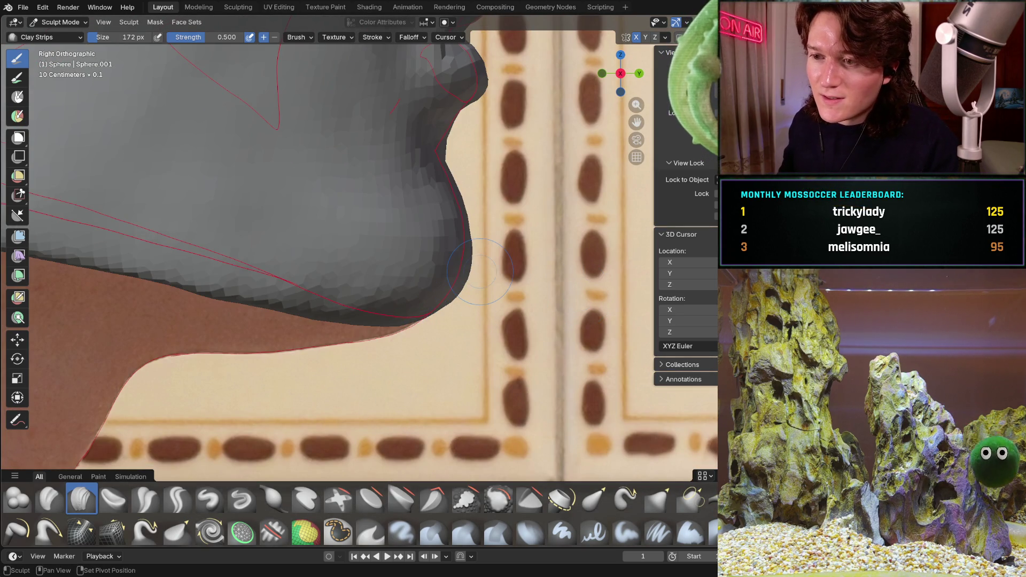
{"action": "mouse_move", "coordinate": [523, 237]}
{"action": "middle_mouse_down"}
{"action": "mouse_move", "coordinate": [393, 300]}
{"action": "mouse_move", "coordinate": [392, 286]}
{"action": "middle_mouse_up"}
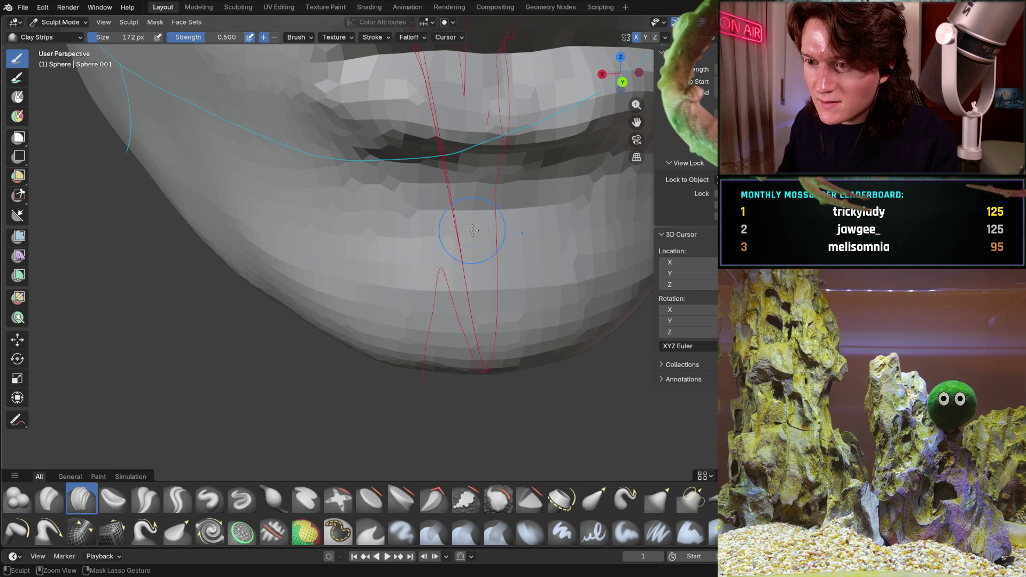
{"action": "middle_click_drag", "start_coordinate": [560, 205], "coordinate": [567, 197], "text": "ctrl"}
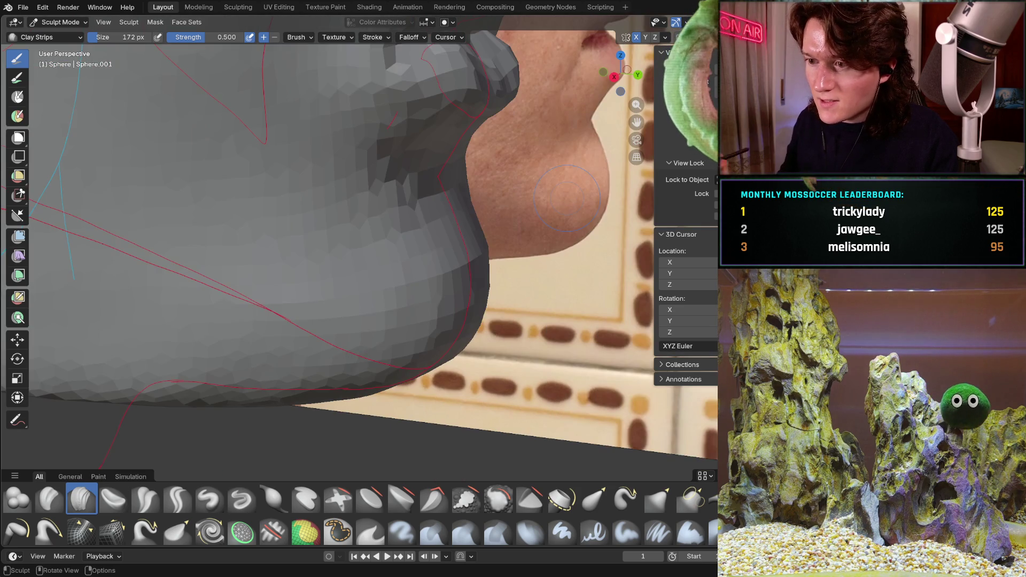
{"action": "key", "text": "KP_3"}
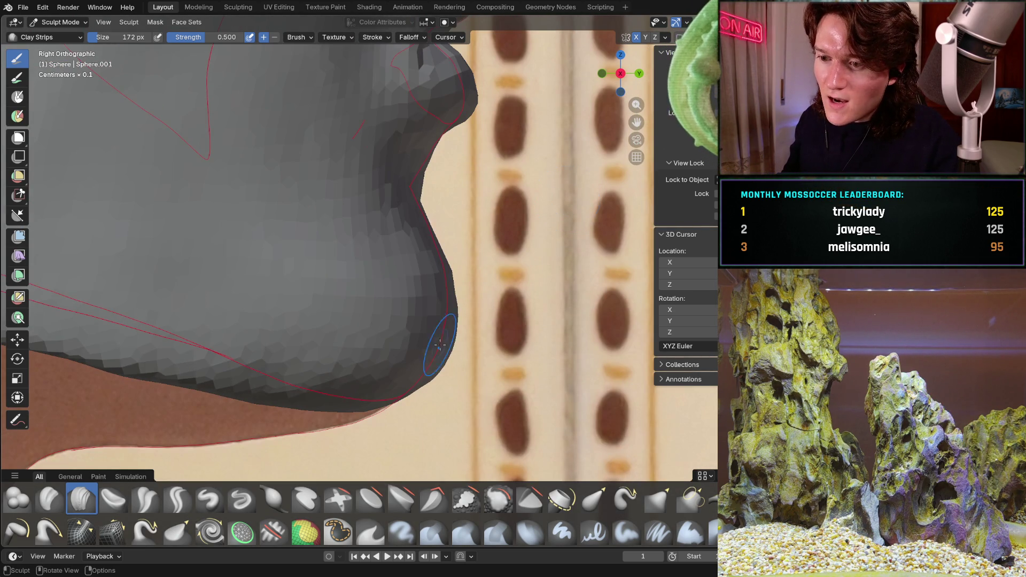
Build up the lips and jawline from low angles until the lower lip meets the reference outline.
{"action": "mouse_move", "coordinate": [453, 292]}
{"action": "middle_mouse_down"}
{"action": "mouse_move", "coordinate": [443, 309]}
{"action": "mouse_move", "coordinate": [377, 292]}
{"action": "mouse_move", "coordinate": [310, 338]}
{"action": "mouse_move", "coordinate": [341, 363]}
{"action": "mouse_move", "coordinate": [397, 342]}
{"action": "mouse_move", "coordinate": [396, 319]}
{"action": "middle_mouse_up"}
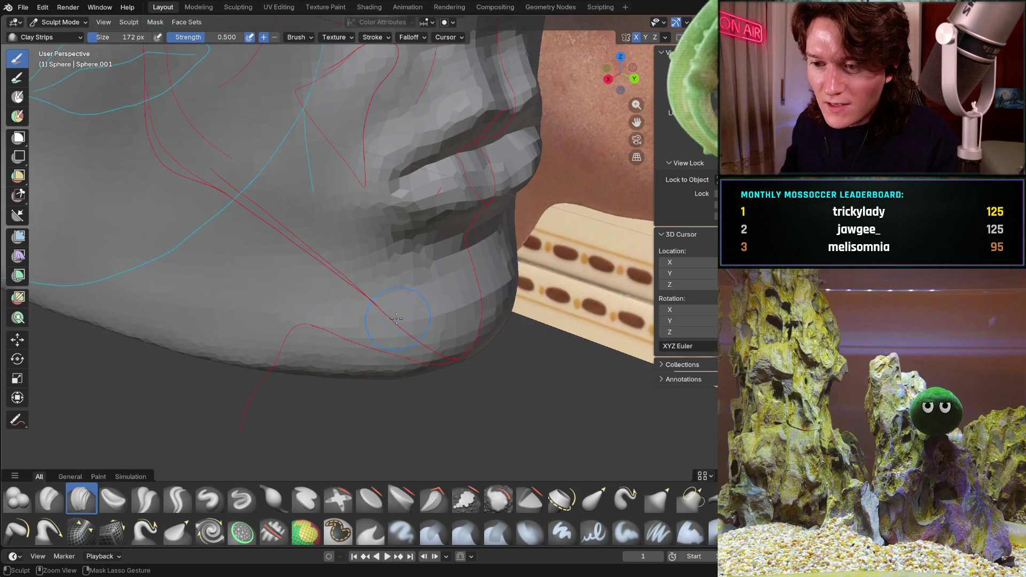
{"action": "middle_click_drag", "start_coordinate": [302, 307], "coordinate": [251, 260]}
{"action": "mouse_move", "coordinate": [340, 265]}
{"action": "middle_mouse_down"}
{"action": "mouse_move", "coordinate": [407, 339]}
{"action": "mouse_move", "coordinate": [409, 319]}
{"action": "middle_mouse_up"}
{"action": "mouse_move", "coordinate": [326, 290]}
{"action": "middle_mouse_down"}
{"action": "mouse_move", "coordinate": [286, 275]}
{"action": "mouse_move", "coordinate": [436, 307]}
{"action": "middle_mouse_up"}
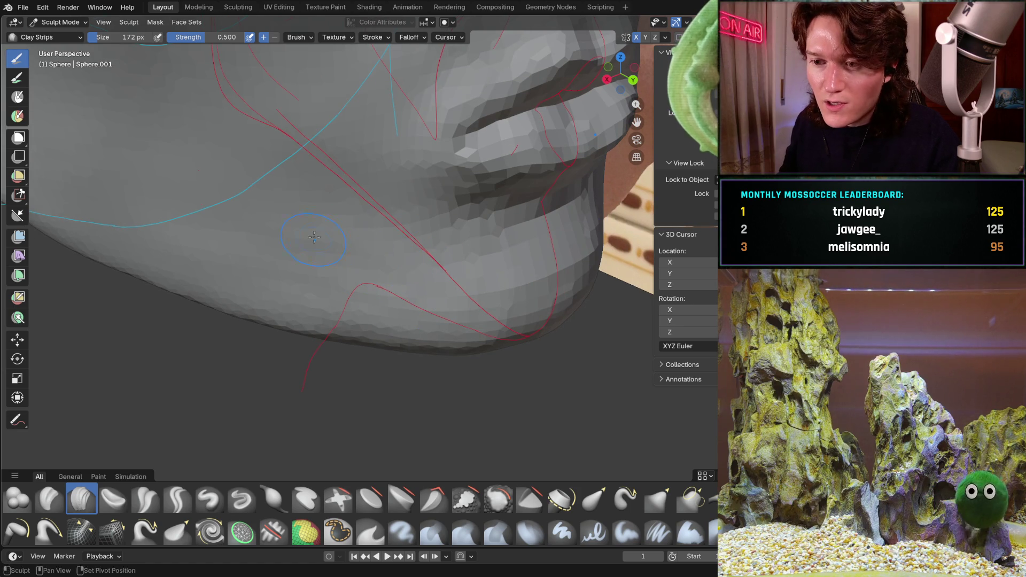
{"action": "mouse_move", "coordinate": [314, 236]}
{"action": "middle_mouse_down"}
{"action": "mouse_move", "coordinate": [399, 303]}
{"action": "mouse_move", "coordinate": [400, 258]}
{"action": "mouse_move", "coordinate": [409, 267]}
{"action": "mouse_move", "coordinate": [394, 289]}
{"action": "mouse_move", "coordinate": [403, 247]}
{"action": "middle_mouse_up"}
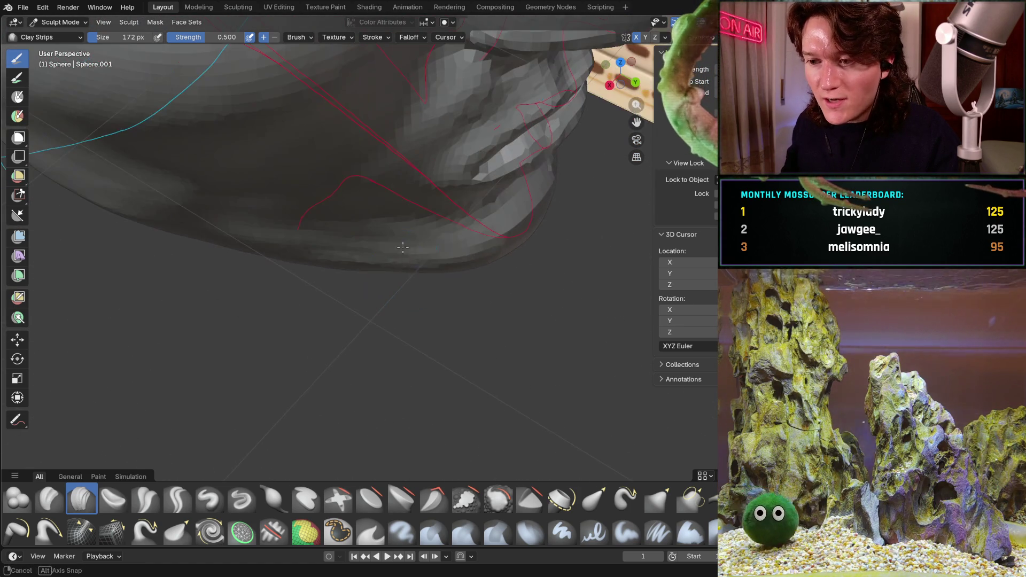
{"action": "middle_click_drag", "start_coordinate": [477, 259], "coordinate": [474, 251]}
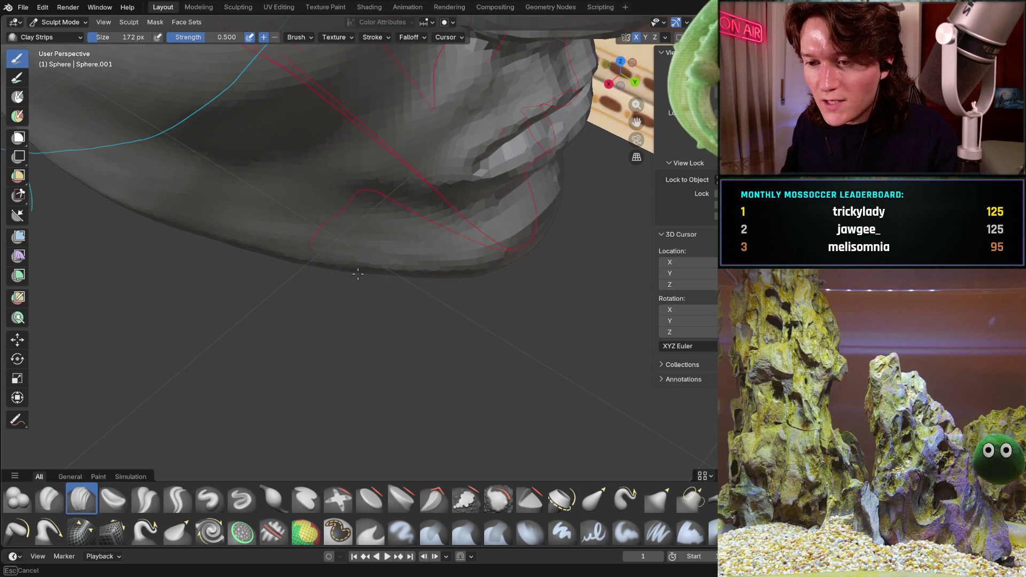
{"action": "mouse_move", "coordinate": [318, 255]}
{"action": "middle_mouse_down"}
{"action": "mouse_move", "coordinate": [416, 368]}
{"action": "mouse_move", "coordinate": [428, 284]}
{"action": "mouse_move", "coordinate": [210, 344]}
{"action": "mouse_move", "coordinate": [347, 273]}
{"action": "middle_mouse_up"}
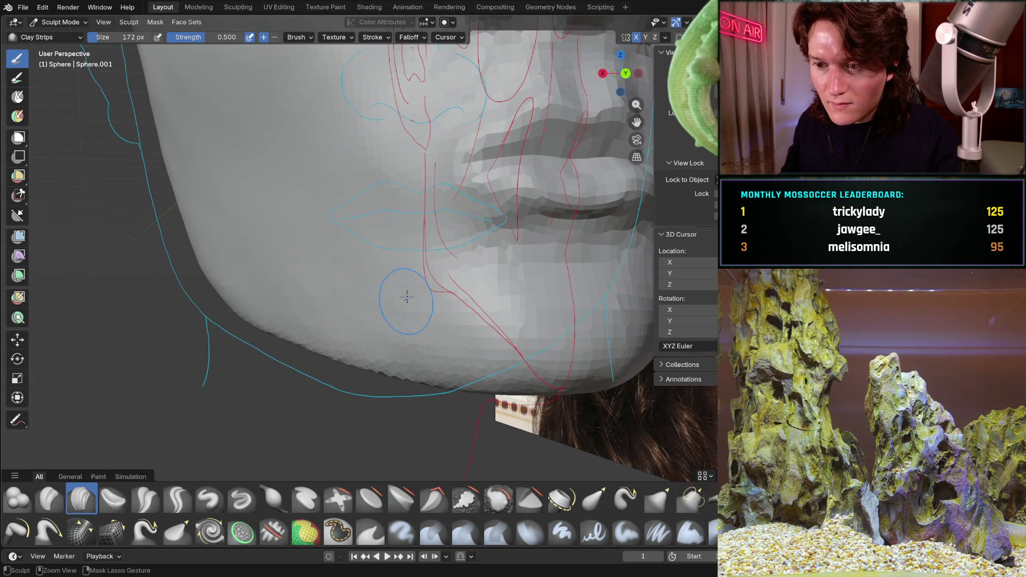
{"action": "middle_click_drag", "start_coordinate": [323, 276], "coordinate": [445, 354]}
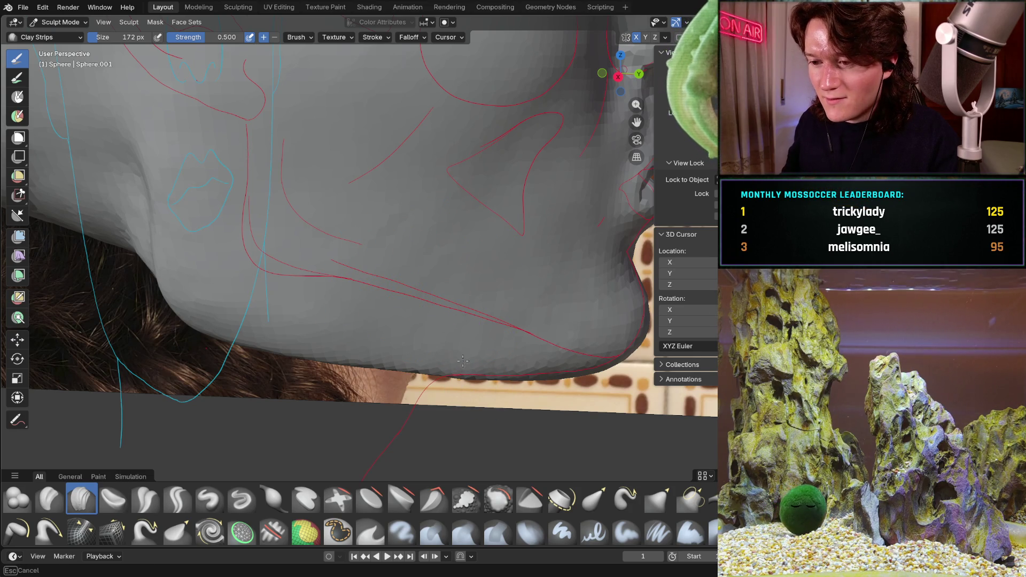
{"action": "mouse_move", "coordinate": [425, 280]}
{"action": "middle_mouse_down"}
{"action": "mouse_move", "coordinate": [421, 184]}
{"action": "mouse_move", "coordinate": [353, 304]}
{"action": "mouse_move", "coordinate": [339, 244]}
{"action": "mouse_move", "coordinate": [355, 263]}
{"action": "middle_mouse_up"}
{"action": "key", "text": "KP_3"}
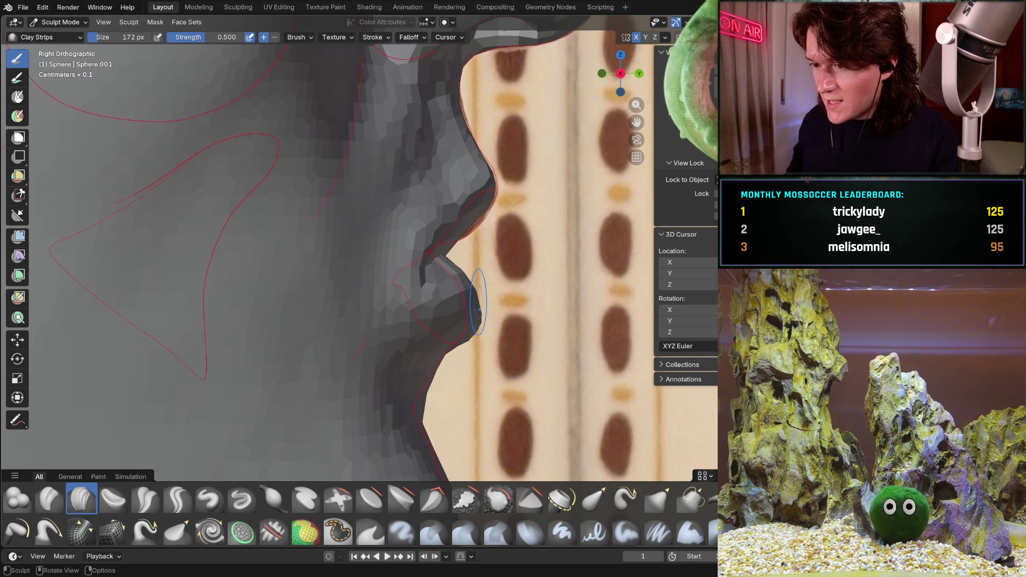
Carve a deeper parting crease between the upper and lower lips.
{"action": "mouse_move", "coordinate": [471, 305]}
{"action": "middle_mouse_down"}
{"action": "mouse_move", "coordinate": [459, 331]}
{"action": "mouse_move", "coordinate": [422, 279]}
{"action": "middle_mouse_up"}
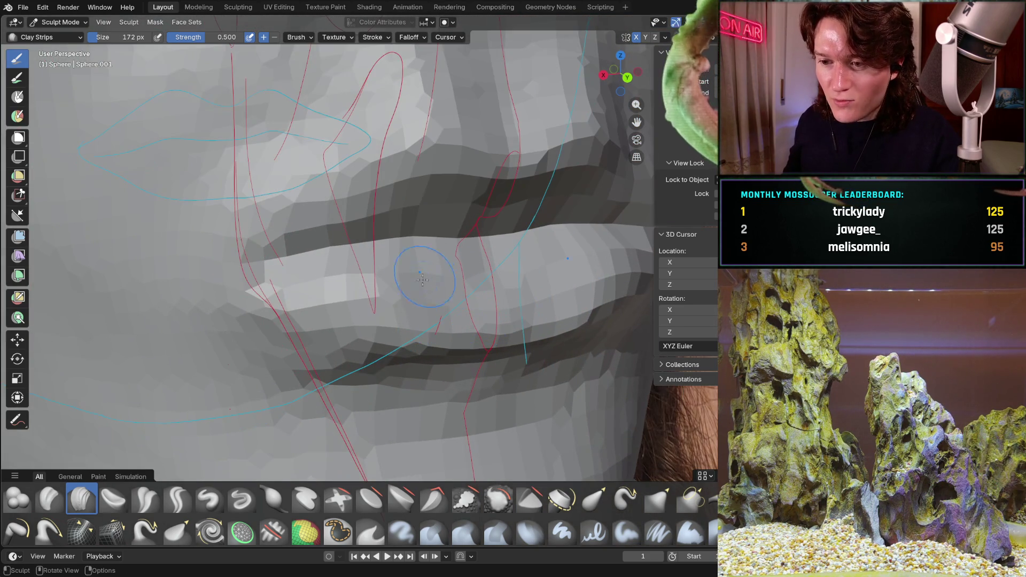
{"action": "mouse_move", "coordinate": [356, 293]}
{"action": "middle_mouse_down"}
{"action": "mouse_move", "coordinate": [448, 251]}
{"action": "mouse_move", "coordinate": [471, 295]}
{"action": "mouse_move", "coordinate": [378, 264]}
{"action": "mouse_move", "coordinate": [531, 306]}
{"action": "middle_mouse_up"}
{"action": "mouse_move", "coordinate": [416, 290]}
{"action": "middle_mouse_down"}
{"action": "mouse_move", "coordinate": [422, 297]}
{"action": "mouse_move", "coordinate": [410, 230]}
{"action": "mouse_move", "coordinate": [489, 239]}
{"action": "mouse_move", "coordinate": [480, 235]}
{"action": "mouse_move", "coordinate": [396, 327]}
{"action": "mouse_move", "coordinate": [364, 296]}
{"action": "middle_mouse_up"}
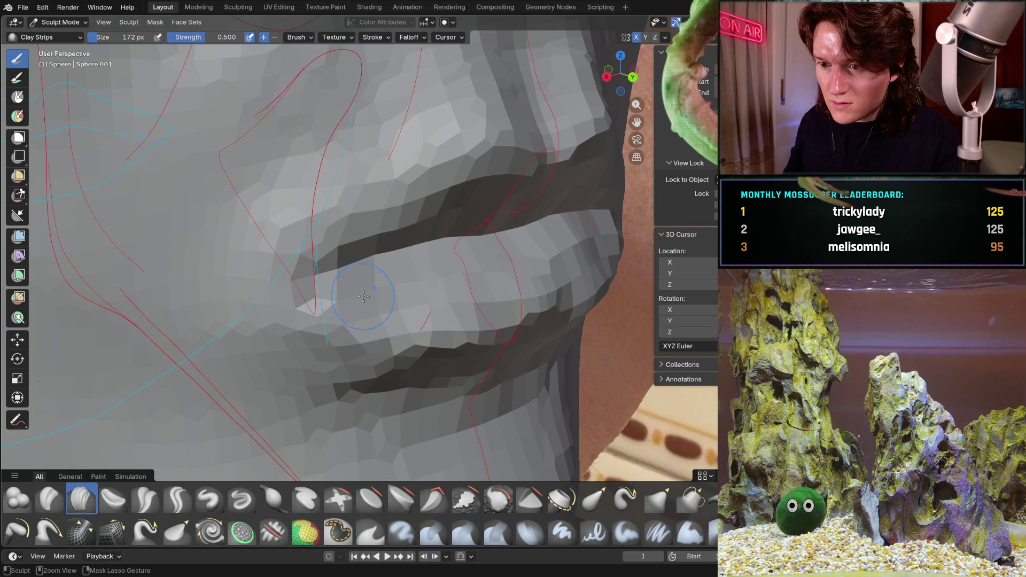
{"action": "middle_click_drag", "start_coordinate": [284, 314], "coordinate": [352, 269]}
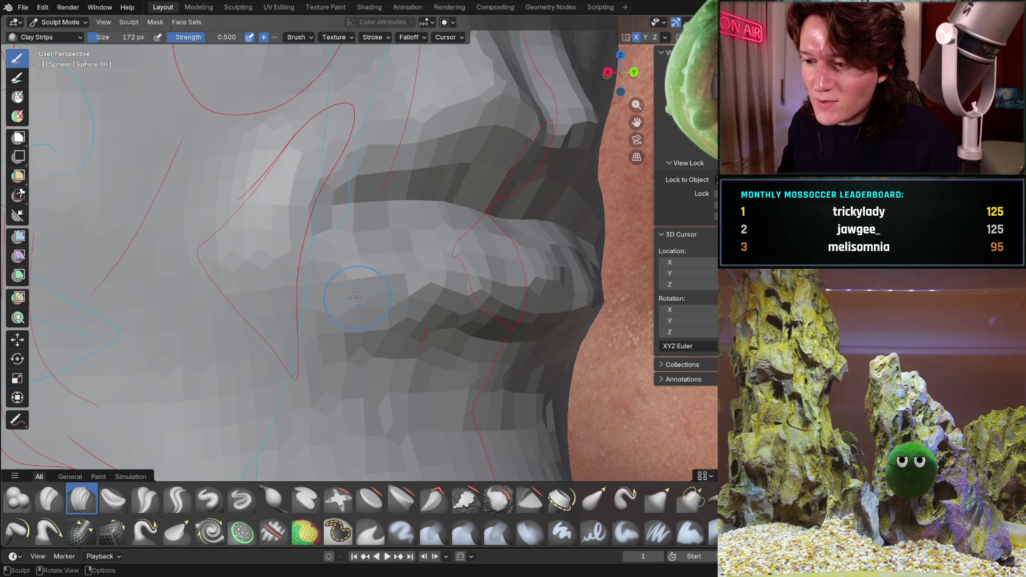
{"action": "mouse_move", "coordinate": [345, 260]}
{"action": "middle_mouse_down"}
{"action": "mouse_move", "coordinate": [394, 280]}
{"action": "mouse_move", "coordinate": [394, 266]}
{"action": "middle_mouse_up"}
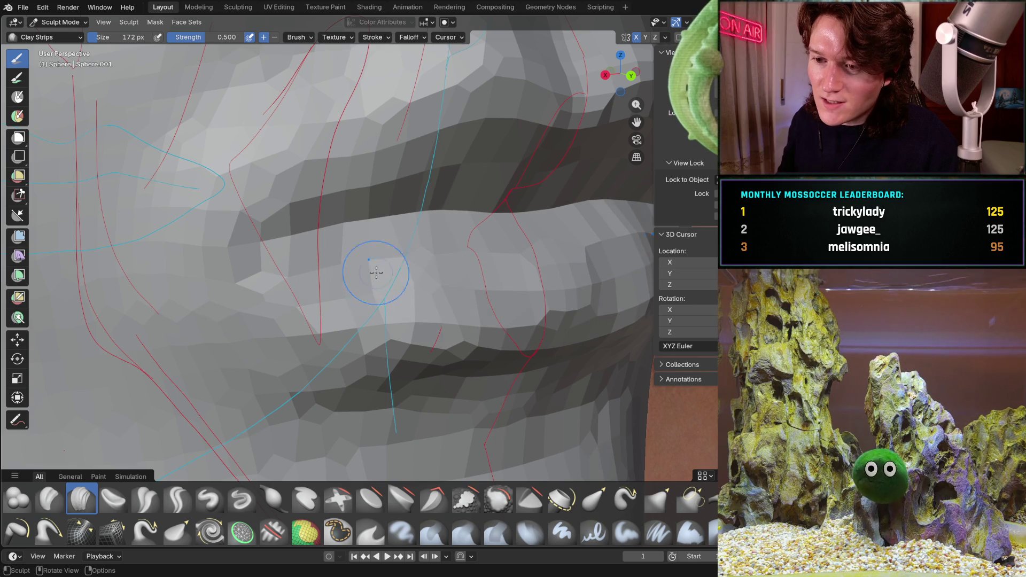
Reshape the upper and lower lip volumes and compare them with the side reference.
{"action": "mouse_move", "coordinate": [291, 269]}
{"action": "middle_mouse_down"}
{"action": "mouse_move", "coordinate": [435, 275]}
{"action": "mouse_move", "coordinate": [501, 294]}
{"action": "middle_mouse_up"}
{"action": "mouse_move", "coordinate": [541, 260]}
{"action": "middle_mouse_down"}
{"action": "mouse_move", "coordinate": [567, 246]}
{"action": "mouse_move", "coordinate": [551, 283]}
{"action": "mouse_move", "coordinate": [551, 271]}
{"action": "mouse_move", "coordinate": [508, 269]}
{"action": "middle_mouse_up"}
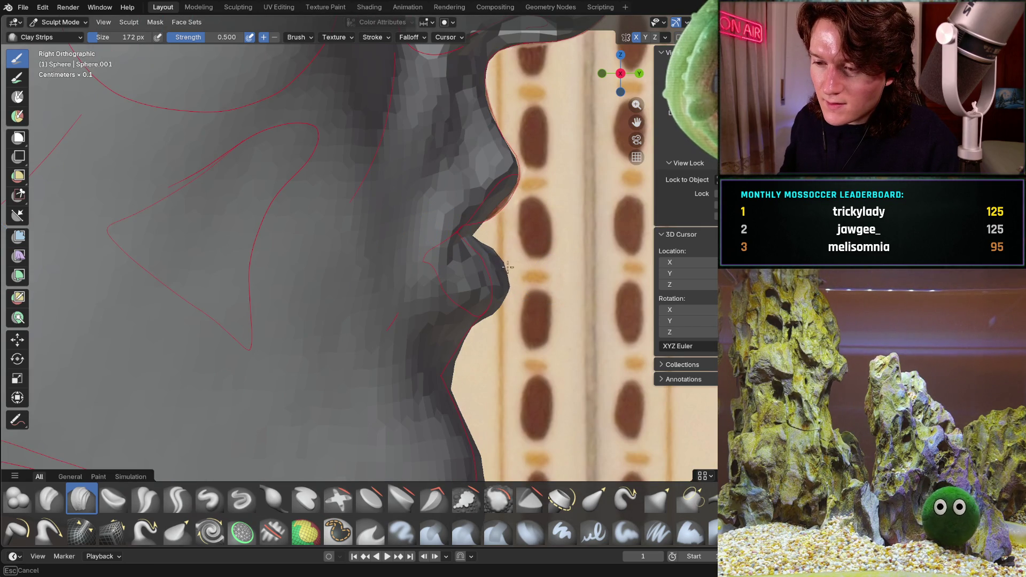
{"action": "mouse_move", "coordinate": [509, 286]}
{"action": "middle_mouse_down"}
{"action": "mouse_move", "coordinate": [377, 298]}
{"action": "mouse_move", "coordinate": [390, 291]}
{"action": "mouse_move", "coordinate": [398, 327]}
{"action": "middle_mouse_up"}
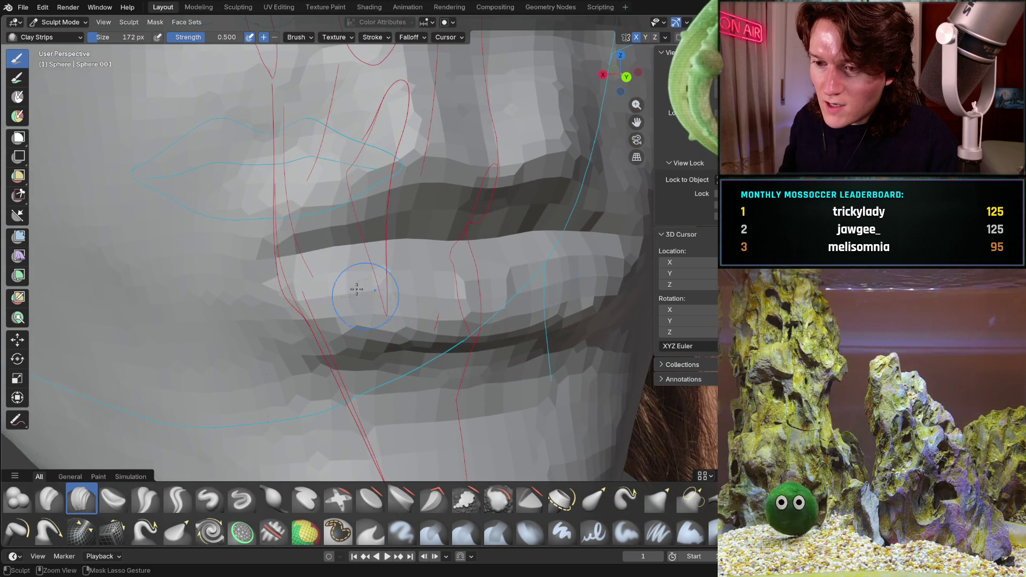
{"action": "middle_click_drag", "start_coordinate": [416, 325], "coordinate": [417, 325]}
{"action": "mouse_move", "coordinate": [422, 262]}
{"action": "middle_mouse_down"}
{"action": "mouse_move", "coordinate": [384, 272]}
{"action": "mouse_move", "coordinate": [445, 292]}
{"action": "middle_mouse_up"}
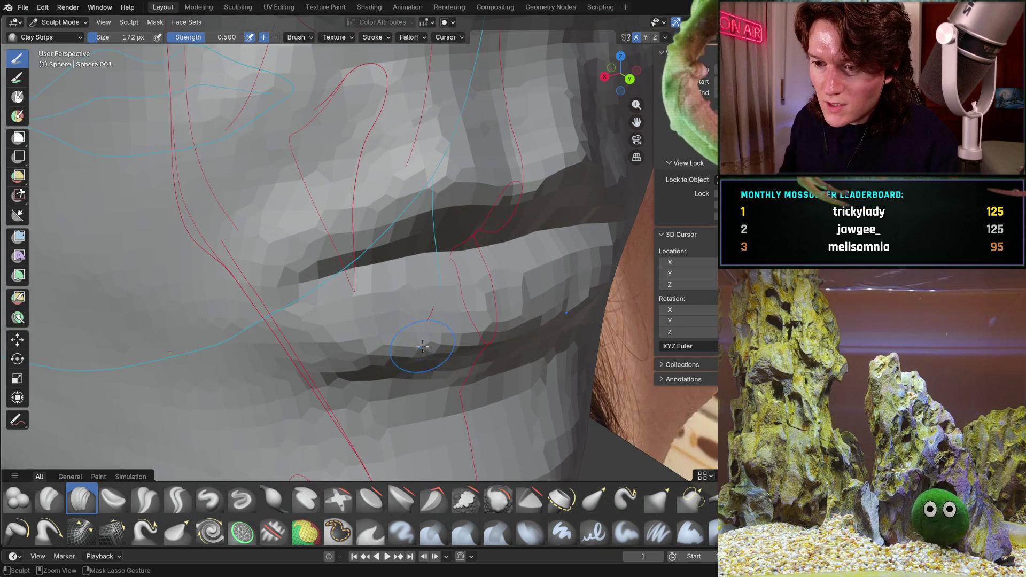
{"action": "mouse_move", "coordinate": [357, 328]}
{"action": "middle_mouse_down"}
{"action": "mouse_move", "coordinate": [357, 287]}
{"action": "mouse_move", "coordinate": [450, 268]}
{"action": "middle_mouse_up"}
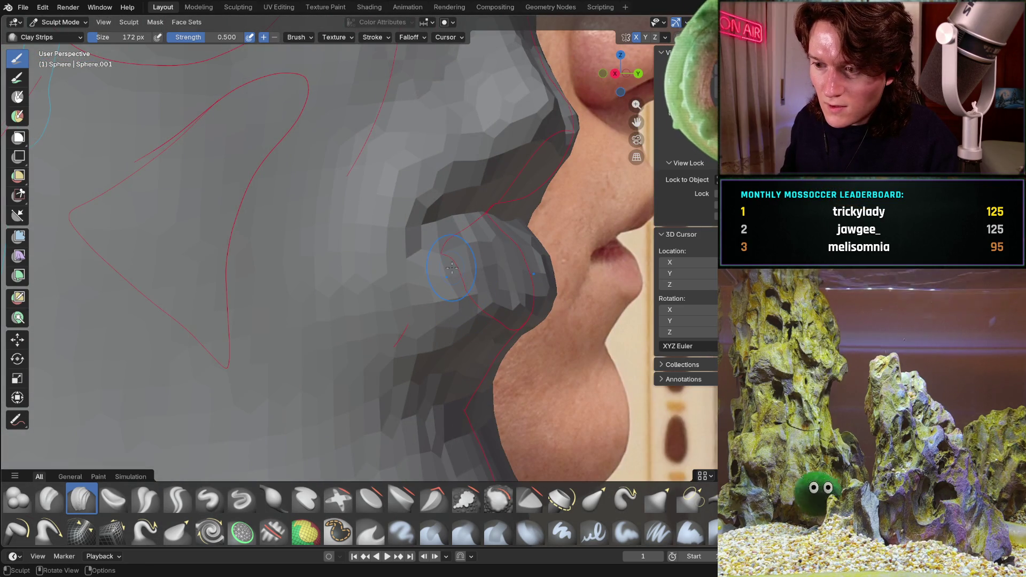
{"action": "key", "text": "KP_3"}
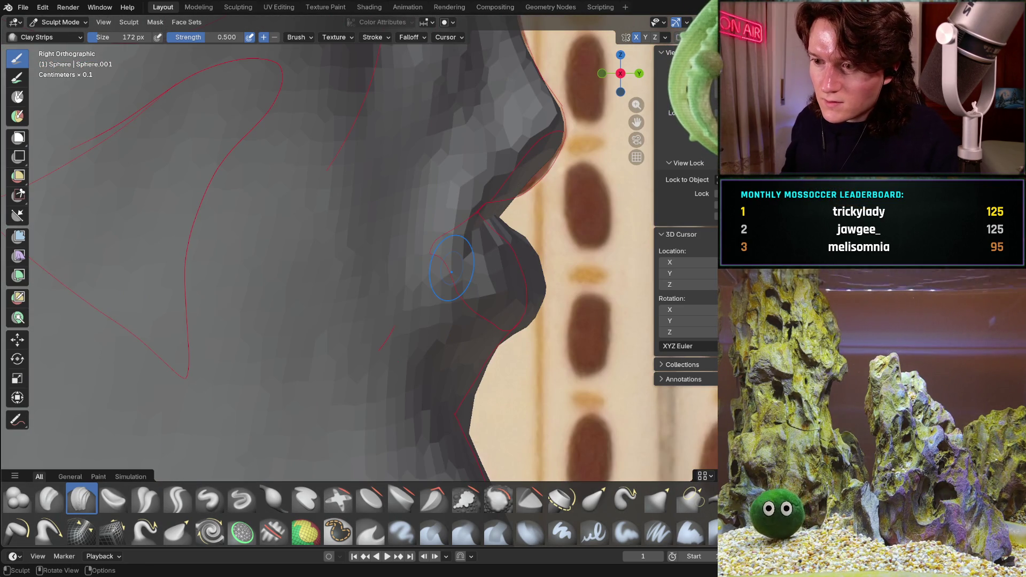
Inspect the lips in Back Orthographic and undo the unwanted sculpt stroke.
{"action": "mouse_move", "coordinate": [540, 275]}
{"action": "middle_mouse_down"}
{"action": "mouse_move", "coordinate": [508, 294]}
{"action": "mouse_move", "coordinate": [389, 292]}
{"action": "middle_mouse_up"}
{"action": "key", "text": "ctrl+KP_1"}
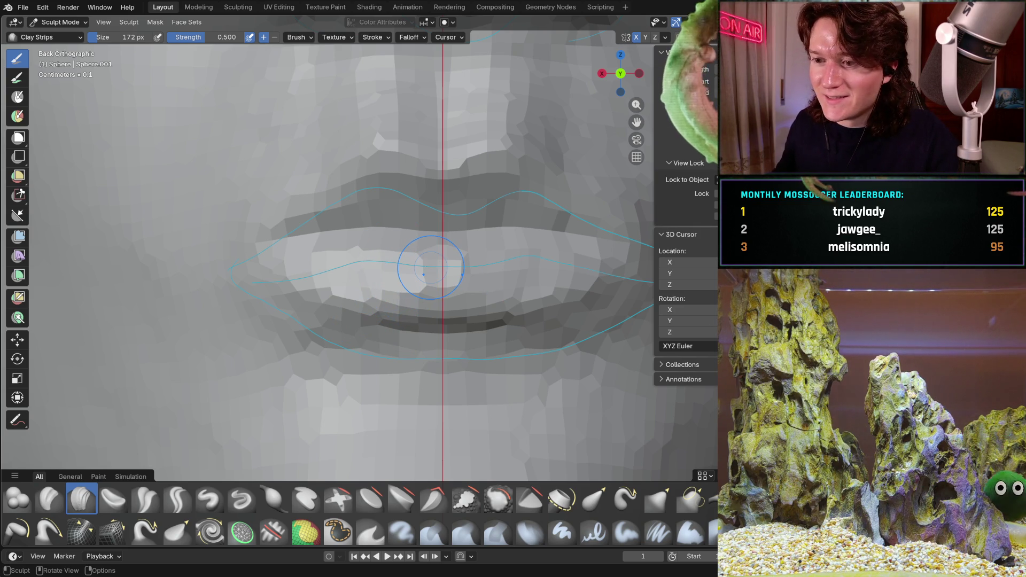
{"action": "mouse_move", "coordinate": [392, 281]}
{"action": "middle_mouse_down"}
{"action": "mouse_move", "coordinate": [332, 283]}
{"action": "mouse_move", "coordinate": [431, 319]}
{"action": "middle_mouse_up"}
{"action": "key", "text": "ctrl+z"}
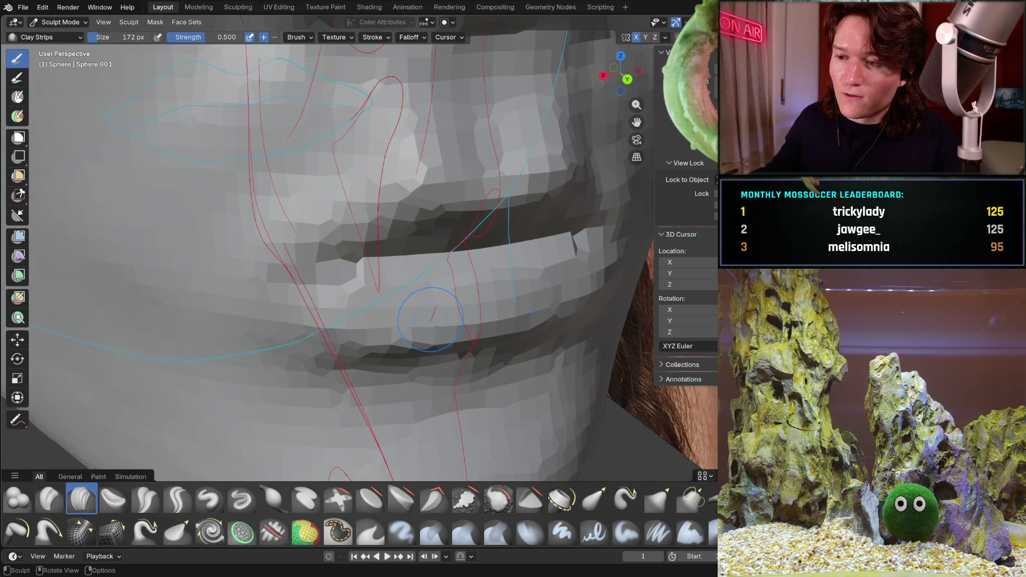
Keep sculpting both lips with Clay Strips, then check the profile in Right Orthographic.
{"action": "middle_click_drag", "start_coordinate": [437, 256], "coordinate": [373, 339]}
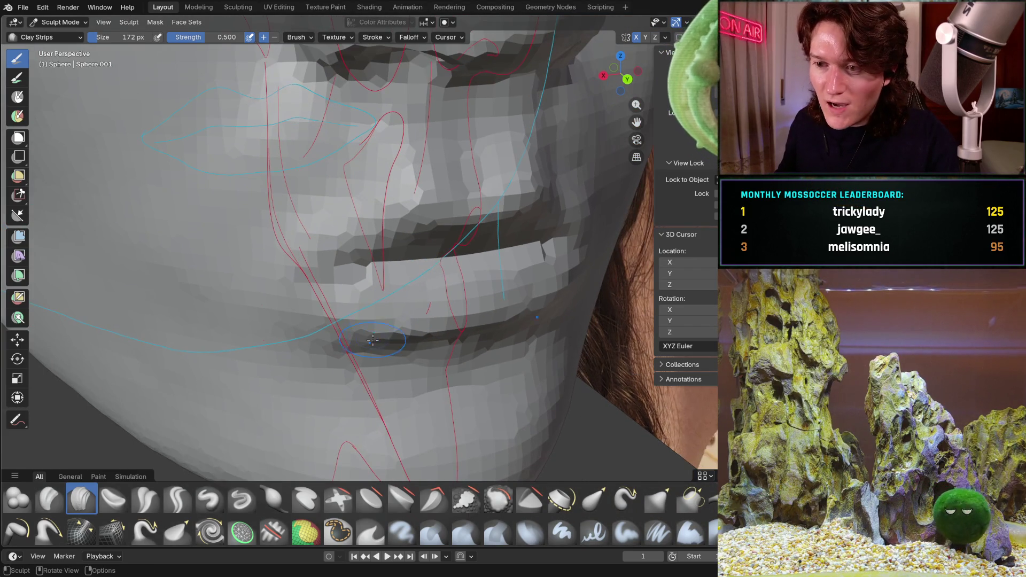
{"action": "mouse_move", "coordinate": [417, 316]}
{"action": "middle_mouse_down"}
{"action": "mouse_move", "coordinate": [504, 279]}
{"action": "mouse_move", "coordinate": [479, 276]}
{"action": "middle_mouse_up"}
{"action": "scroll", "coordinate": [479, 277], "scroll_direction": "up", "scroll_amount": 2}
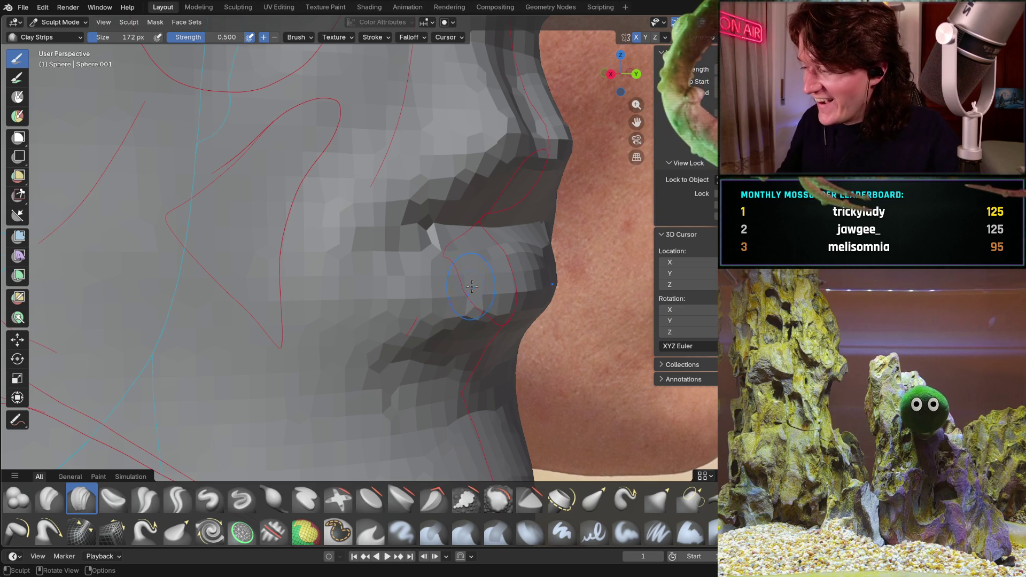
{"action": "mouse_move", "coordinate": [477, 273]}
{"action": "middle_mouse_down"}
{"action": "mouse_move", "coordinate": [488, 267]}
{"action": "mouse_move", "coordinate": [425, 275]}
{"action": "middle_mouse_up"}
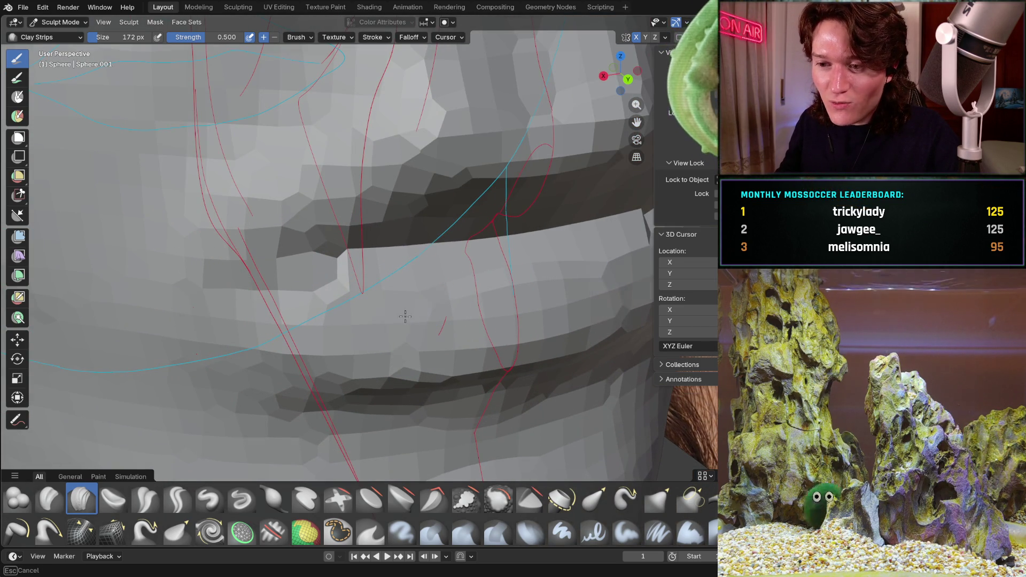
{"action": "middle_click_drag", "start_coordinate": [384, 309], "coordinate": [377, 298]}
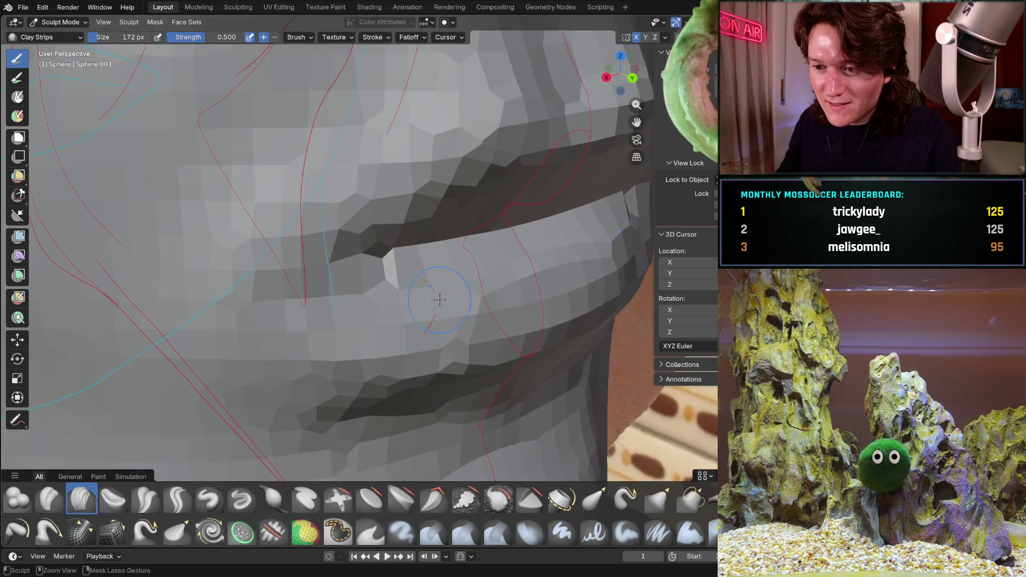
{"action": "mouse_move", "coordinate": [488, 292]}
{"action": "middle_mouse_down"}
{"action": "mouse_move", "coordinate": [457, 330]}
{"action": "mouse_move", "coordinate": [492, 322]}
{"action": "middle_mouse_up"}
{"action": "key", "text": "KP_3"}
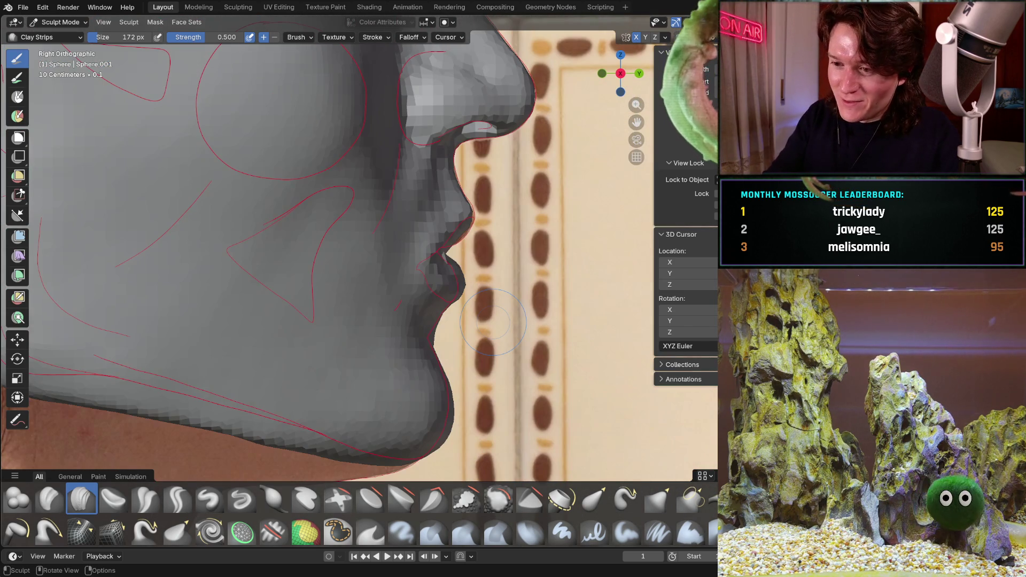
Sharpen the lower lip's rim and check its profile in side view.
{"action": "scroll", "coordinate": [470, 289], "scroll_direction": "up", "scroll_amount": 4}
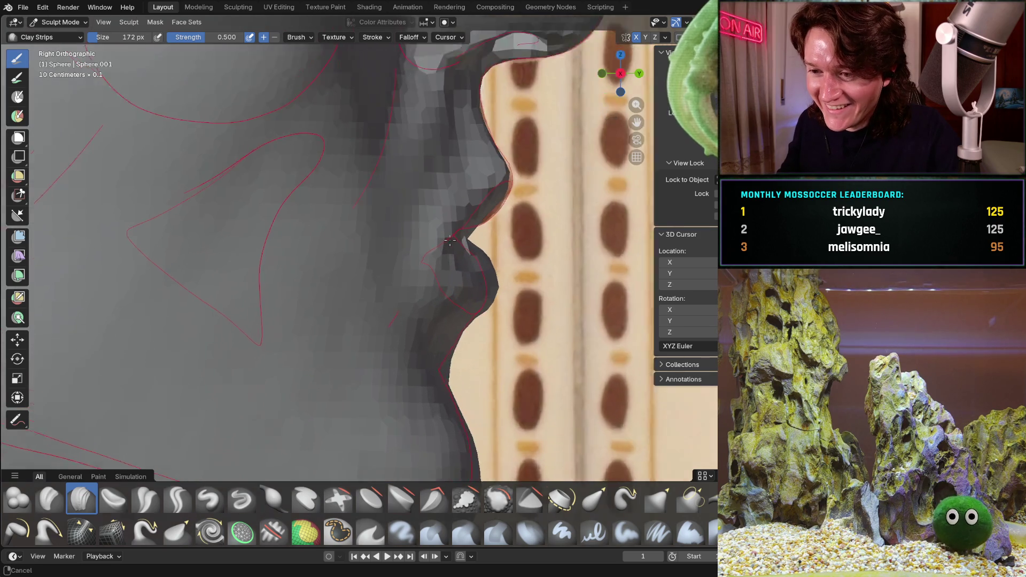
{"action": "middle_click_drag", "start_coordinate": [463, 254], "coordinate": [477, 251]}
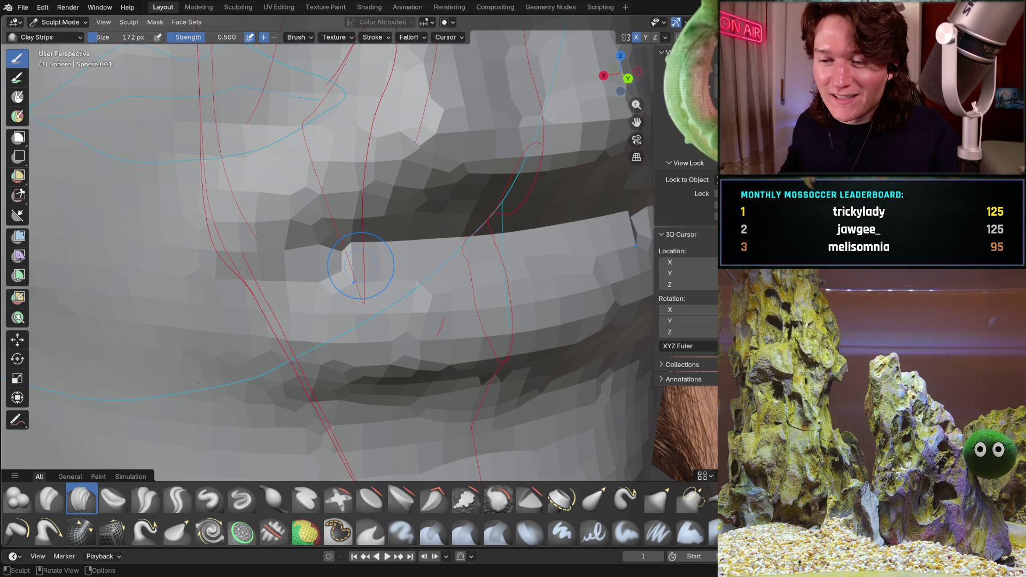
{"action": "middle_click_drag", "start_coordinate": [428, 318], "coordinate": [455, 288]}
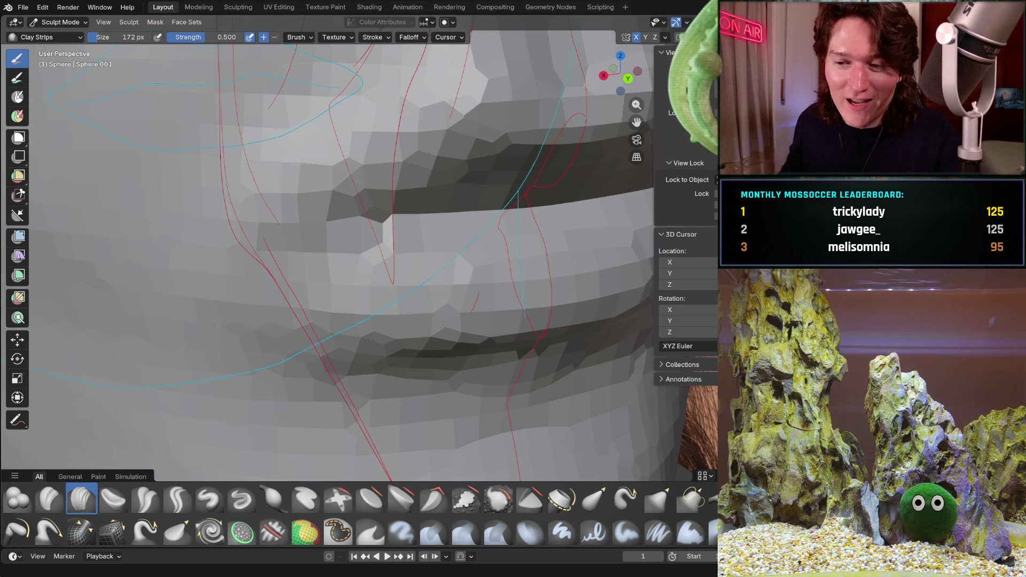
{"action": "middle_click_drag", "start_coordinate": [407, 279], "coordinate": [448, 246]}
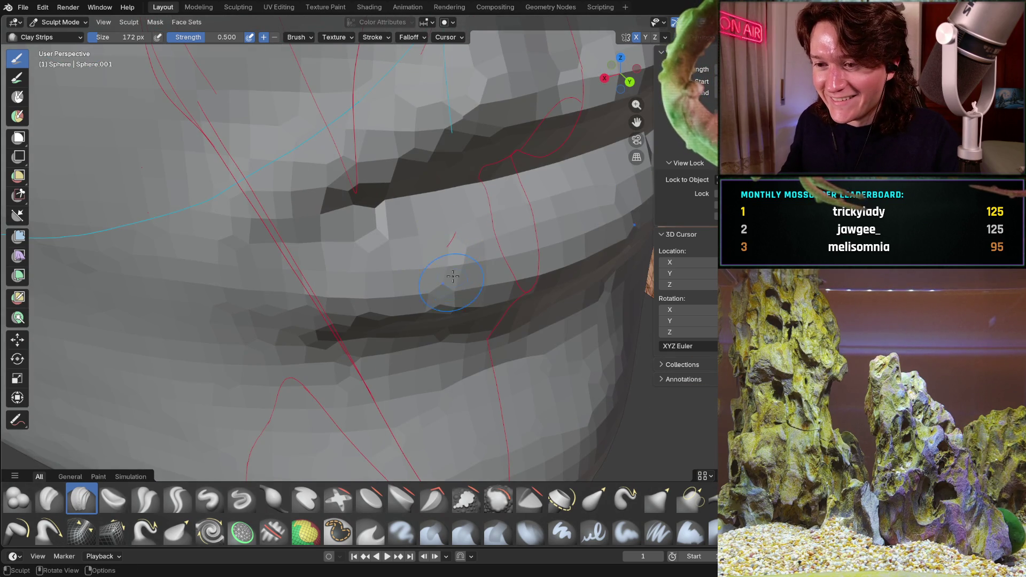
{"action": "mouse_move", "coordinate": [495, 270]}
{"action": "middle_mouse_down"}
{"action": "mouse_move", "coordinate": [486, 206]}
{"action": "mouse_move", "coordinate": [350, 253]}
{"action": "mouse_move", "coordinate": [299, 243]}
{"action": "mouse_move", "coordinate": [380, 278]}
{"action": "middle_mouse_up"}
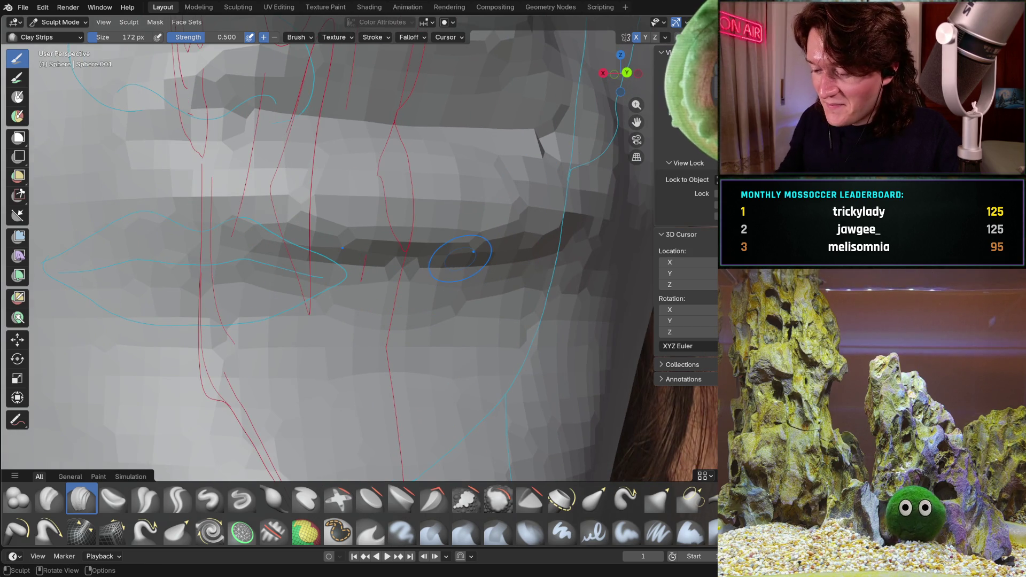
{"action": "key", "text": "KP_3"}
Round out the fold beneath the lower lip until the lip-to-chin profile hugs the reference.
{"action": "mouse_move", "coordinate": [439, 278]}
{"action": "middle_mouse_down"}
{"action": "mouse_move", "coordinate": [389, 297]}
{"action": "mouse_move", "coordinate": [344, 347]}
{"action": "middle_mouse_up"}
{"action": "middle_click_drag", "start_coordinate": [274, 378], "coordinate": [289, 368], "text": "ctrl"}
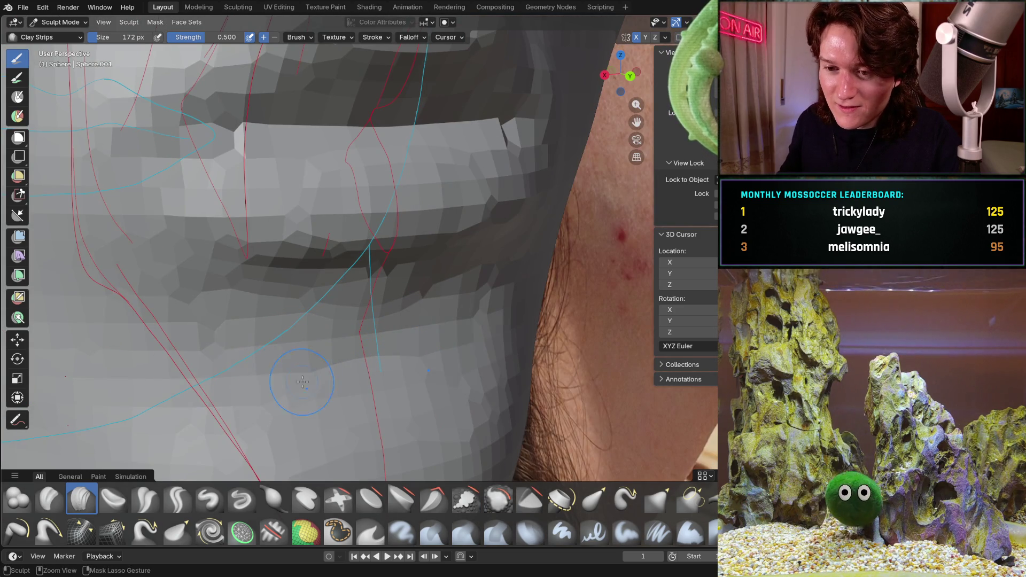
{"action": "mouse_move", "coordinate": [368, 336]}
{"action": "middle_mouse_down"}
{"action": "mouse_move", "coordinate": [279, 337]}
{"action": "mouse_move", "coordinate": [283, 380]}
{"action": "middle_mouse_up"}
{"action": "mouse_move", "coordinate": [192, 390]}
{"action": "middle_mouse_down"}
{"action": "mouse_move", "coordinate": [177, 367]}
{"action": "mouse_move", "coordinate": [290, 351]}
{"action": "middle_mouse_up"}
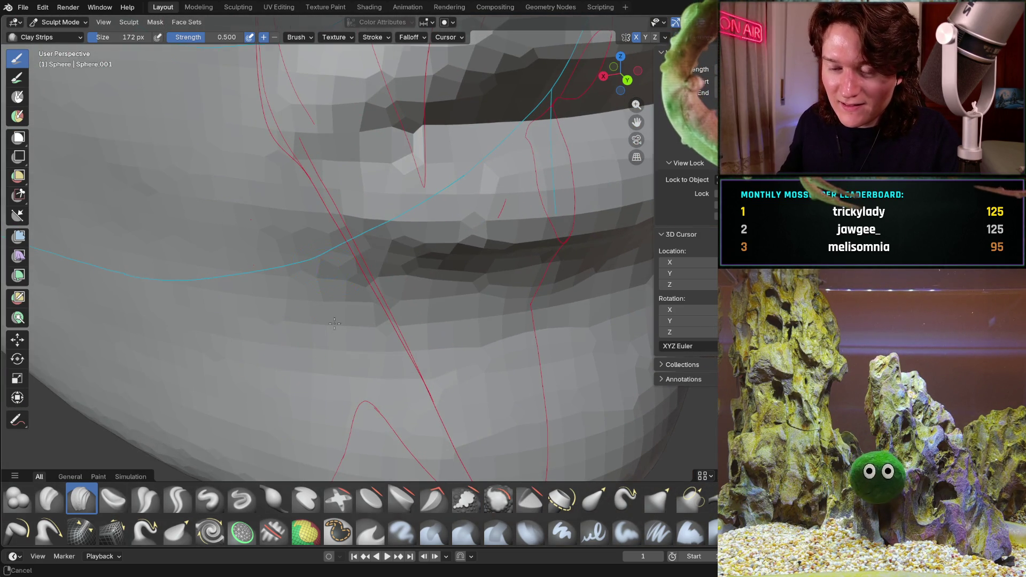
{"action": "middle_click_drag", "start_coordinate": [335, 323], "coordinate": [390, 312]}
{"action": "key", "text": "KP_3"}
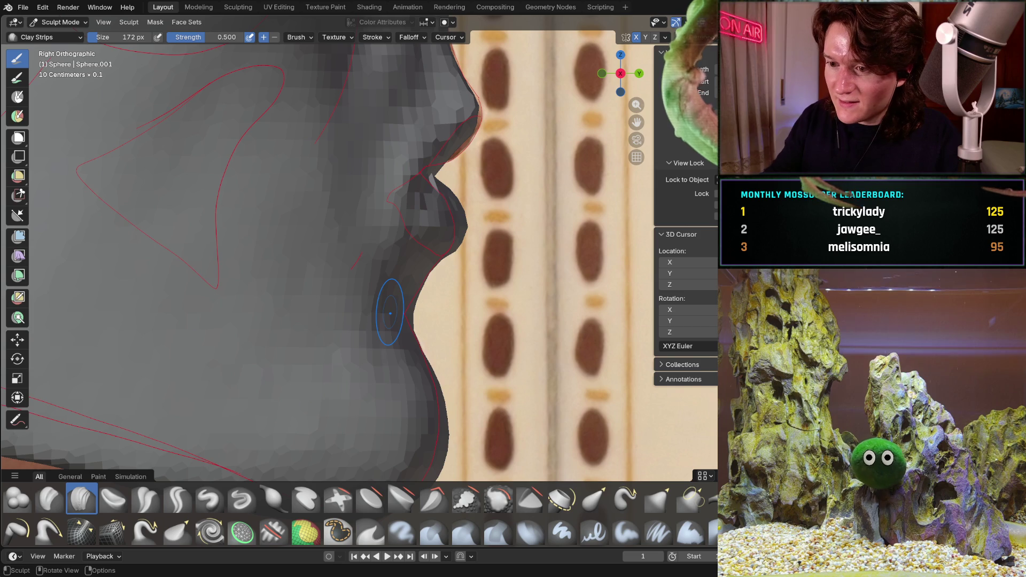
Build clay at the mouth corners, blending the lips into the cheek from front and back views.
{"action": "mouse_move", "coordinate": [428, 252]}
{"action": "middle_mouse_down"}
{"action": "mouse_move", "coordinate": [455, 245]}
{"action": "mouse_move", "coordinate": [412, 229]}
{"action": "mouse_move", "coordinate": [448, 259]}
{"action": "mouse_move", "coordinate": [432, 288]}
{"action": "mouse_move", "coordinate": [435, 180]}
{"action": "mouse_move", "coordinate": [304, 274]}
{"action": "middle_mouse_up"}
{"action": "key", "text": "KP_1"}
{"action": "key", "text": "ctrl+KP_1"}
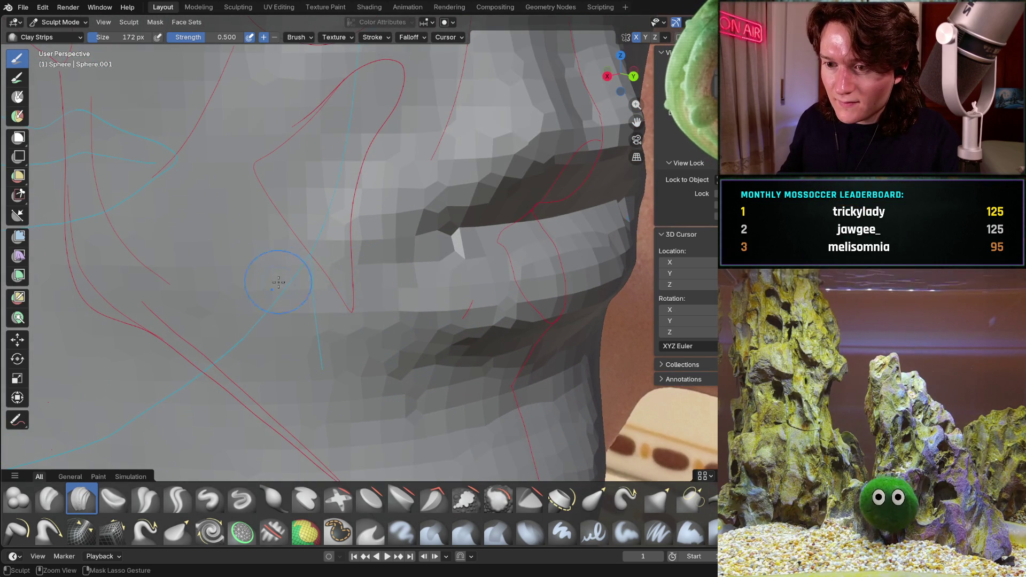
{"action": "mouse_move", "coordinate": [382, 258]}
{"action": "middle_mouse_down"}
{"action": "mouse_move", "coordinate": [344, 217]}
{"action": "mouse_move", "coordinate": [393, 311]}
{"action": "mouse_move", "coordinate": [366, 272]}
{"action": "mouse_move", "coordinate": [404, 222]}
{"action": "middle_mouse_up"}
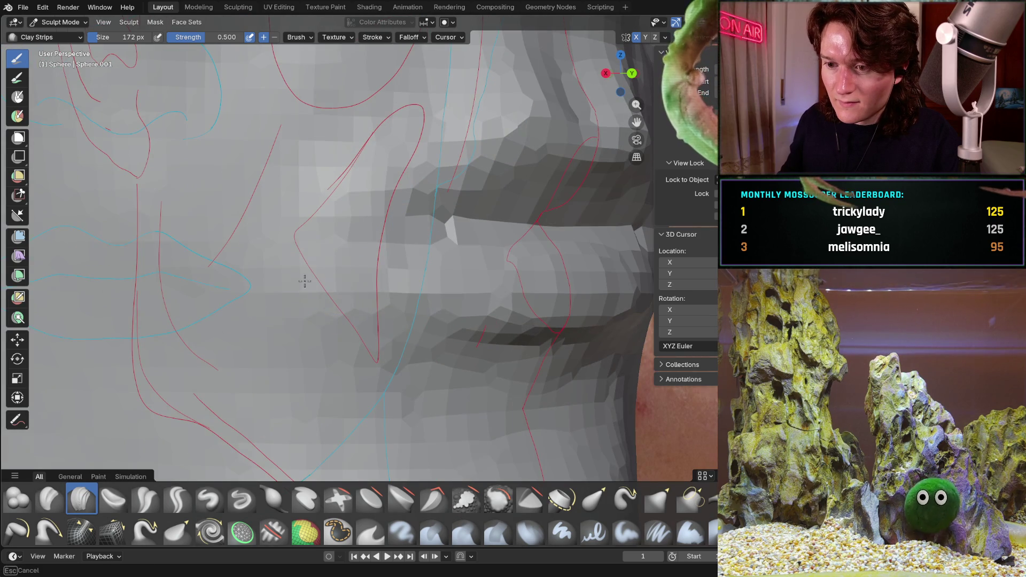
{"action": "mouse_move", "coordinate": [241, 300]}
{"action": "middle_mouse_down"}
{"action": "mouse_move", "coordinate": [373, 300]}
{"action": "mouse_move", "coordinate": [350, 312]}
{"action": "mouse_move", "coordinate": [382, 319]}
{"action": "mouse_move", "coordinate": [406, 256]}
{"action": "mouse_move", "coordinate": [422, 276]}
{"action": "middle_mouse_up"}
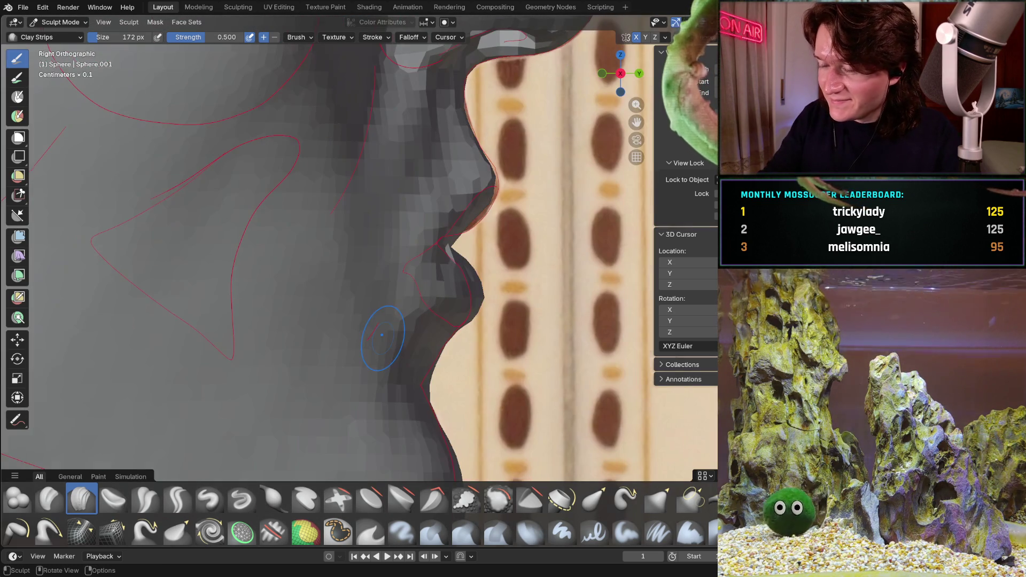
Adjust the lip profile to match the side reference, checking in Right Orthographic.
{"action": "key", "text": "KP_3"}
{"action": "middle_click_drag", "start_coordinate": [381, 335], "coordinate": [330, 265]}
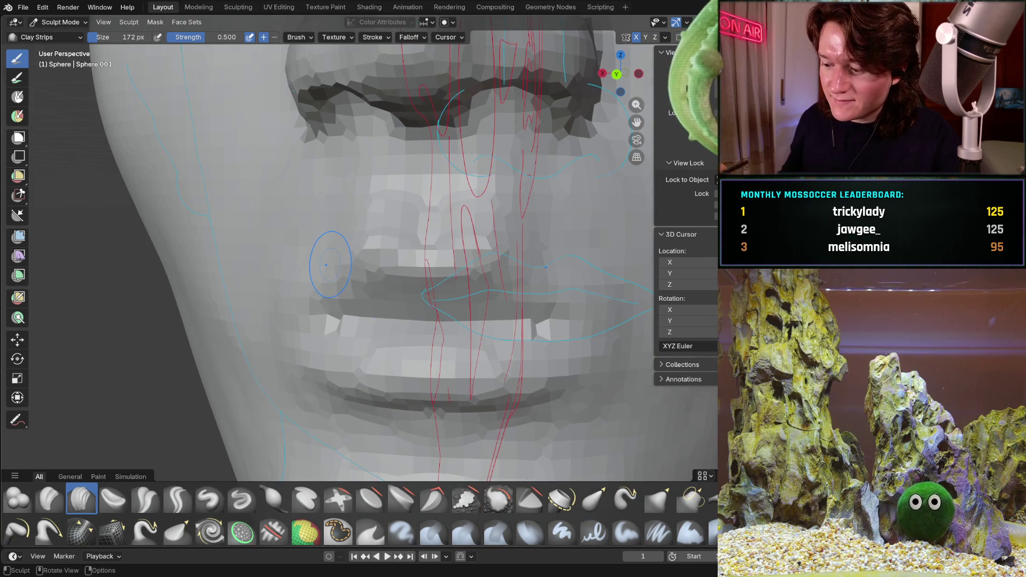
{"action": "key", "text": "KP_3"}
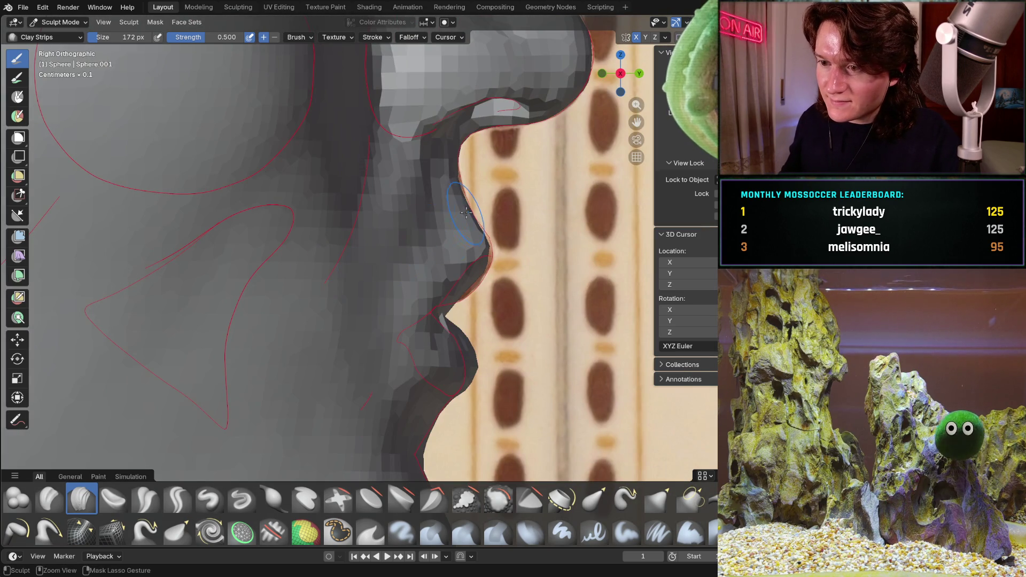
{"action": "scroll", "coordinate": [466, 213], "scroll_direction": "up", "scroll_amount": 2}
{"action": "middle_click_drag", "start_coordinate": [460, 191], "coordinate": [473, 117]}
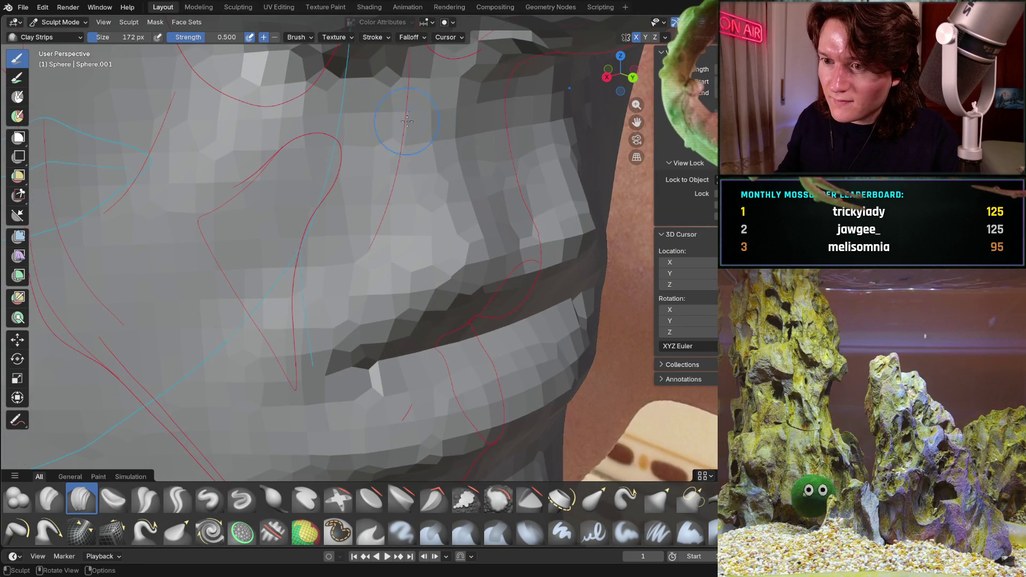
{"action": "mouse_move", "coordinate": [368, 184]}
{"action": "middle_mouse_down"}
{"action": "mouse_move", "coordinate": [347, 192]}
{"action": "mouse_move", "coordinate": [392, 193]}
{"action": "mouse_move", "coordinate": [339, 163]}
{"action": "mouse_move", "coordinate": [271, 156]}
{"action": "middle_mouse_up"}
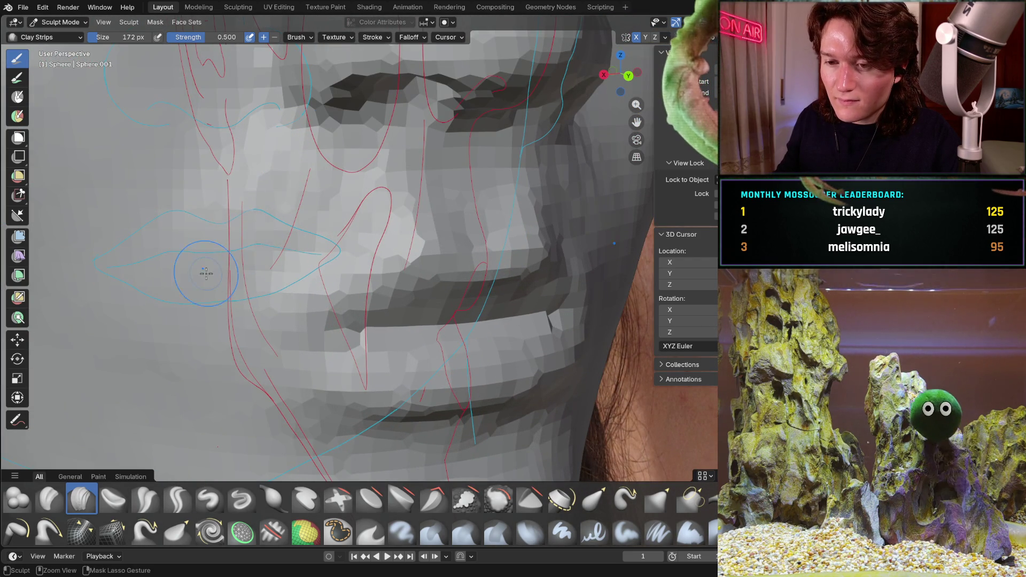
{"action": "mouse_move", "coordinate": [242, 207]}
{"action": "middle_mouse_down"}
{"action": "mouse_move", "coordinate": [315, 186]}
{"action": "mouse_move", "coordinate": [220, 233]}
{"action": "mouse_move", "coordinate": [176, 277]}
{"action": "mouse_move", "coordinate": [199, 293]}
{"action": "middle_mouse_up"}
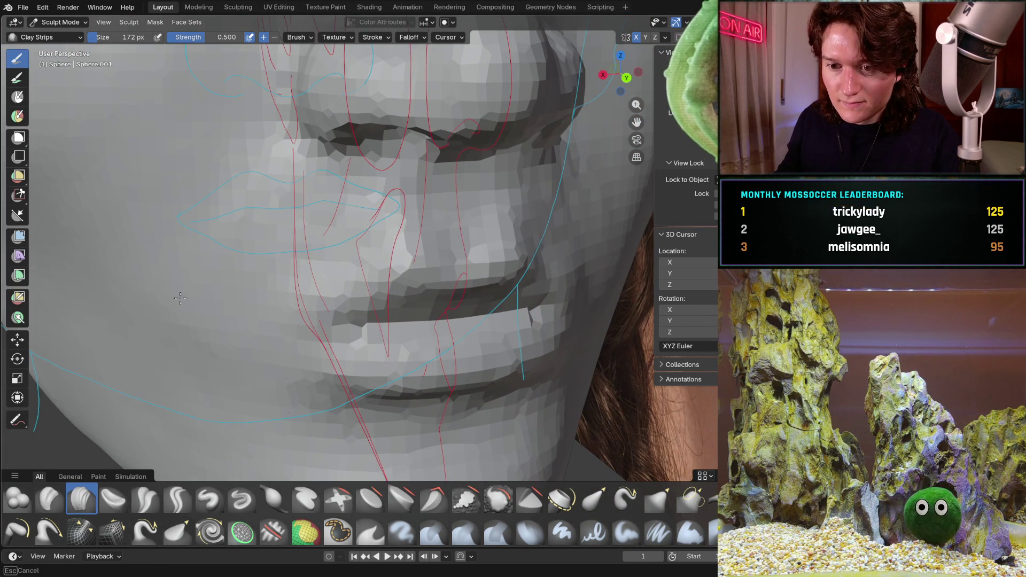
{"action": "mouse_move", "coordinate": [227, 331]}
{"action": "middle_mouse_down"}
{"action": "mouse_move", "coordinate": [287, 325]}
{"action": "mouse_move", "coordinate": [269, 283]}
{"action": "mouse_move", "coordinate": [252, 297]}
{"action": "middle_mouse_up"}
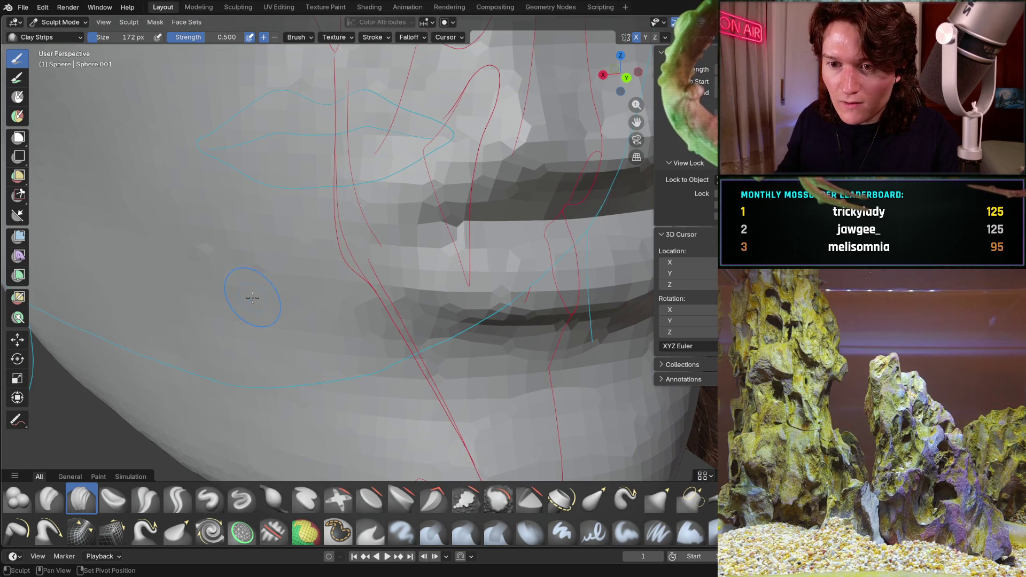
{"action": "middle_click_drag", "start_coordinate": [240, 178], "coordinate": [197, 255]}
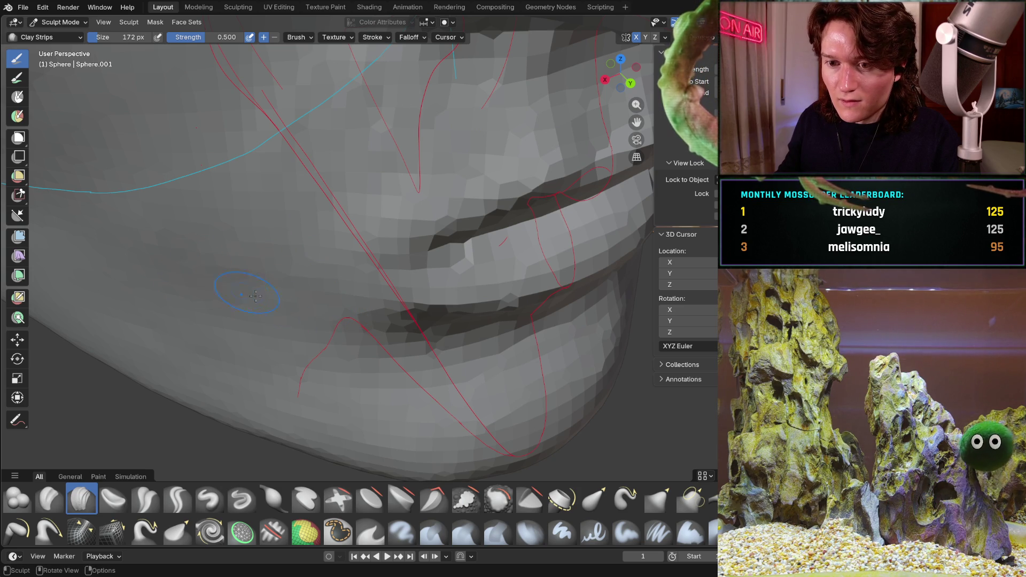
{"action": "middle_click_drag", "start_coordinate": [256, 296], "coordinate": [271, 233]}
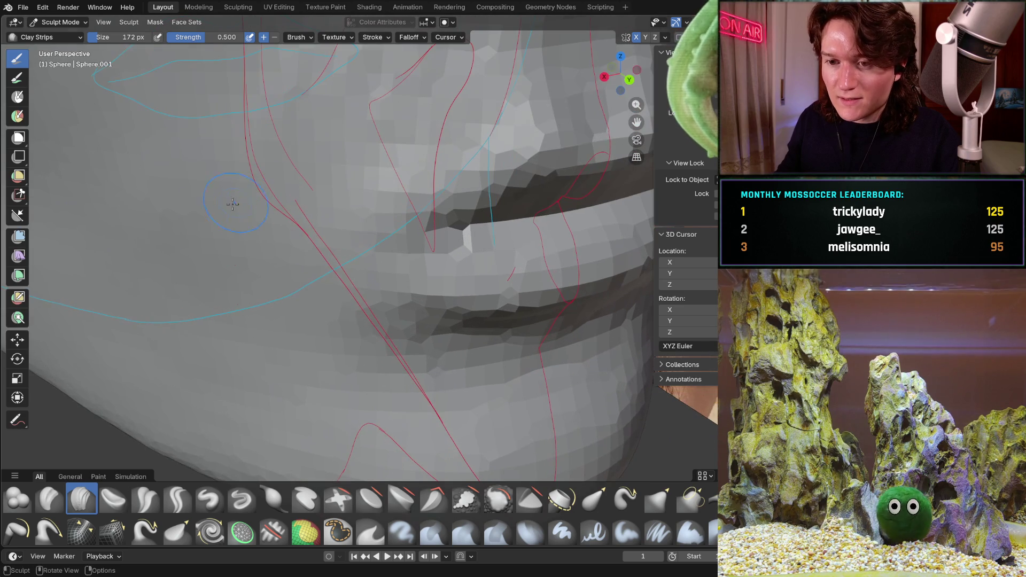
{"action": "mouse_move", "coordinate": [261, 166]}
{"action": "middle_mouse_down"}
{"action": "mouse_move", "coordinate": [291, 222]}
{"action": "mouse_move", "coordinate": [266, 235]}
{"action": "middle_mouse_up"}
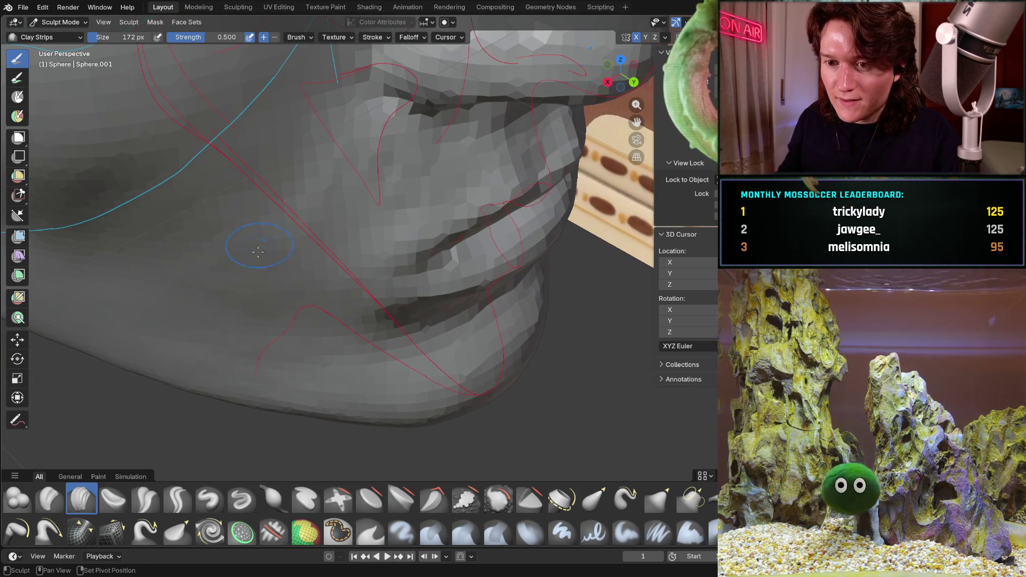
{"action": "mouse_move", "coordinate": [221, 284]}
{"action": "middle_mouse_down"}
{"action": "mouse_move", "coordinate": [339, 384]}
{"action": "mouse_move", "coordinate": [248, 188]}
{"action": "mouse_move", "coordinate": [347, 208]}
{"action": "middle_mouse_up"}
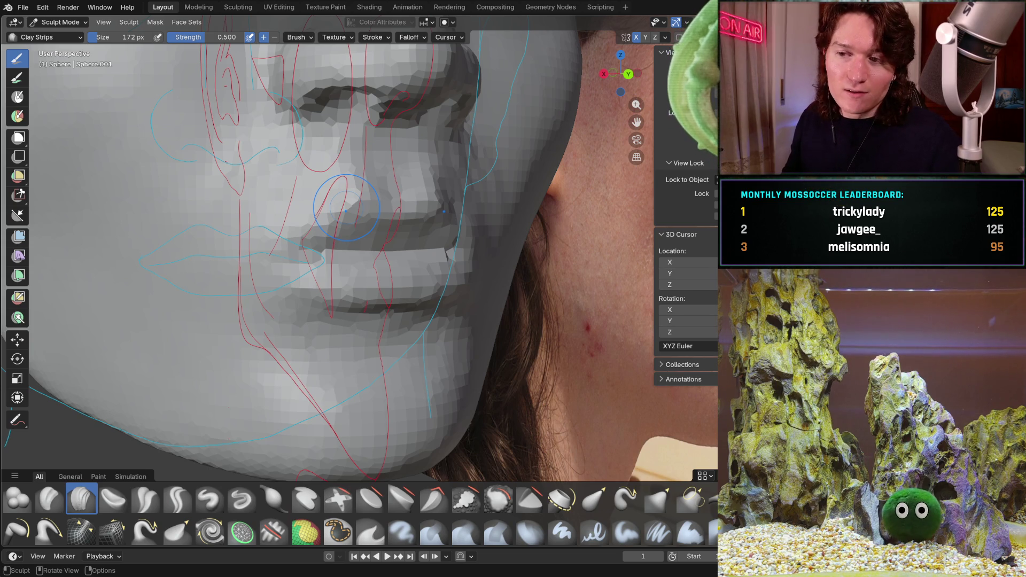
{"action": "mouse_move", "coordinate": [422, 219]}
{"action": "middle_mouse_down"}
{"action": "mouse_move", "coordinate": [400, 234]}
{"action": "mouse_move", "coordinate": [468, 217]}
{"action": "mouse_move", "coordinate": [456, 278]}
{"action": "middle_mouse_up"}
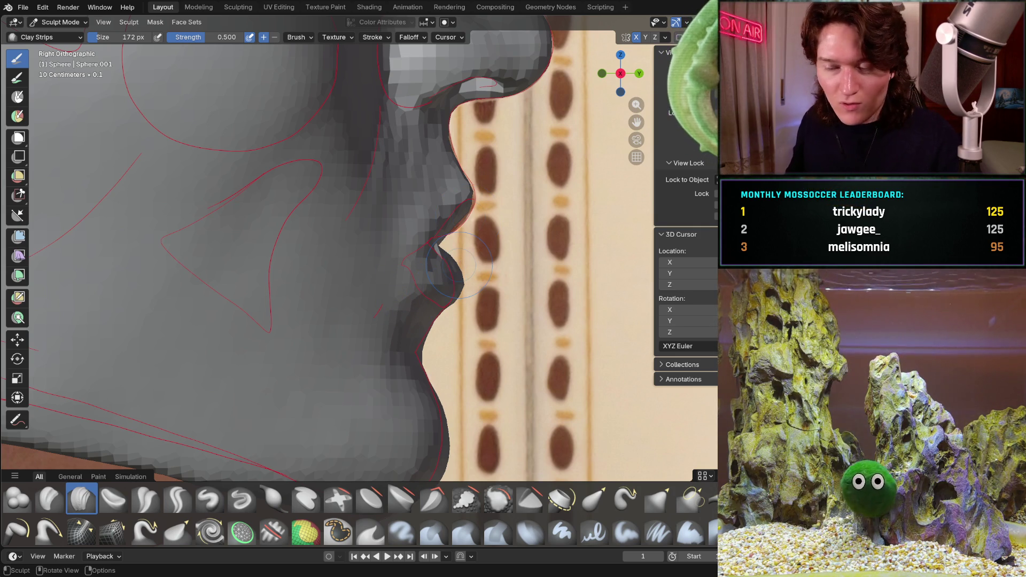
{"action": "middle_click_drag", "start_coordinate": [459, 264], "coordinate": [468, 268], "text": "ctrl"}
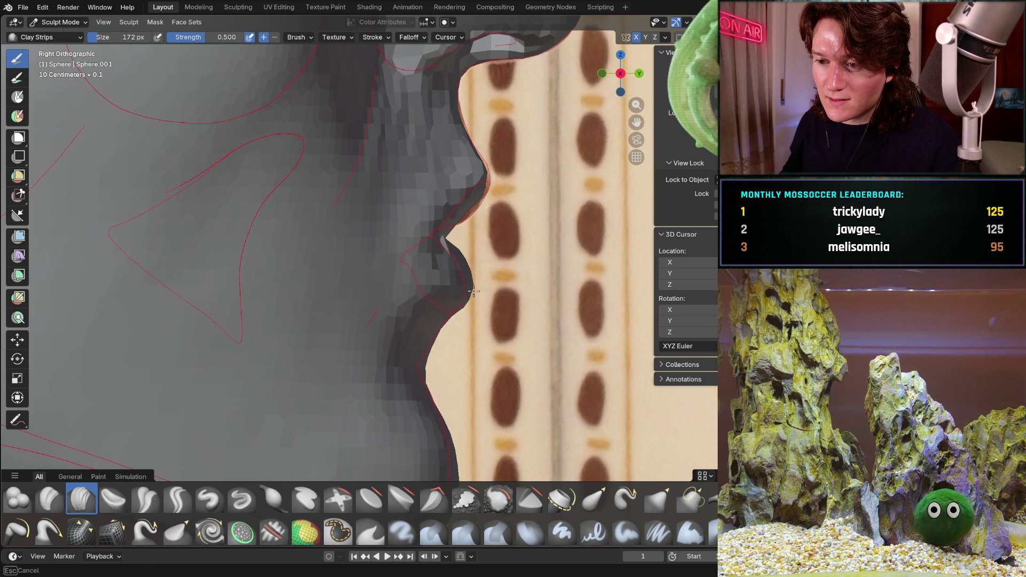
{"action": "mouse_move", "coordinate": [454, 247]}
{"action": "middle_mouse_down"}
{"action": "mouse_move", "coordinate": [468, 266]}
{"action": "mouse_move", "coordinate": [339, 294]}
{"action": "mouse_move", "coordinate": [383, 287]}
{"action": "middle_mouse_up"}
{"action": "scroll", "coordinate": [382, 288], "scroll_direction": "up", "scroll_amount": 4}
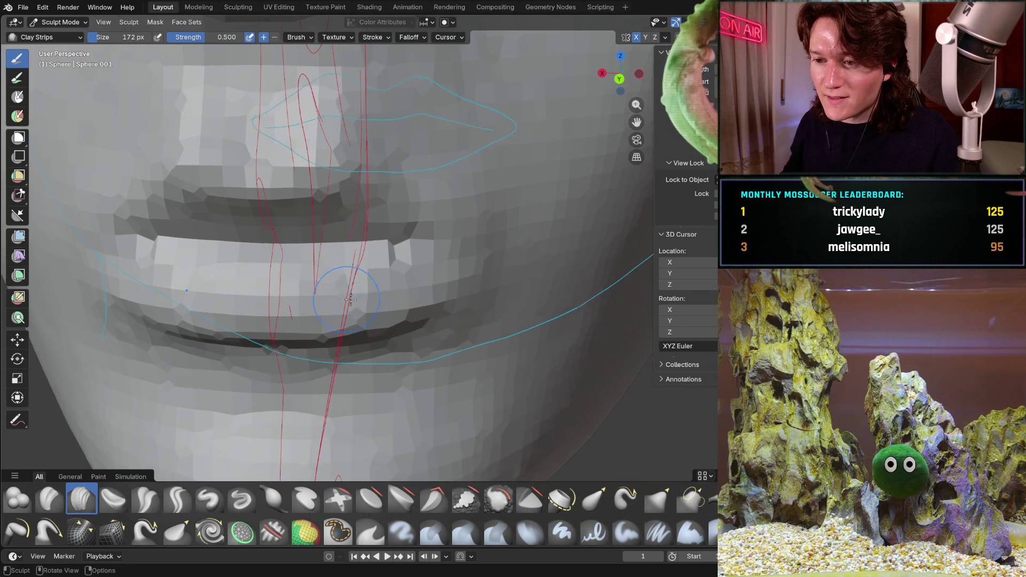
{"action": "middle_click_drag", "start_coordinate": [461, 261], "coordinate": [351, 261]}
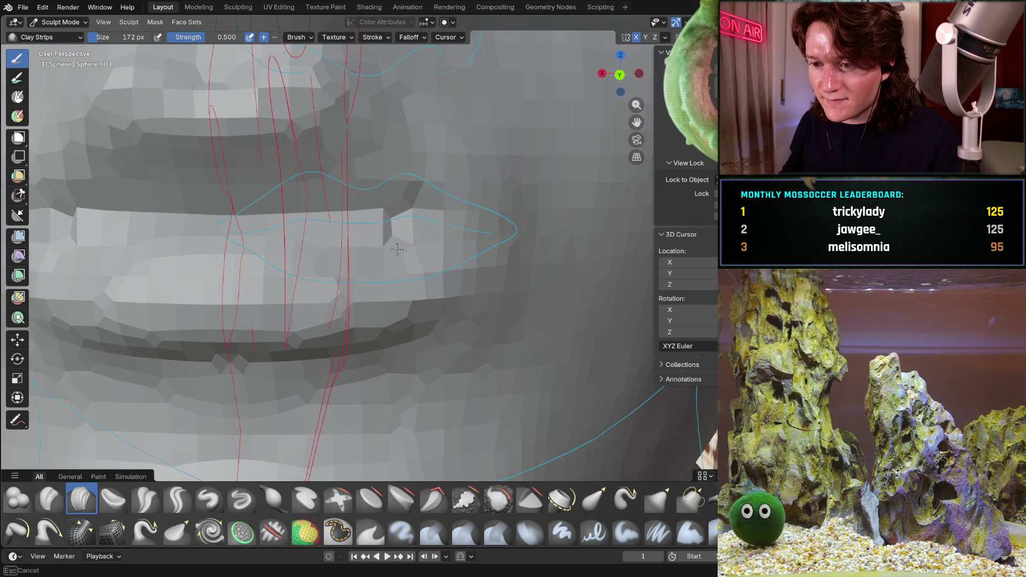
{"action": "middle_click_drag", "start_coordinate": [397, 250], "coordinate": [428, 207]}
{"action": "mouse_move", "coordinate": [444, 286]}
{"action": "middle_mouse_down"}
{"action": "mouse_move", "coordinate": [444, 275]}
{"action": "mouse_move", "coordinate": [453, 304]}
{"action": "mouse_move", "coordinate": [432, 350]}
{"action": "mouse_move", "coordinate": [470, 280]}
{"action": "mouse_move", "coordinate": [504, 268]}
{"action": "mouse_move", "coordinate": [483, 183]}
{"action": "mouse_move", "coordinate": [460, 232]}
{"action": "mouse_move", "coordinate": [374, 214]}
{"action": "middle_mouse_up"}
{"action": "scroll", "coordinate": [374, 214], "scroll_direction": "up", "scroll_amount": 3}
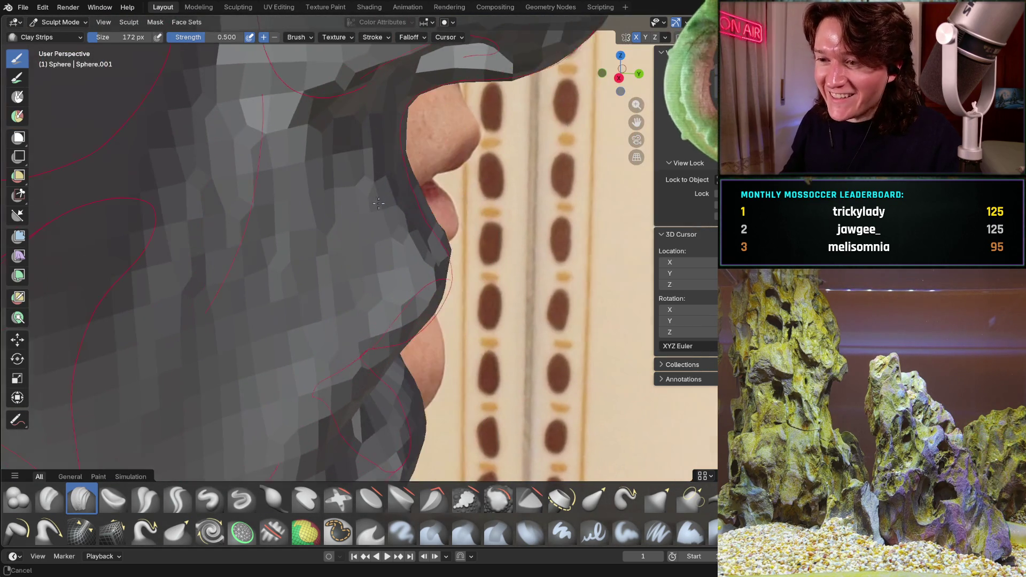
{"action": "scroll", "coordinate": [367, 207], "scroll_direction": "up", "scroll_amount": 3}
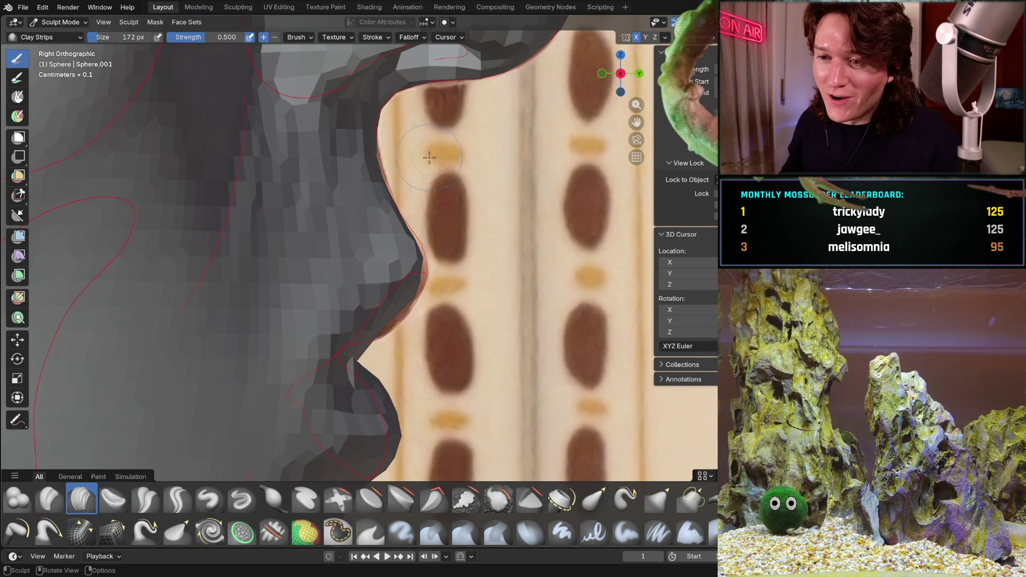
{"action": "mouse_move", "coordinate": [367, 207]}
{"action": "middle_mouse_down"}
{"action": "mouse_move", "coordinate": [328, 192]}
{"action": "mouse_move", "coordinate": [362, 217]}
{"action": "middle_mouse_up"}
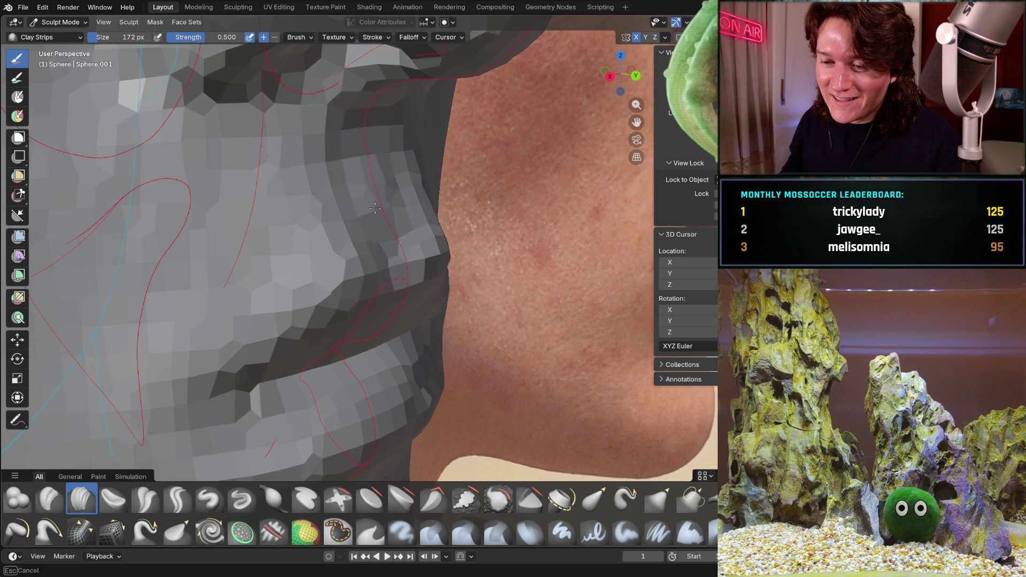
Orbit around the lips and snap to the right side profile to inspect the mouth.
{"action": "middle_click_drag", "start_coordinate": [339, 203], "coordinate": [319, 186]}
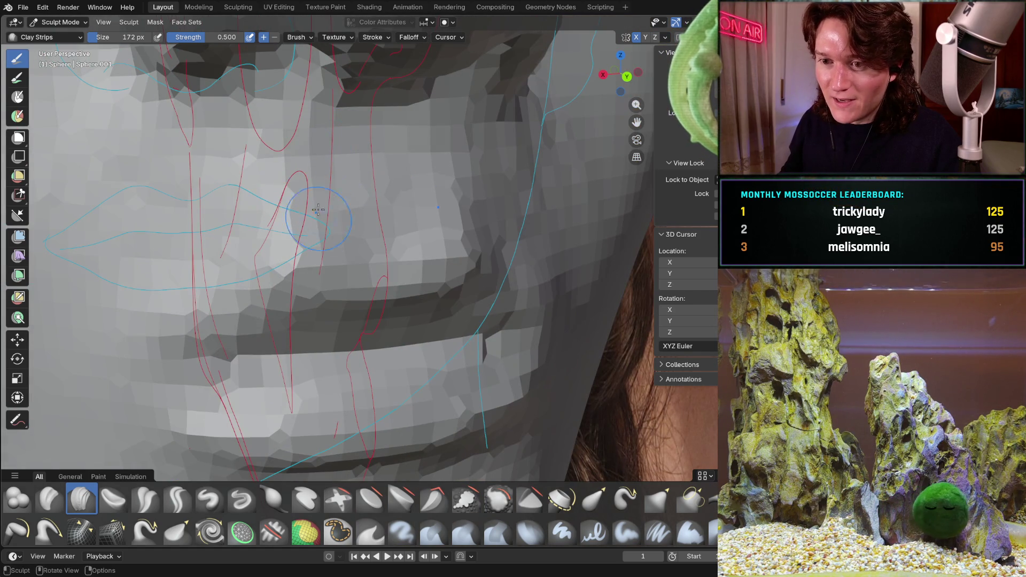
{"action": "mouse_move", "coordinate": [373, 276]}
{"action": "middle_mouse_down"}
{"action": "mouse_move", "coordinate": [378, 251]}
{"action": "mouse_move", "coordinate": [412, 264]}
{"action": "mouse_move", "coordinate": [371, 224]}
{"action": "middle_mouse_up"}
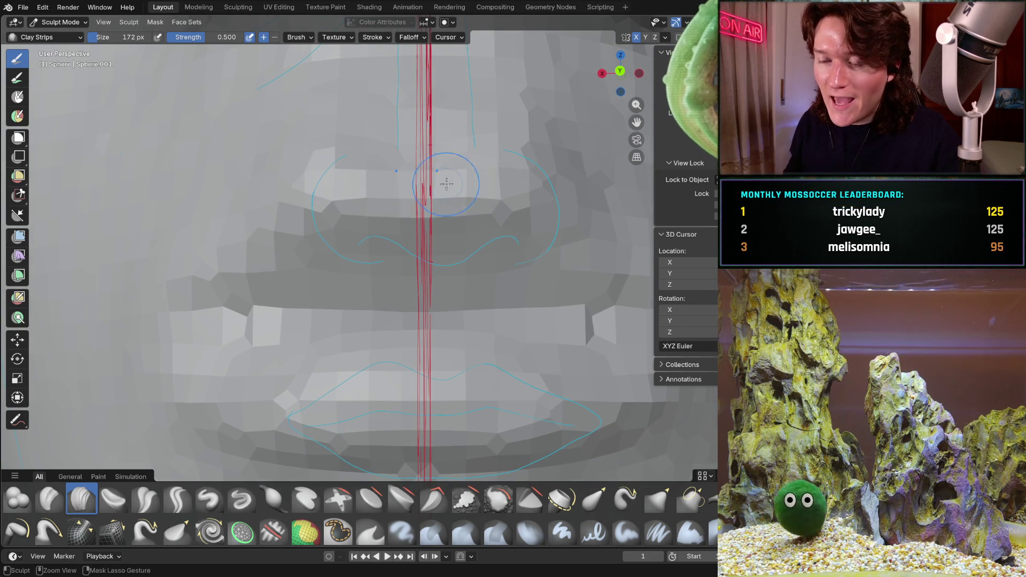
{"action": "middle_click_drag", "start_coordinate": [375, 200], "coordinate": [410, 188]}
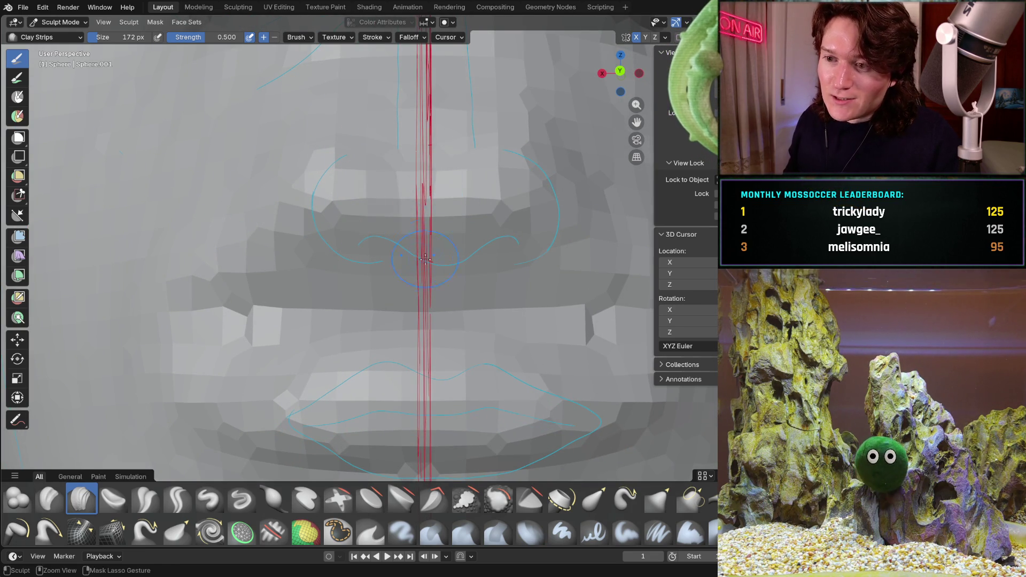
{"action": "middle_click_drag", "start_coordinate": [422, 233], "coordinate": [362, 259]}
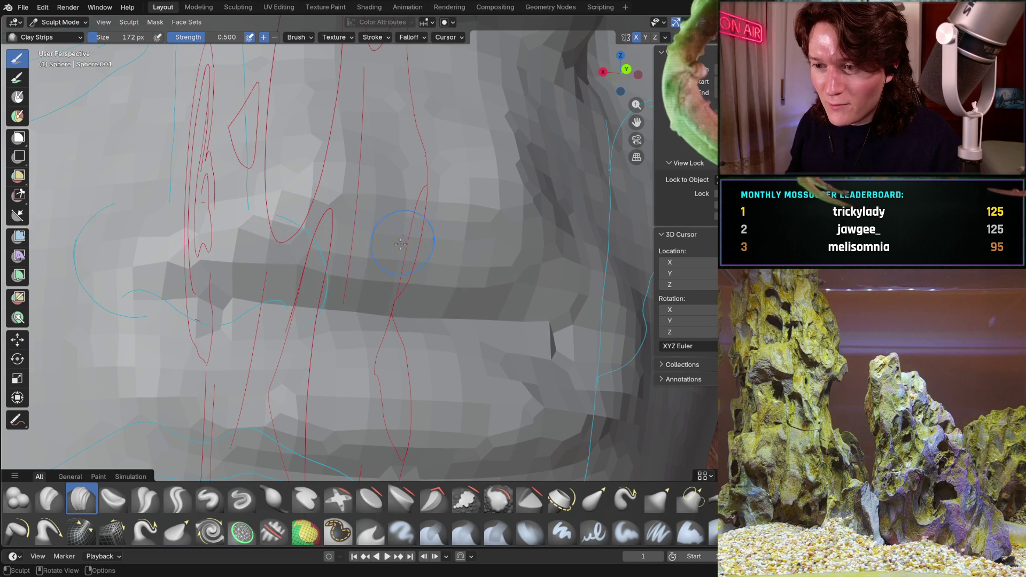
{"action": "middle_click_drag", "start_coordinate": [412, 235], "coordinate": [449, 191]}
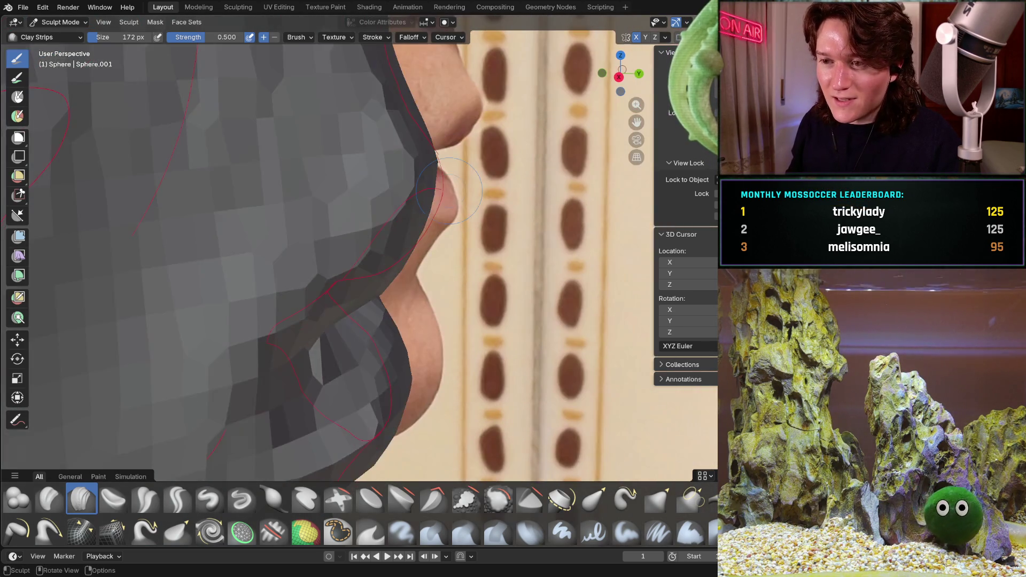
{"action": "scroll", "coordinate": [427, 203], "scroll_direction": "down", "scroll_amount": 2}
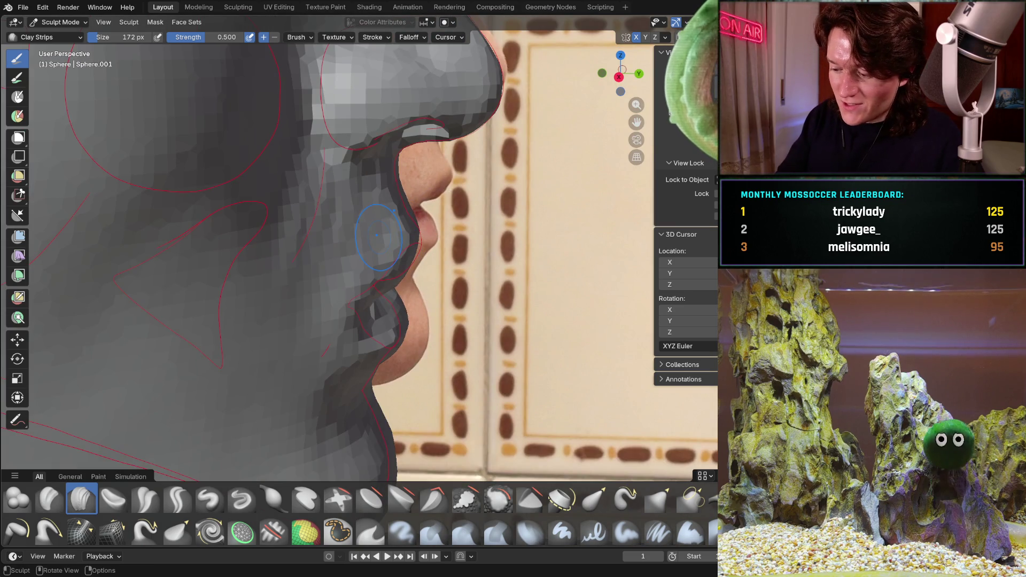
{"action": "key", "text": "KP_3"}
Check the lips in the front orthographic view, then undo the last lip stroke.
{"action": "middle_click_drag", "start_coordinate": [469, 260], "coordinate": [442, 157], "text": "ctrl"}
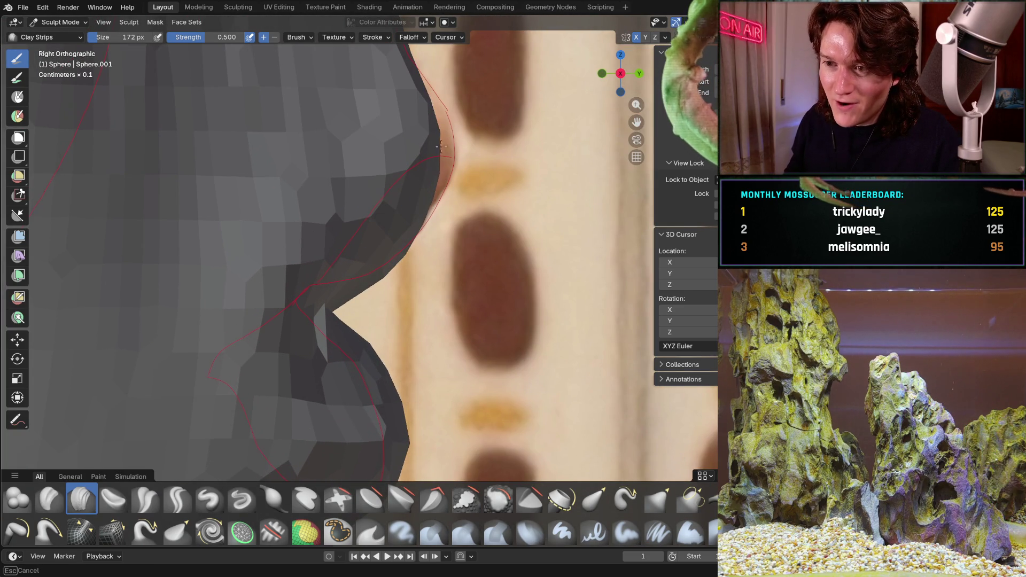
{"action": "mouse_move", "coordinate": [377, 229]}
{"action": "middle_mouse_down"}
{"action": "mouse_move", "coordinate": [170, 234]}
{"action": "mouse_move", "coordinate": [303, 219]}
{"action": "middle_mouse_up"}
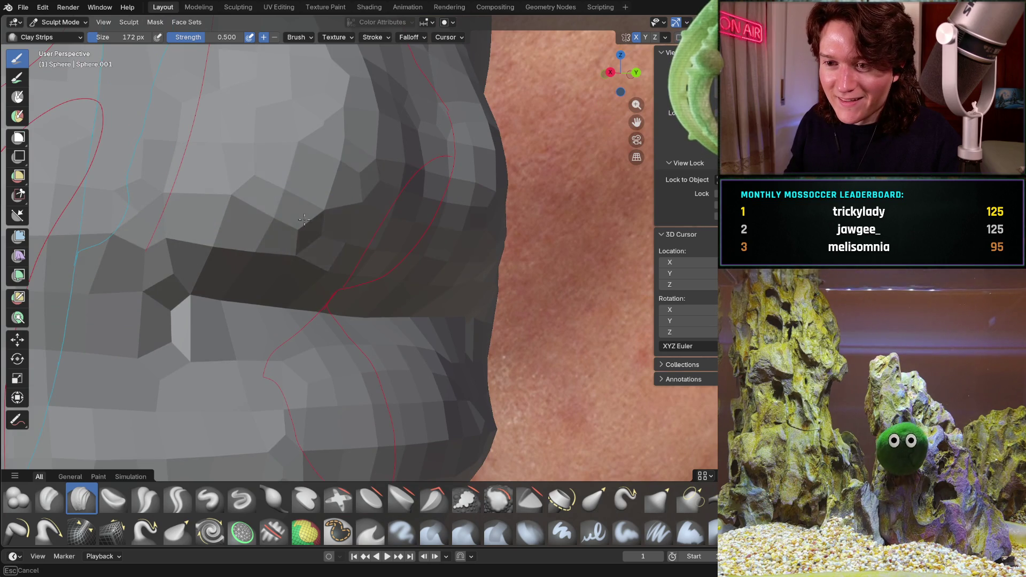
{"action": "scroll", "coordinate": [399, 208], "scroll_direction": "down", "scroll_amount": 4}
{"action": "mouse_move", "coordinate": [377, 183]}
{"action": "middle_mouse_down"}
{"action": "mouse_move", "coordinate": [471, 255]}
{"action": "mouse_move", "coordinate": [229, 230]}
{"action": "middle_mouse_up"}
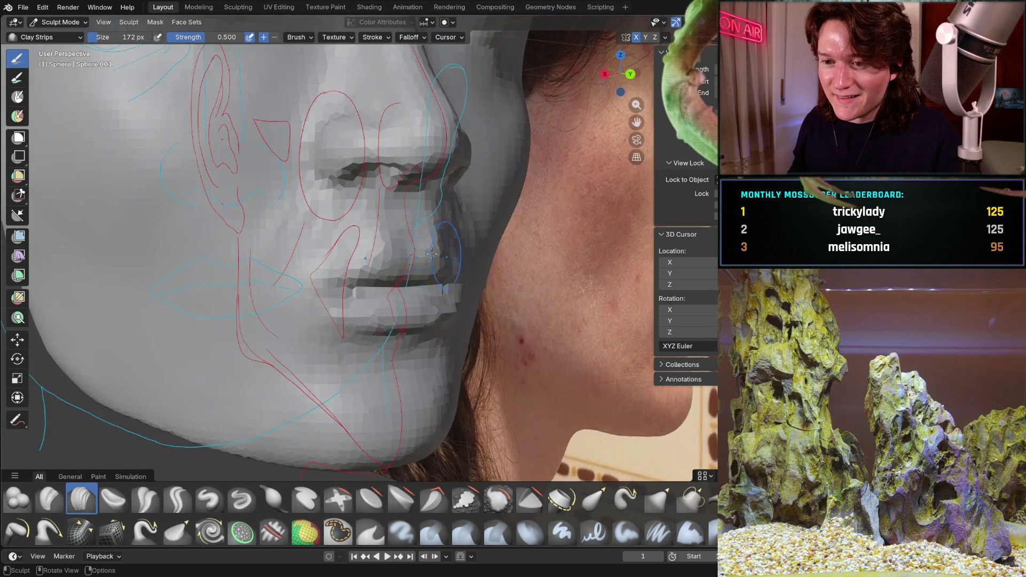
{"action": "scroll", "coordinate": [222, 229], "scroll_direction": "up", "scroll_amount": 5}
{"action": "mouse_move", "coordinate": [123, 329]}
{"action": "middle_mouse_down"}
{"action": "mouse_move", "coordinate": [156, 355]}
{"action": "mouse_move", "coordinate": [148, 338]}
{"action": "mouse_move", "coordinate": [248, 317]}
{"action": "mouse_move", "coordinate": [235, 278]}
{"action": "mouse_move", "coordinate": [191, 238]}
{"action": "mouse_move", "coordinate": [176, 306]}
{"action": "mouse_move", "coordinate": [269, 241]}
{"action": "middle_mouse_up"}
{"action": "key", "text": "ctrl+KP_1"}
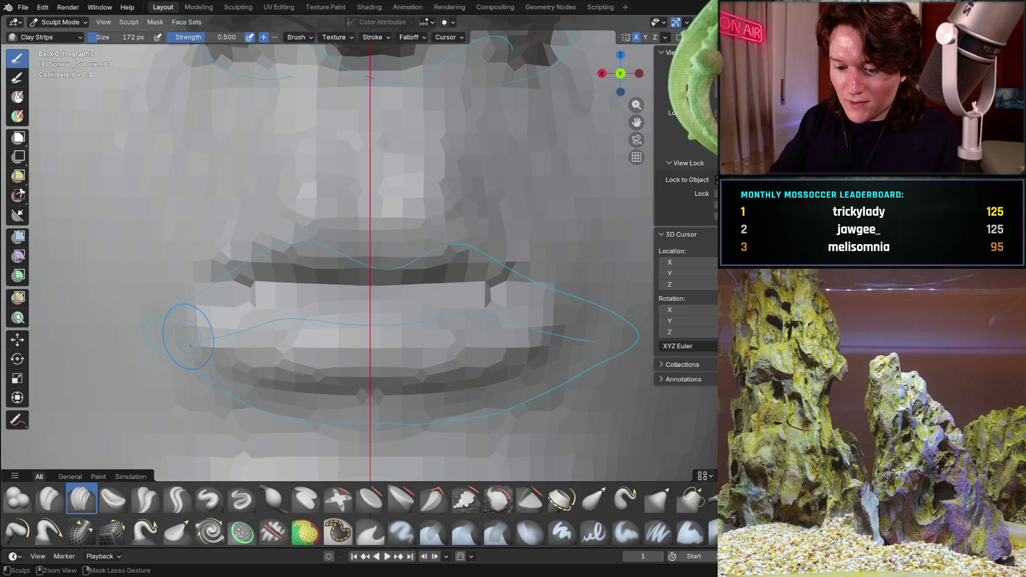
{"action": "key", "text": "ctrl+z"}
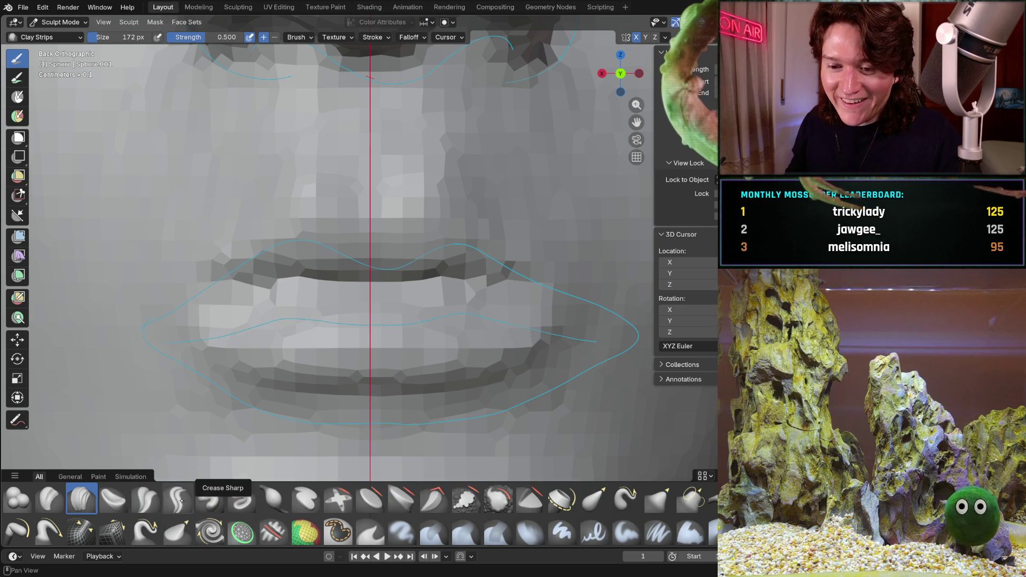
Crease the line between the lips with Crease Sharp, undoing an overly deep upper-lip crease.
{"action": "scroll", "coordinate": [231, 319], "scroll_direction": "up", "scroll_amount": 2}
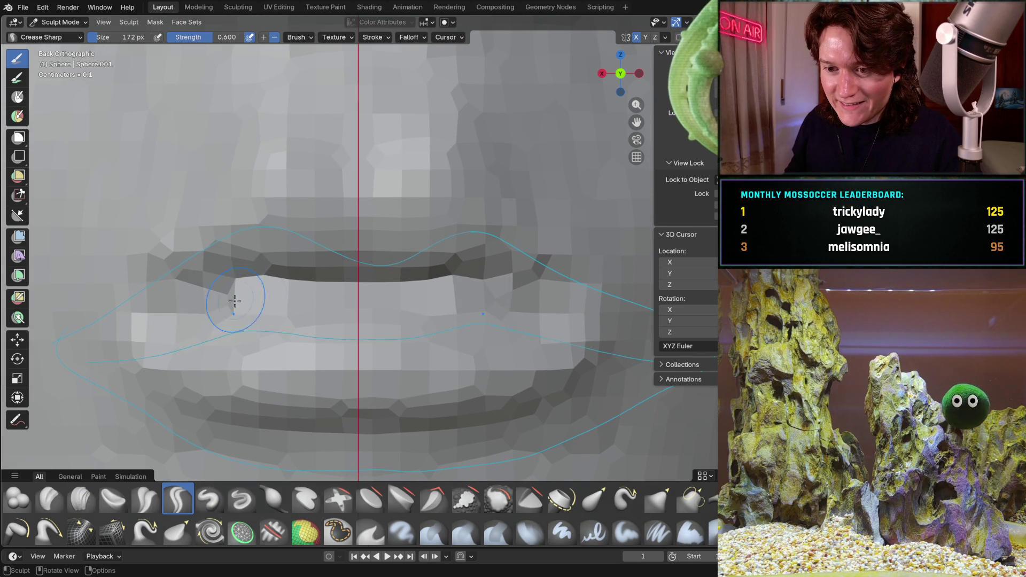
{"action": "left_click_drag", "start_coordinate": [311, 309], "coordinate": [337, 309]}
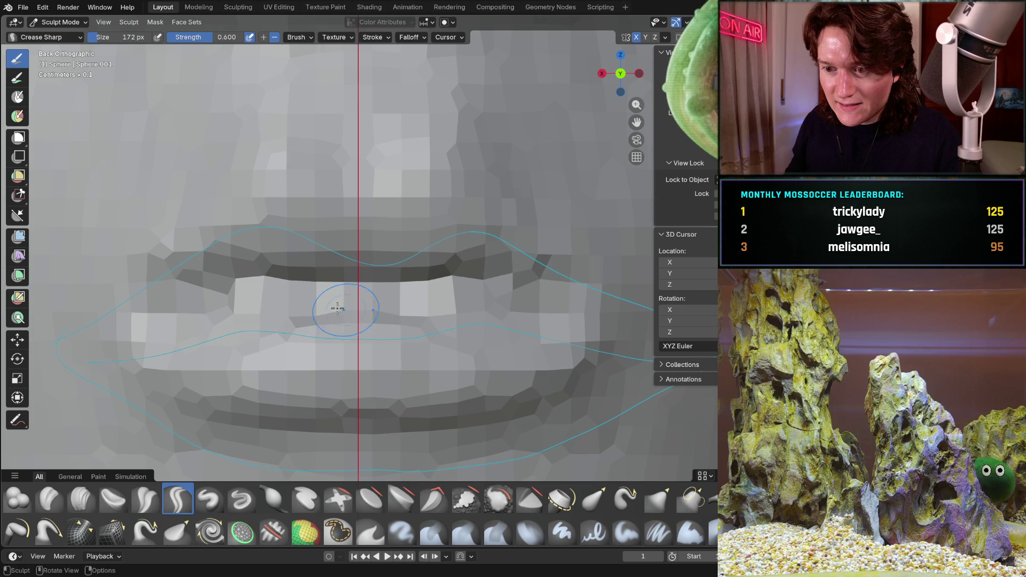
{"action": "middle_click_drag", "start_coordinate": [389, 303], "coordinate": [352, 324]}
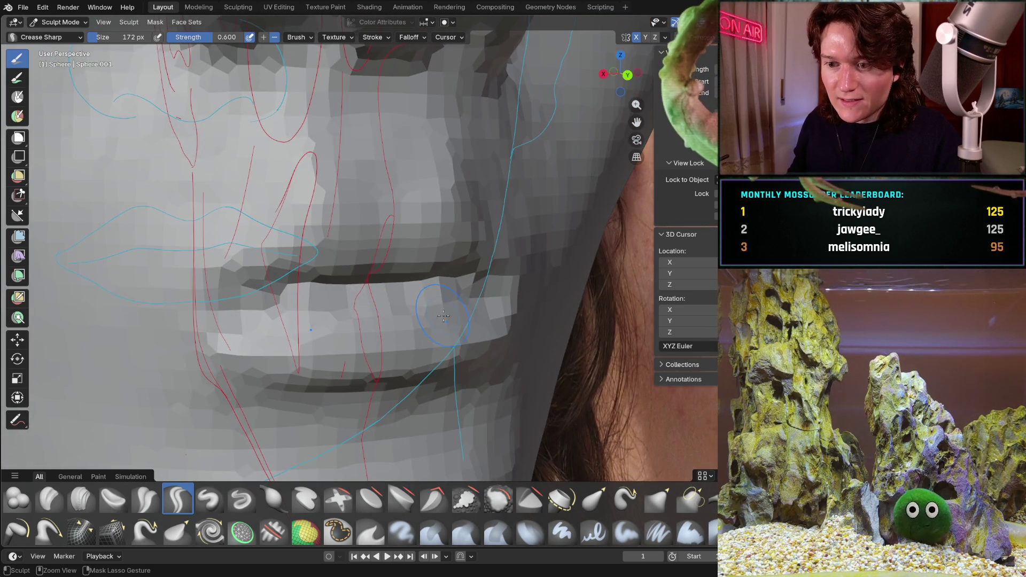
{"action": "left_click_drag", "start_coordinate": [442, 319], "coordinate": [438, 317]}
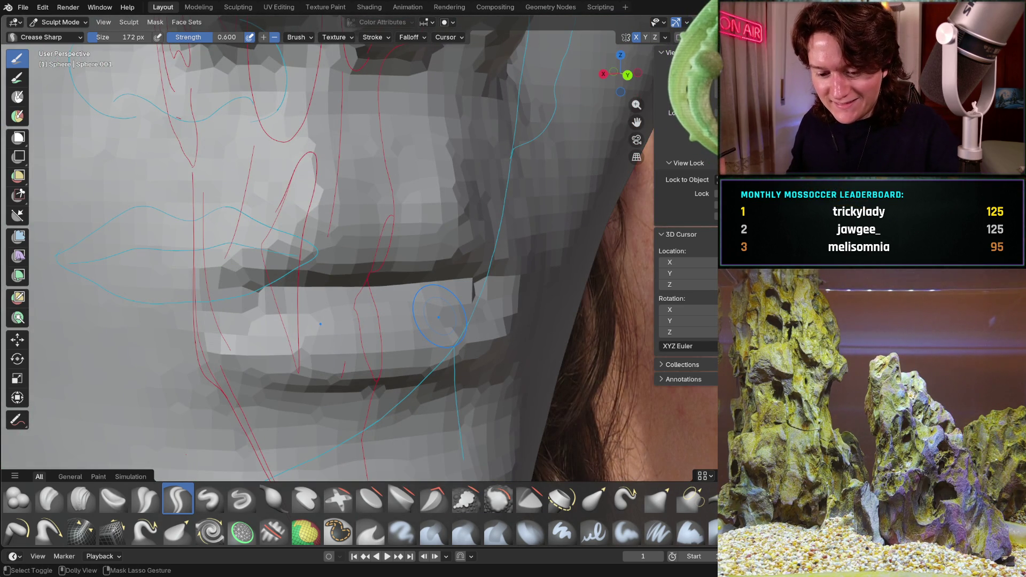
{"action": "key", "text": "ctrl+z"}
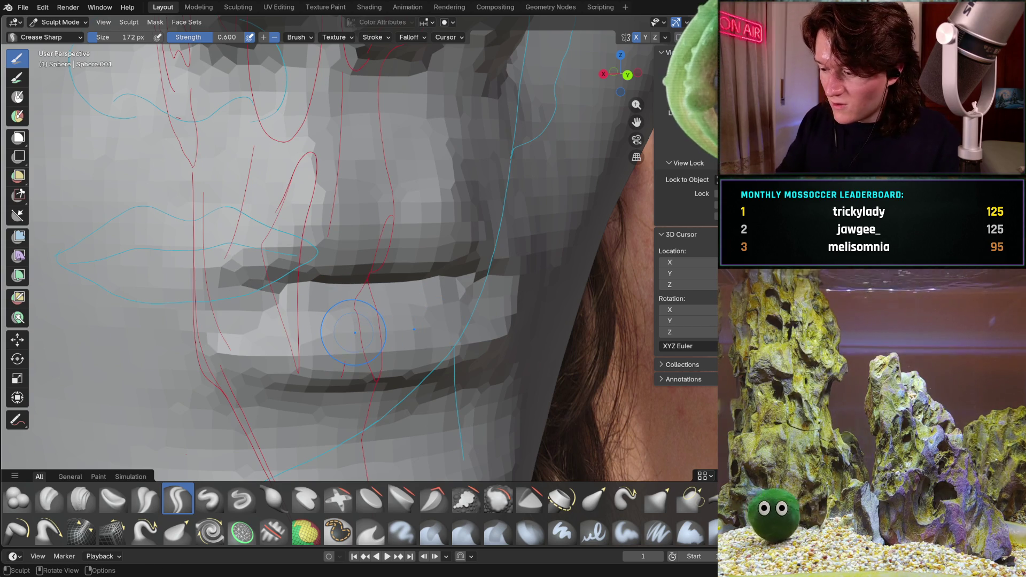
Compare the lips with the side reference, then carve another crease along the lip line.
{"action": "key", "text": "KP_3"}
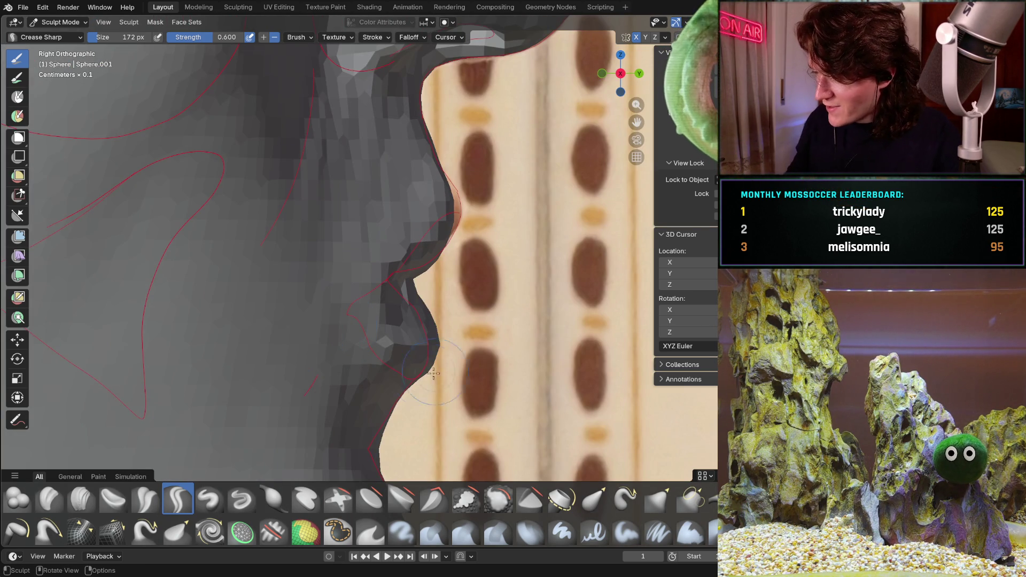
{"action": "key", "text": "ctrl+KP_1"}
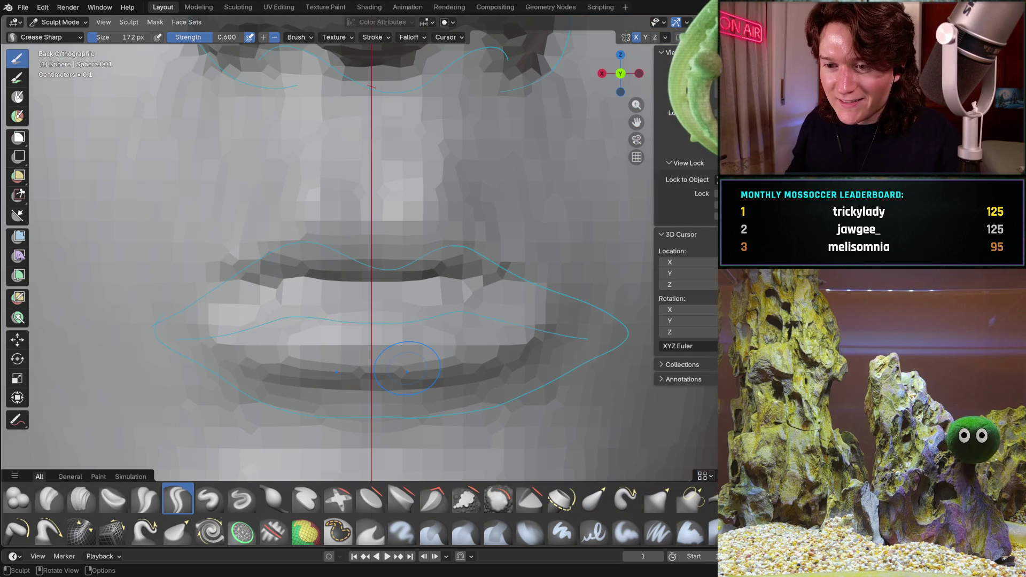
{"action": "middle_click_drag", "start_coordinate": [474, 324], "coordinate": [227, 311]}
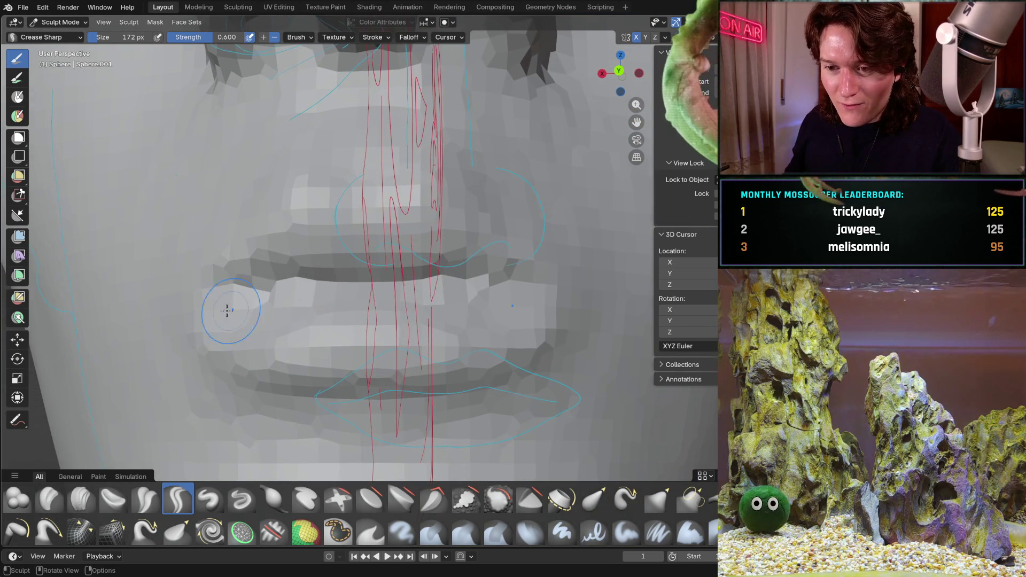
{"action": "left_click_drag", "start_coordinate": [263, 291], "coordinate": [299, 286]}
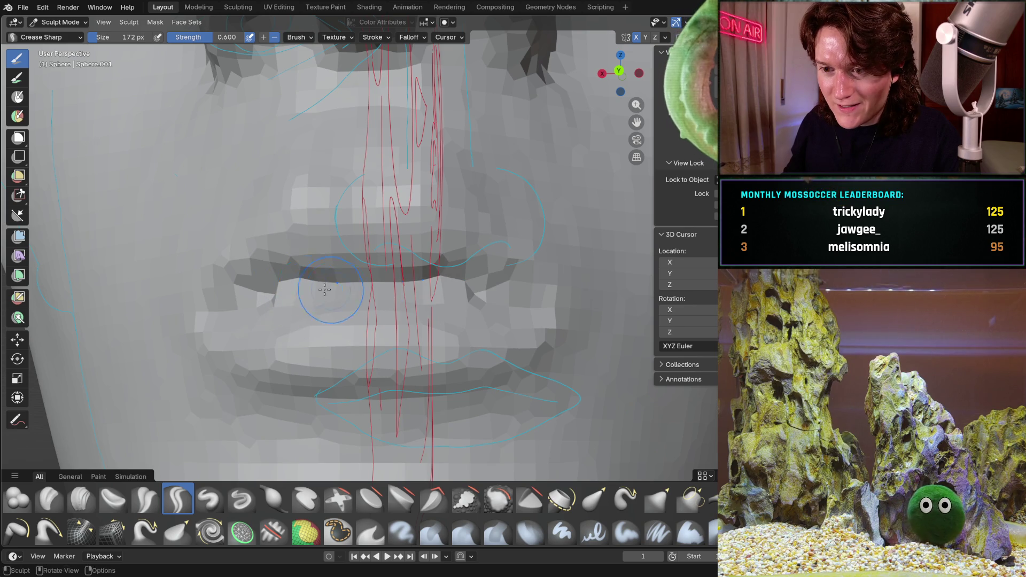
Check the crease in side and back orthographic views, enlarge the brush shelf, and pick Draw.
{"action": "middle_click_drag", "start_coordinate": [375, 305], "coordinate": [357, 302]}
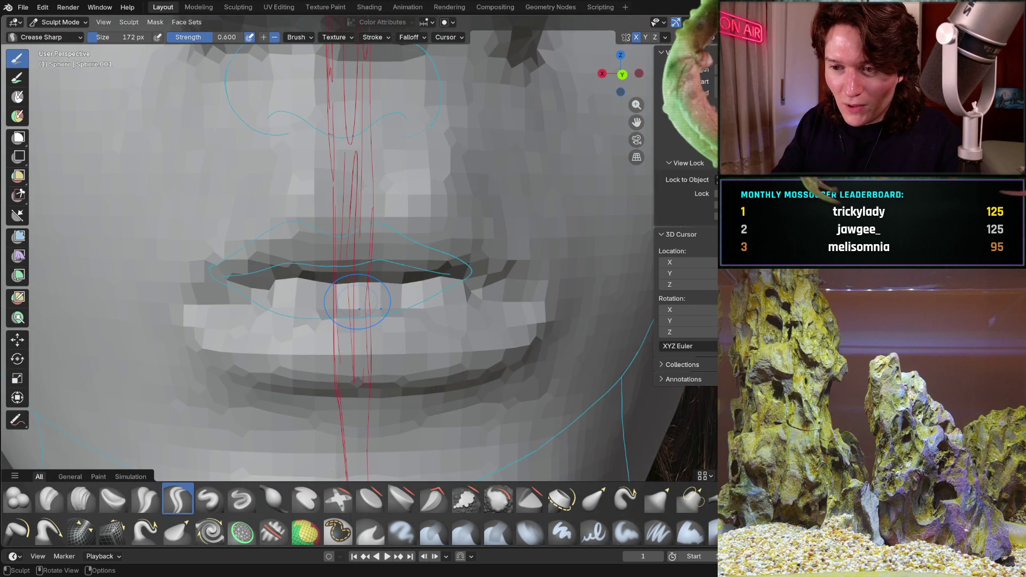
{"action": "key", "text": "ctrl+KP_3"}
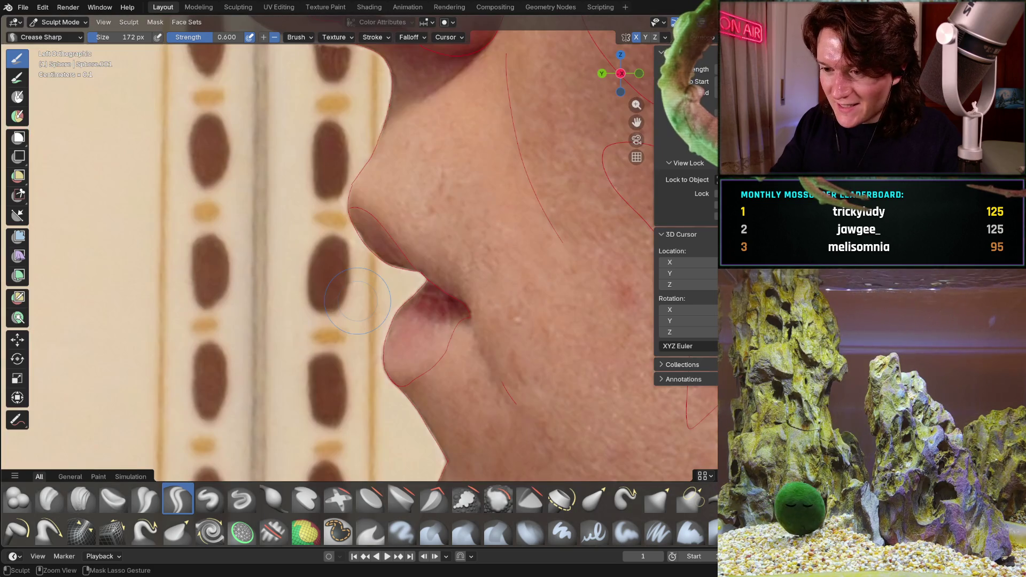
{"action": "key", "text": "ctrl+KP_1"}
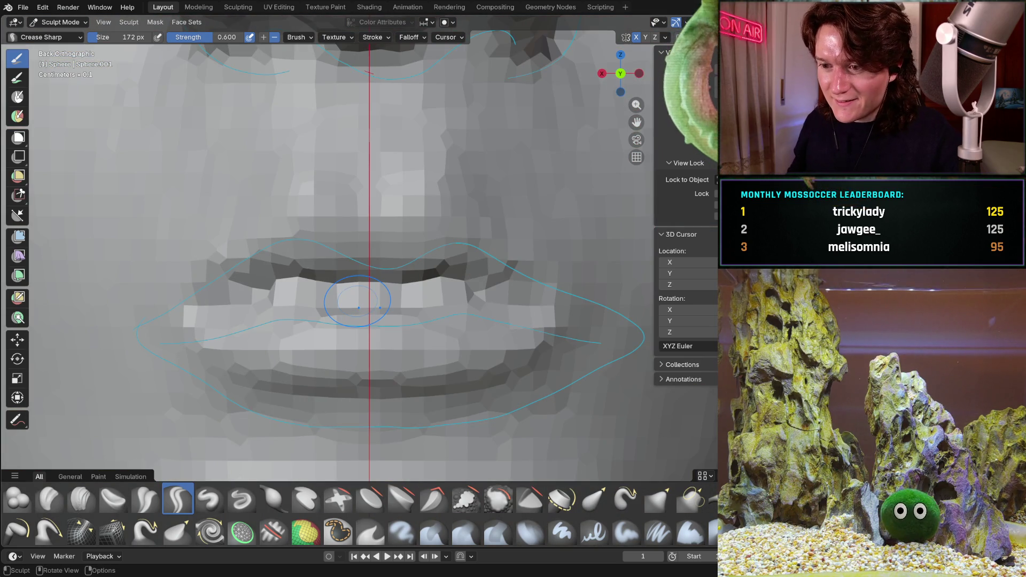
{"action": "key", "text": "KP_4"}
{"action": "key", "text": "KP_4"}
{"action": "key", "text": "KP_4"}
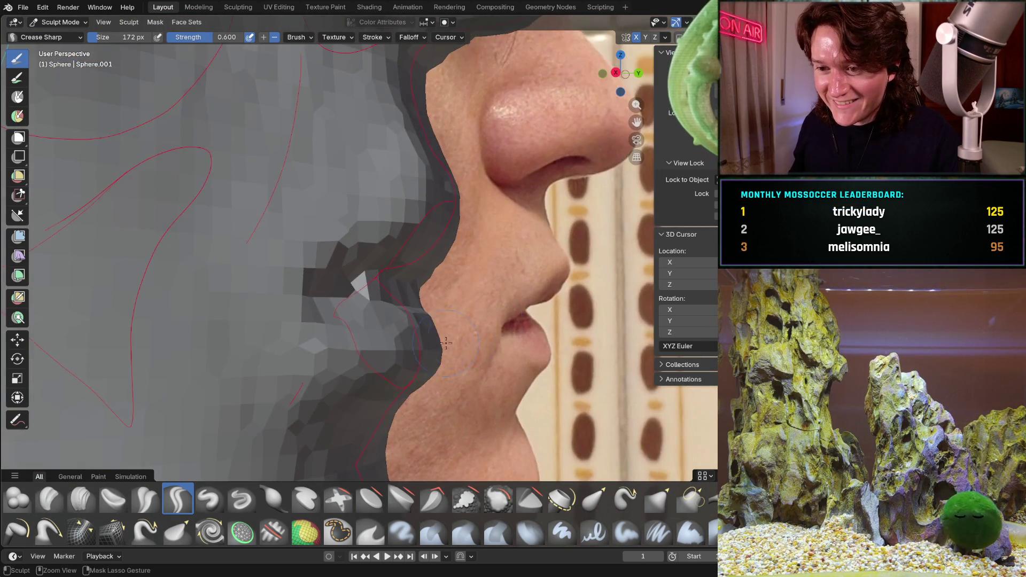
{"action": "middle_click_drag", "start_coordinate": [439, 322], "coordinate": [122, 465]}
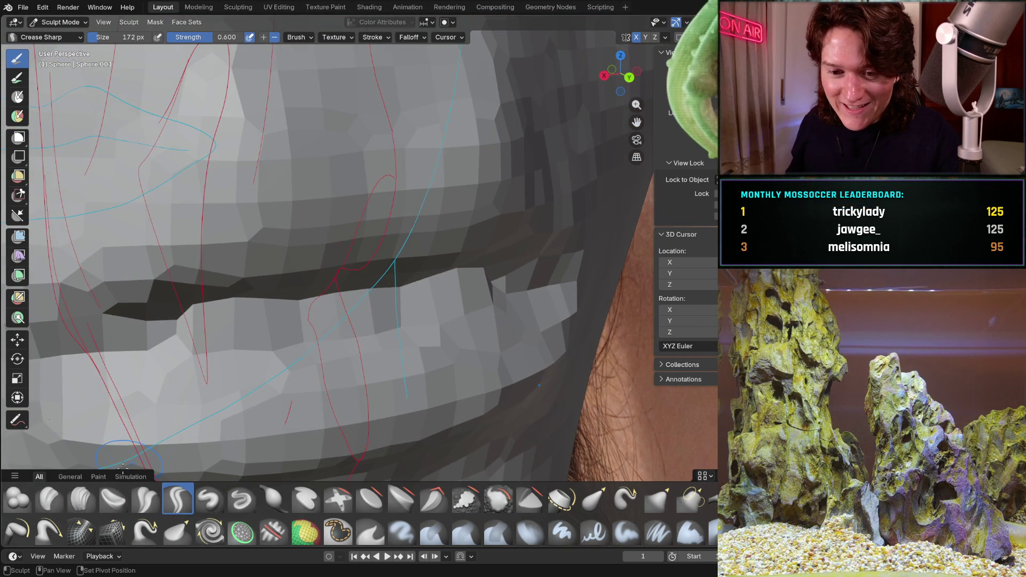
{"action": "middle_click_drag", "start_coordinate": [258, 355], "coordinate": [55, 484]}
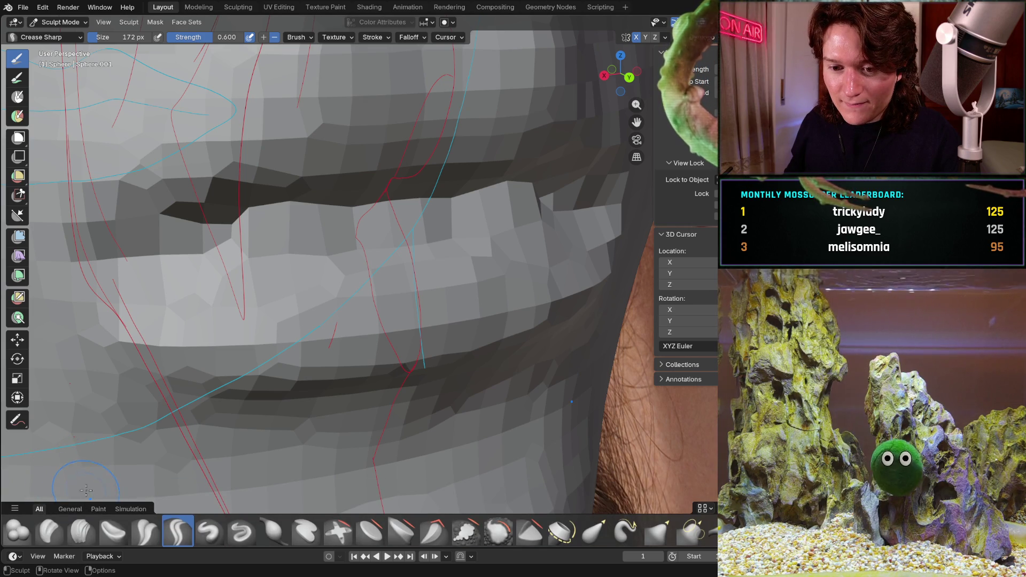
{"action": "middle_click_drag", "start_coordinate": [176, 390], "coordinate": [180, 501]}
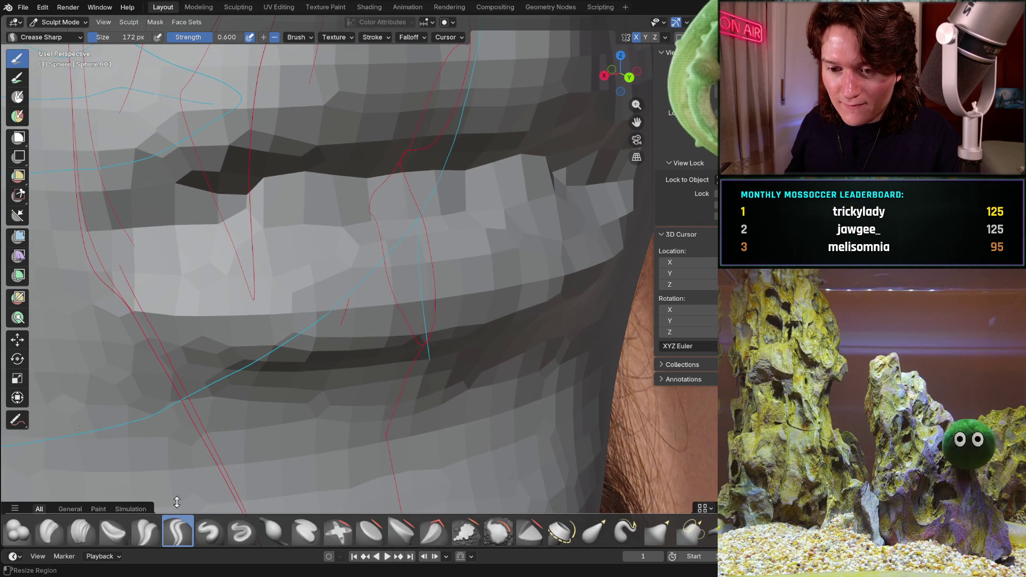
{"action": "left_click_drag", "start_coordinate": [175, 513], "coordinate": [176, 445]}
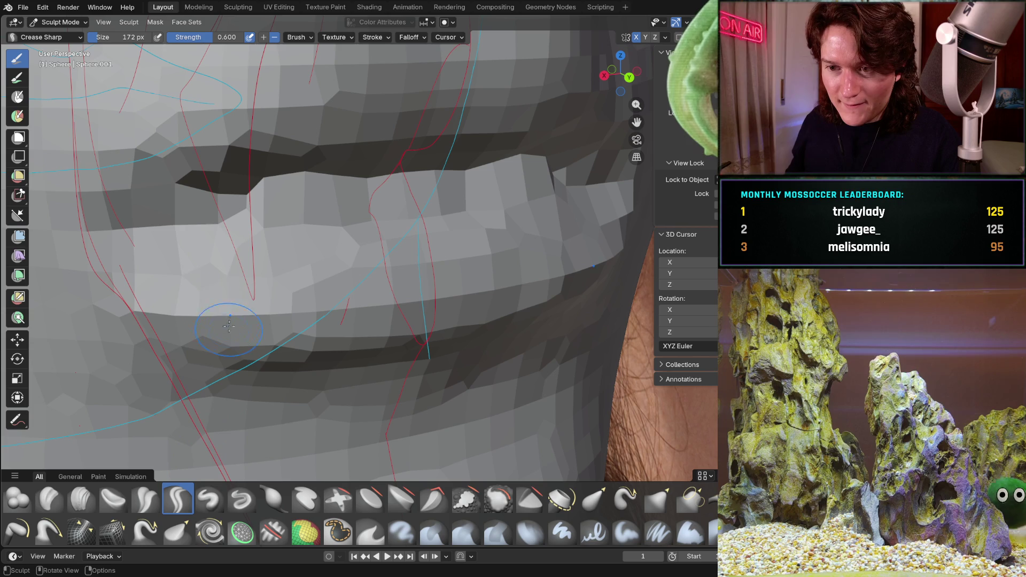
{"action": "key", "text": "b"}
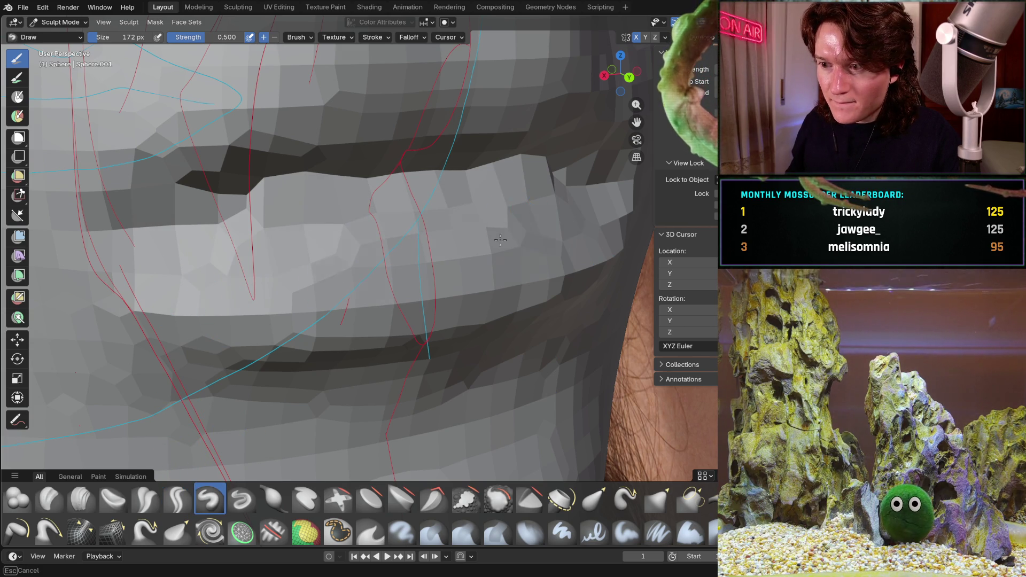
Flatten the sharp tip sticking out of the lips with the Draw brush.
{"action": "middle_click_drag", "start_coordinate": [569, 212], "coordinate": [511, 179]}
{"action": "middle_click_drag", "start_coordinate": [424, 210], "coordinate": [514, 213]}
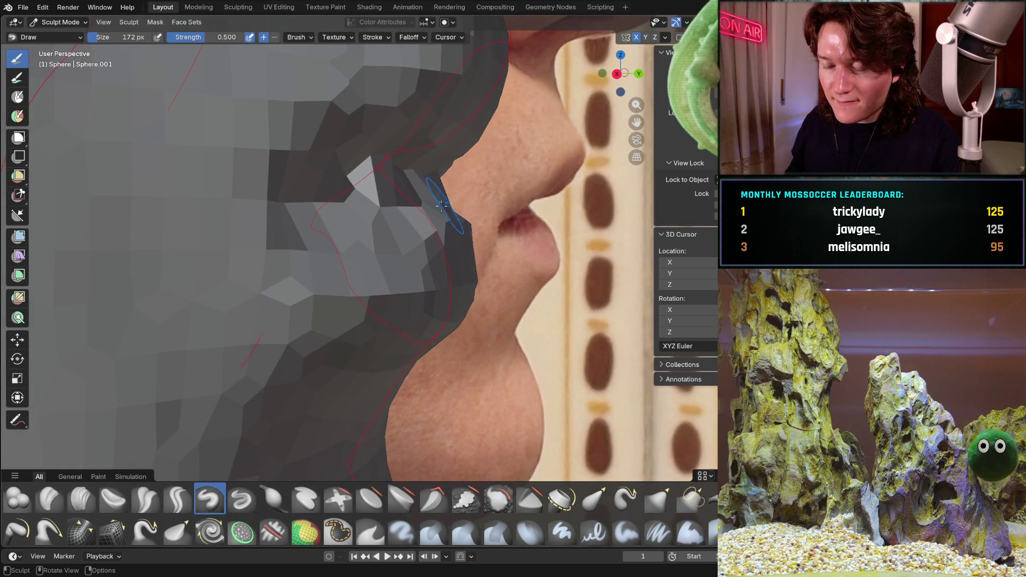
{"action": "middle_click_drag", "start_coordinate": [441, 206], "coordinate": [426, 208]}
{"action": "middle_click_drag", "start_coordinate": [491, 197], "coordinate": [496, 192]}
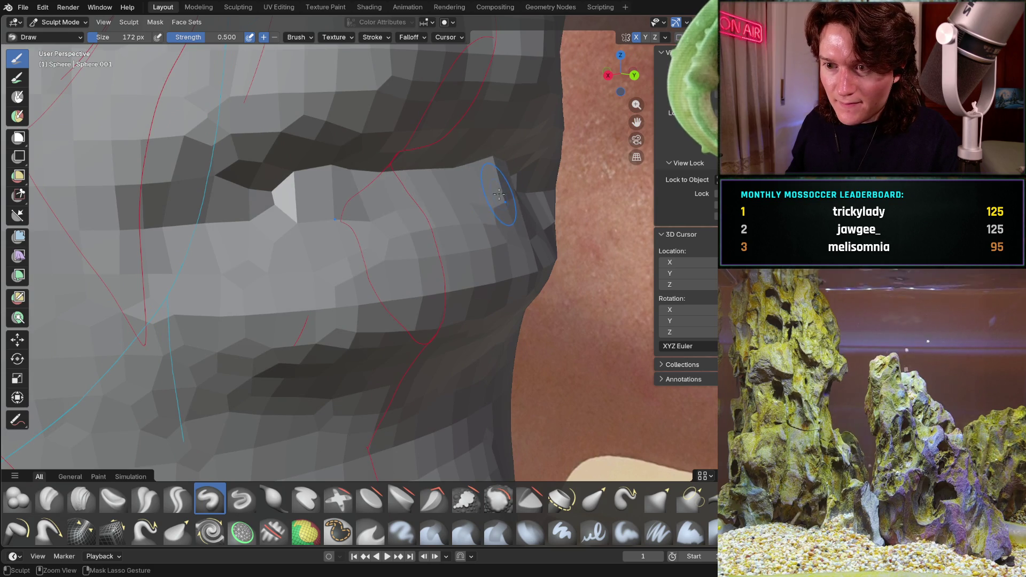
{"action": "left_click_drag", "start_coordinate": [497, 192], "coordinate": [504, 190]}
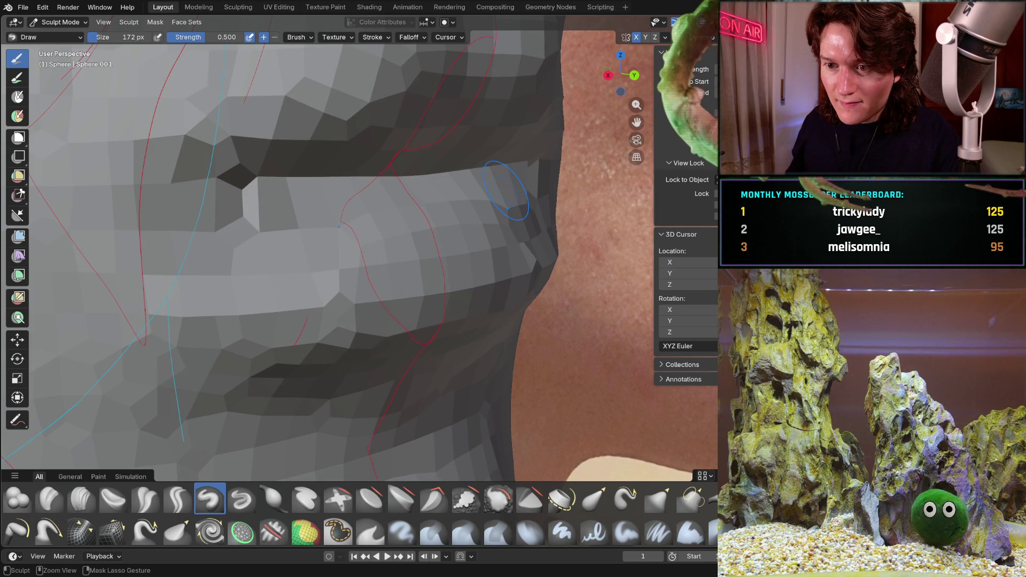
{"action": "mouse_move", "coordinate": [505, 191]}
{"action": "middle_mouse_down"}
{"action": "mouse_move", "coordinate": [321, 218]}
{"action": "mouse_move", "coordinate": [380, 208]}
{"action": "mouse_move", "coordinate": [307, 202]}
{"action": "mouse_move", "coordinate": [299, 185]}
{"action": "middle_mouse_up"}
Compare the lip profile against the right side reference view from several angles.
{"action": "key", "text": "KP_3"}
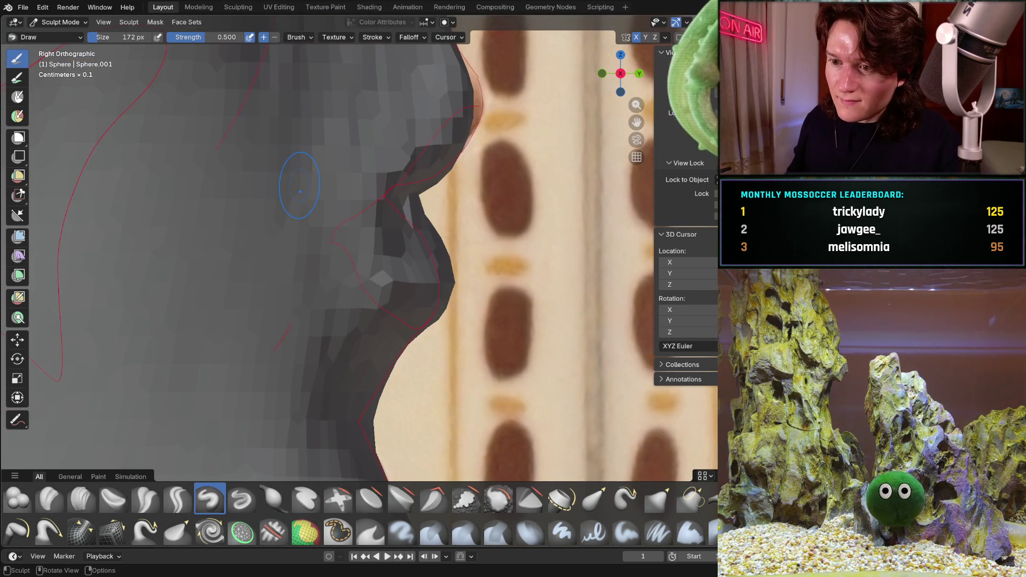
{"action": "mouse_move", "coordinate": [452, 210]}
{"action": "middle_mouse_down"}
{"action": "mouse_move", "coordinate": [387, 309]}
{"action": "mouse_move", "coordinate": [430, 202]}
{"action": "mouse_move", "coordinate": [278, 229]}
{"action": "middle_mouse_up"}
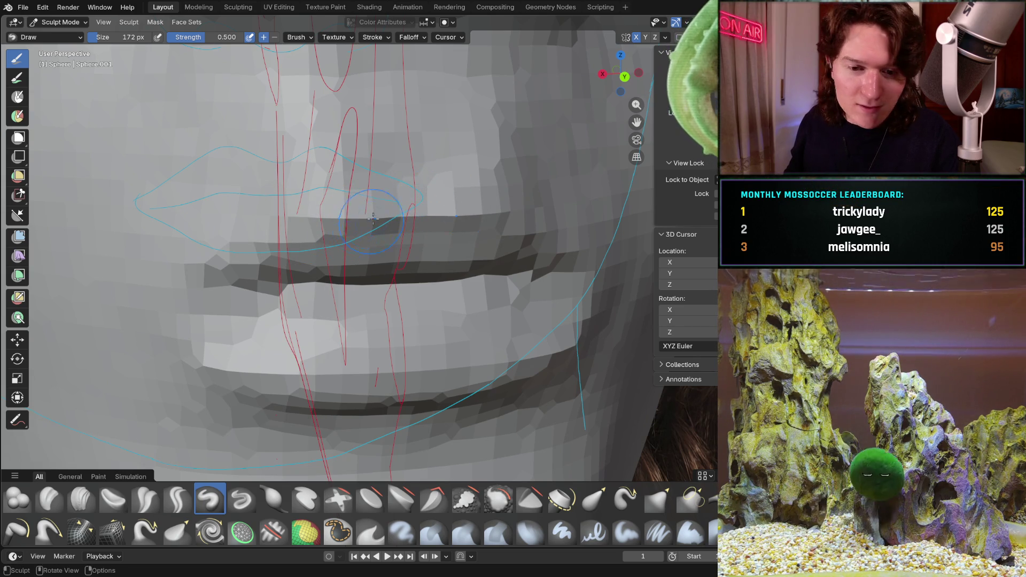
{"action": "middle_click_drag", "start_coordinate": [433, 187], "coordinate": [324, 223]}
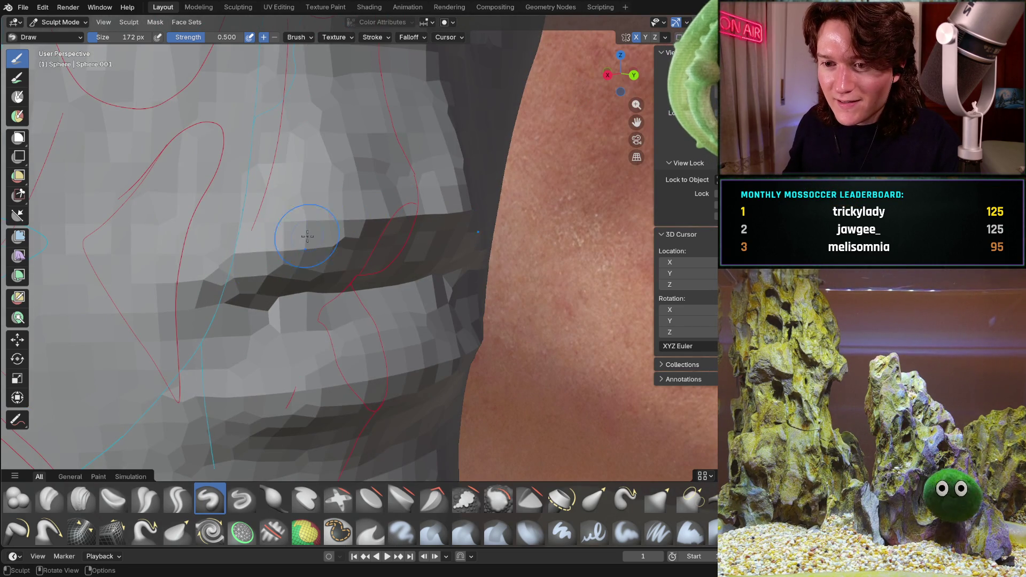
{"action": "middle_click_drag", "start_coordinate": [241, 241], "coordinate": [386, 211]}
{"action": "key", "text": "KP_3"}
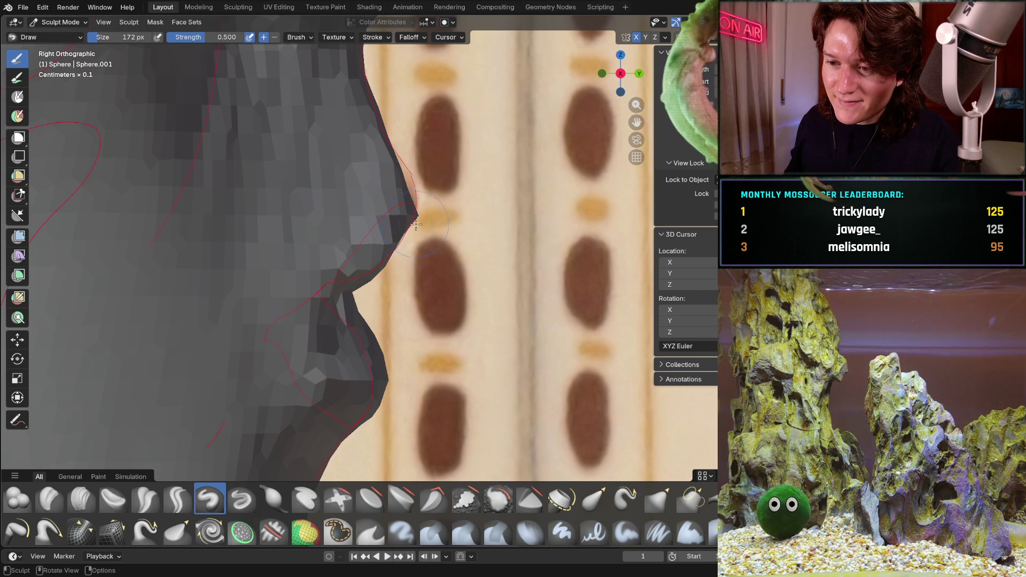
{"action": "mouse_move", "coordinate": [412, 214]}
{"action": "middle_mouse_down"}
{"action": "mouse_move", "coordinate": [369, 193]}
{"action": "mouse_move", "coordinate": [427, 184]}
{"action": "mouse_move", "coordinate": [394, 124]}
{"action": "mouse_move", "coordinate": [253, 261]}
{"action": "mouse_move", "coordinate": [428, 229]}
{"action": "mouse_move", "coordinate": [374, 268]}
{"action": "middle_mouse_up"}
{"action": "scroll", "coordinate": [297, 331], "scroll_direction": "up", "scroll_amount": 6}
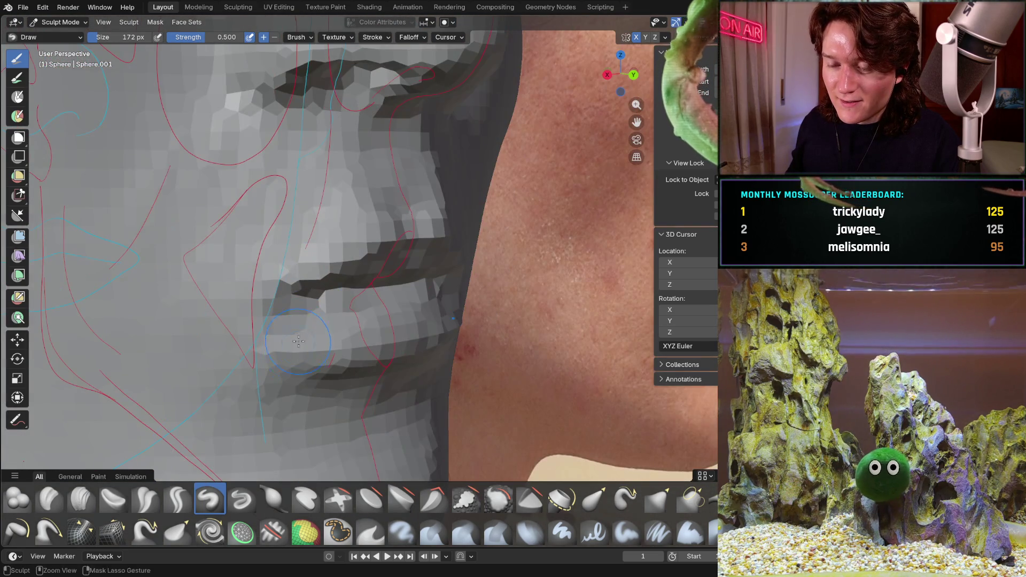
{"action": "mouse_move", "coordinate": [298, 340]}
{"action": "middle_mouse_down", "text": "ctrl"}
{"action": "mouse_move", "coordinate": [226, 356]}
{"action": "mouse_move", "coordinate": [288, 331]}
{"action": "mouse_move", "coordinate": [269, 301]}
{"action": "middle_mouse_up", "text": "ctrl"}
{"action": "mouse_move", "coordinate": [269, 252]}
{"action": "middle_mouse_down"}
{"action": "mouse_move", "coordinate": [403, 229]}
{"action": "mouse_move", "coordinate": [320, 226]}
{"action": "mouse_move", "coordinate": [254, 242]}
{"action": "middle_mouse_up"}
{"action": "key", "text": "KP_3"}
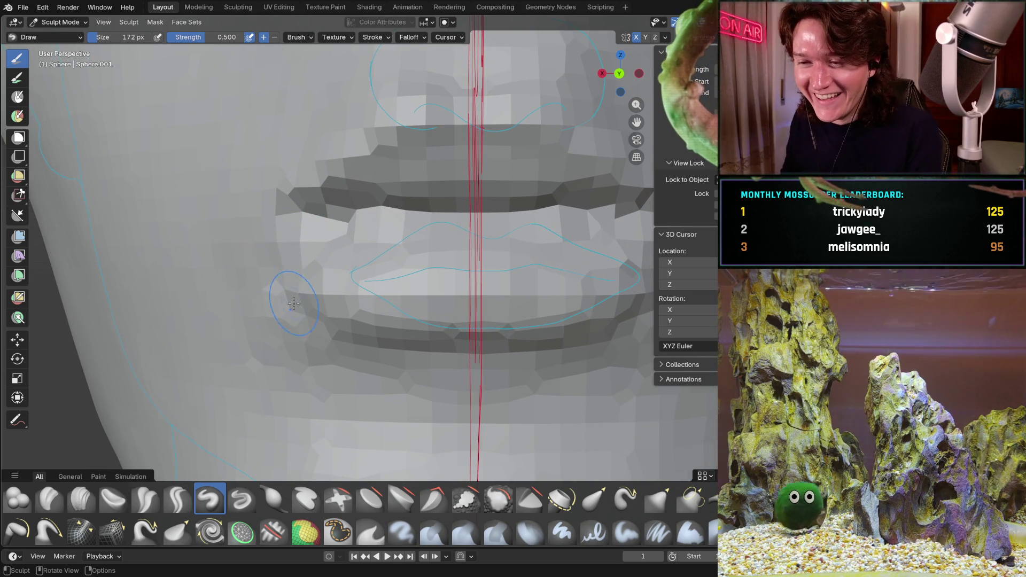
Orbit around the lips and compare them with the right side reference view.
{"action": "left_click_drag", "start_coordinate": [309, 270], "coordinate": [308, 281]}
{"action": "middle_click_drag", "start_coordinate": [323, 289], "coordinate": [291, 277]}
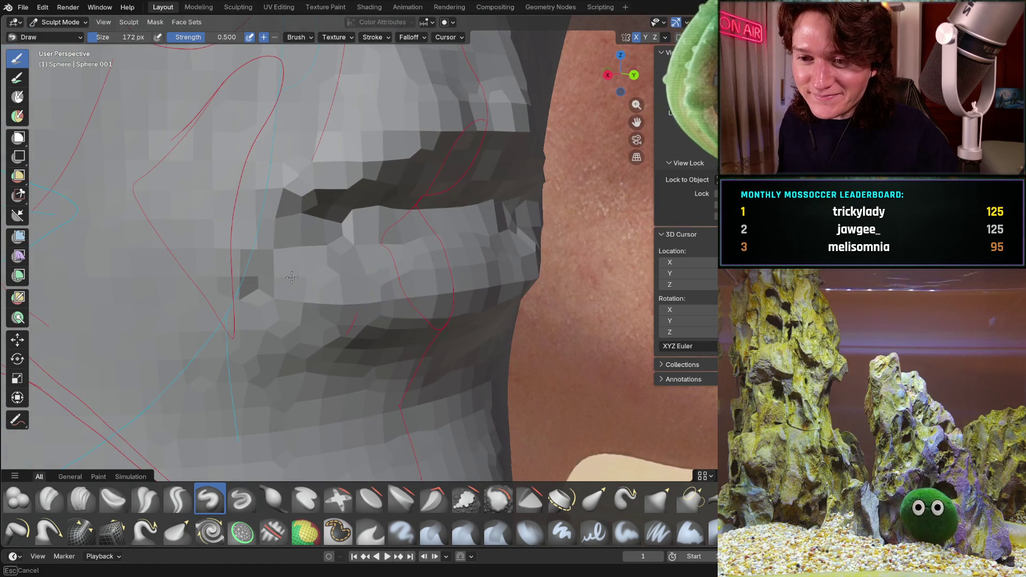
{"action": "middle_click_drag", "start_coordinate": [202, 245], "coordinate": [305, 259]}
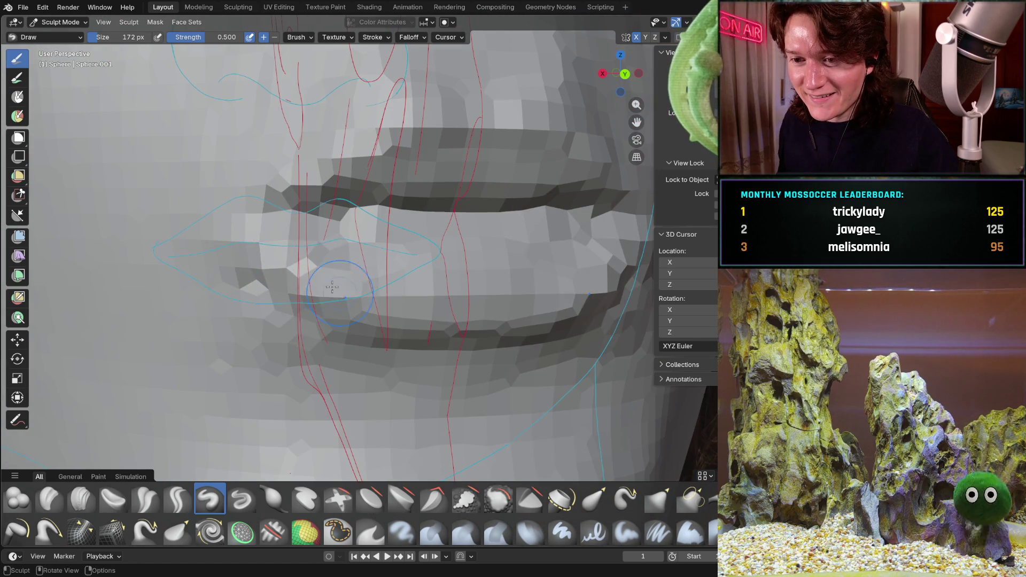
{"action": "middle_click_drag", "start_coordinate": [300, 345], "coordinate": [339, 306], "text": "shift"}
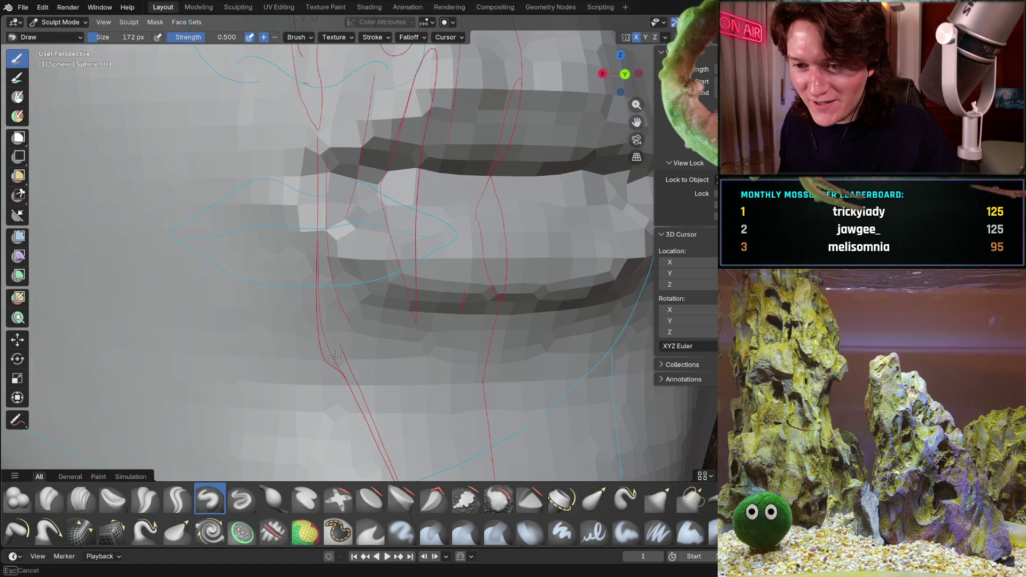
{"action": "mouse_move", "coordinate": [387, 298]}
{"action": "middle_mouse_down"}
{"action": "mouse_move", "coordinate": [443, 297]}
{"action": "mouse_move", "coordinate": [350, 300]}
{"action": "middle_mouse_up"}
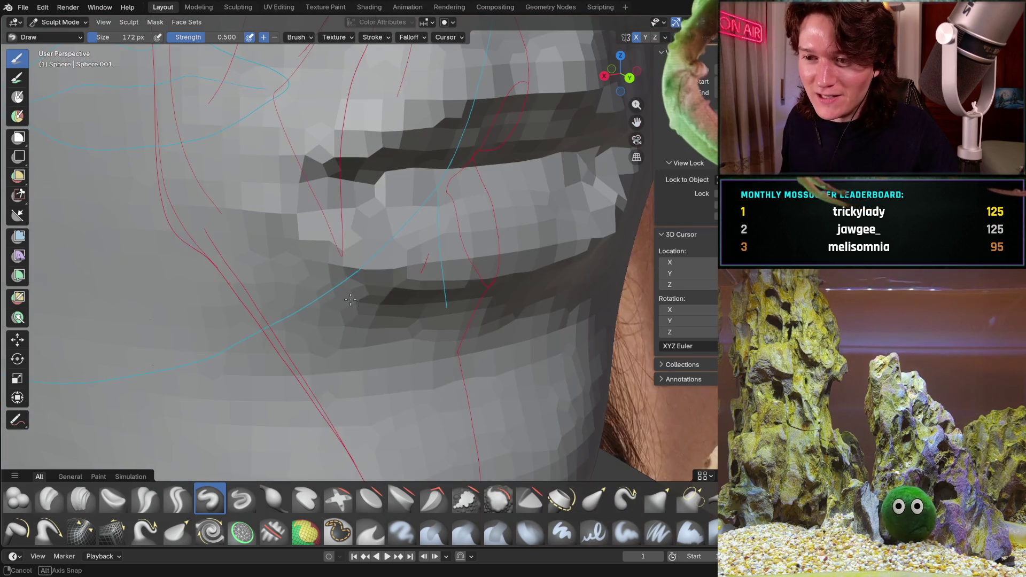
{"action": "middle_click_drag", "start_coordinate": [425, 275], "coordinate": [364, 284]}
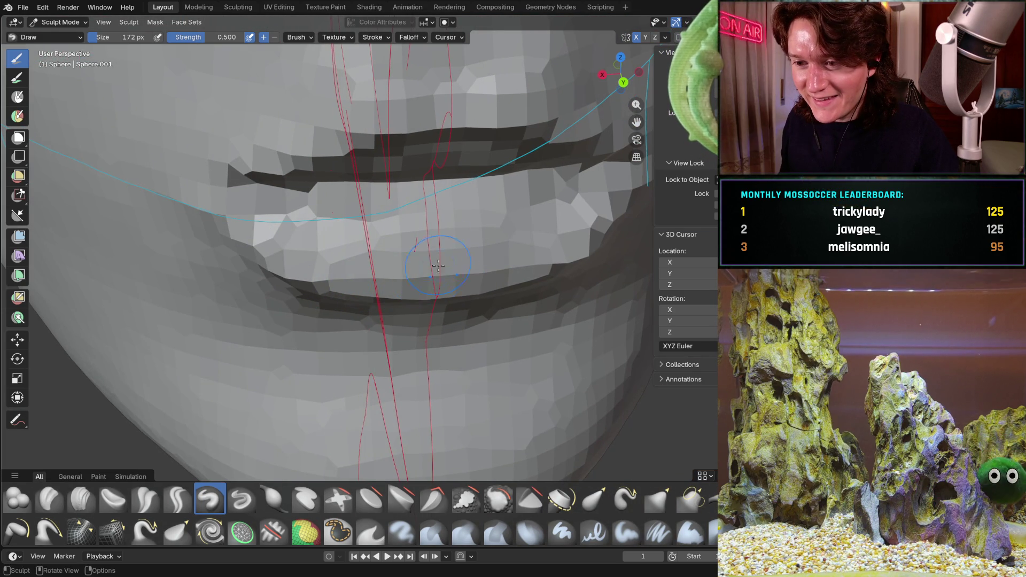
{"action": "middle_click_drag", "start_coordinate": [438, 265], "coordinate": [442, 182]}
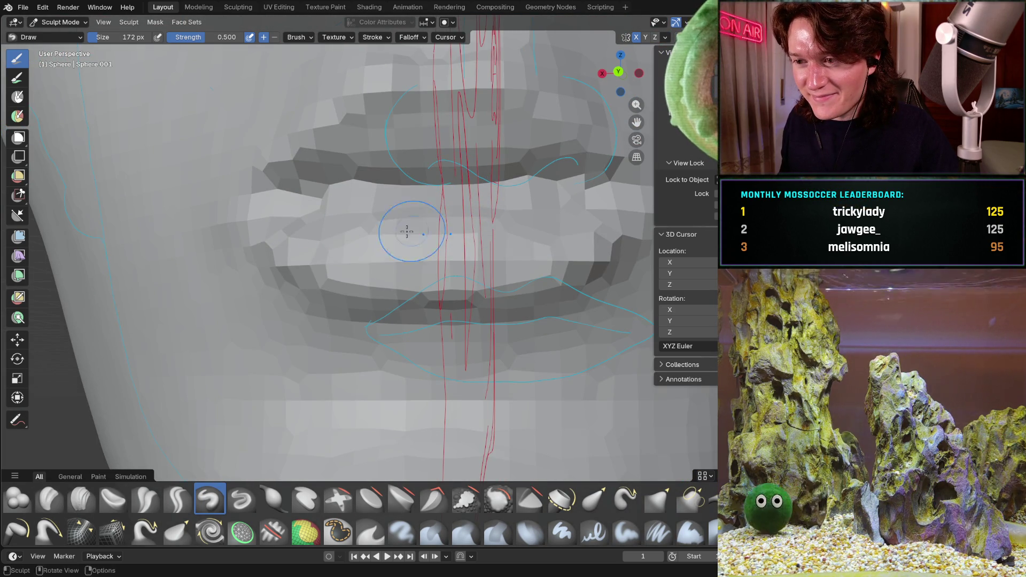
{"action": "middle_click_drag", "start_coordinate": [451, 243], "coordinate": [600, 222]}
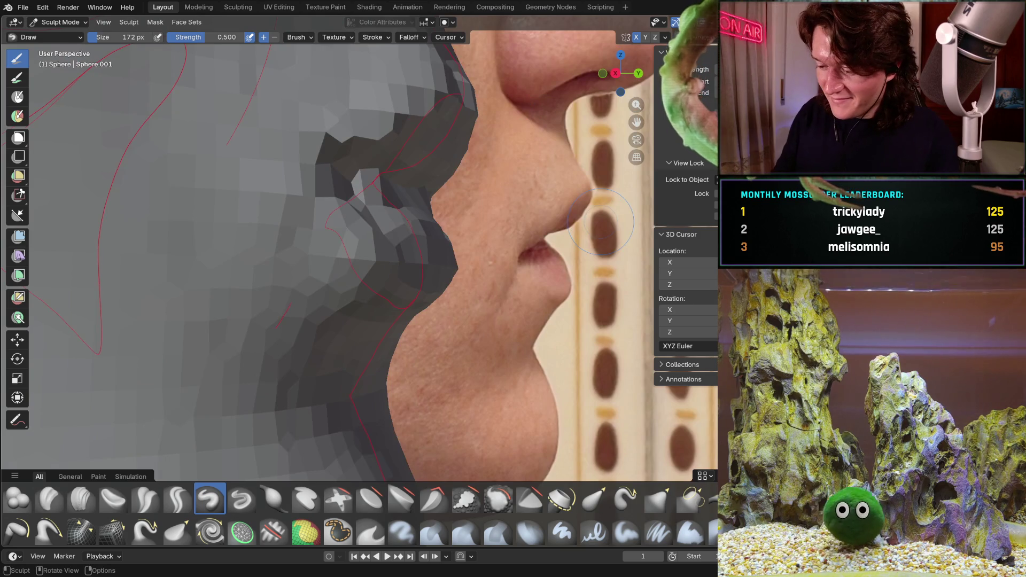
{"action": "key", "text": "KP_3"}
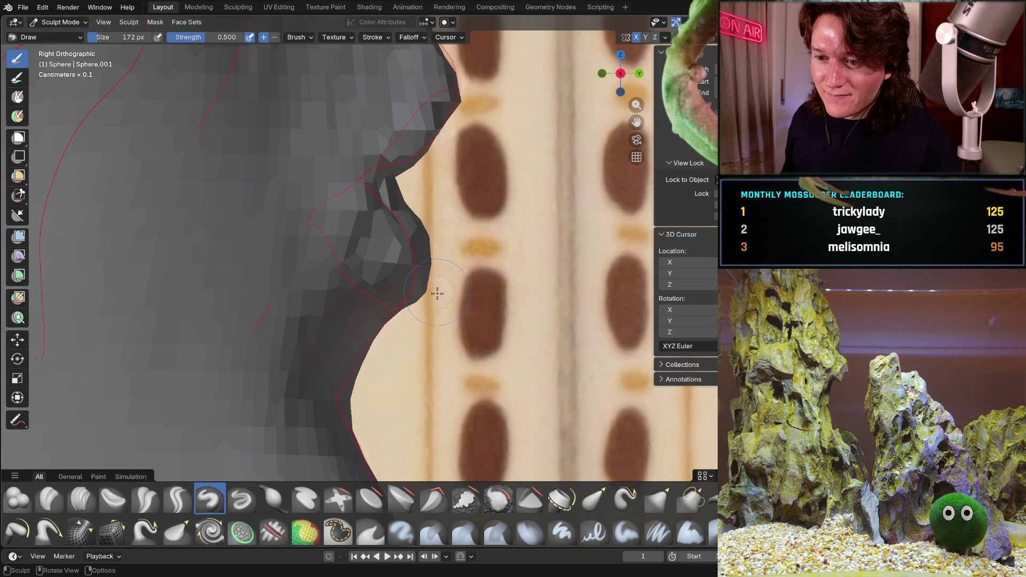
Level the view on the lips from the front and push in the lower lip surface.
{"action": "middle_click_drag", "start_coordinate": [423, 286], "coordinate": [346, 313]}
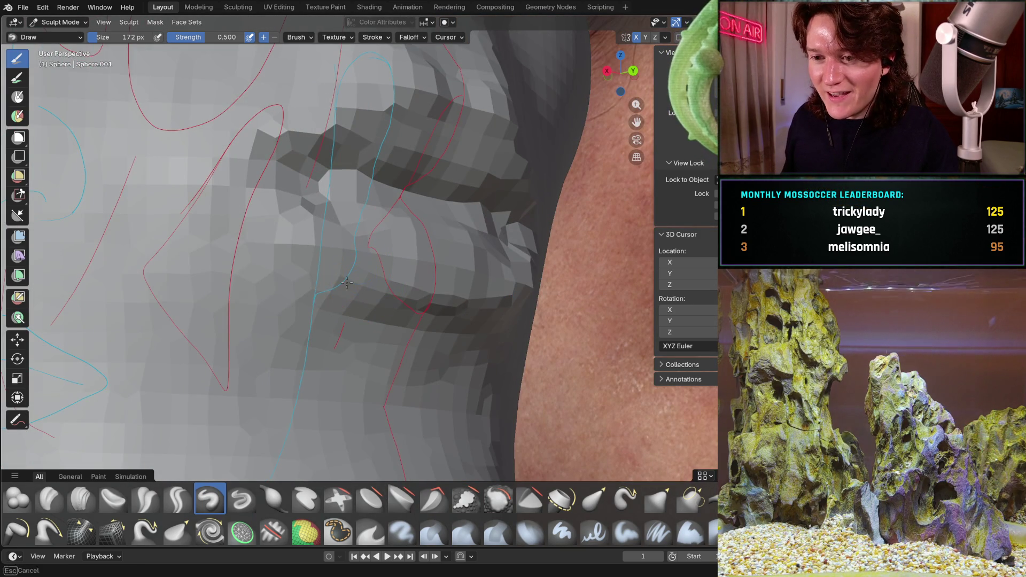
{"action": "middle_click_drag", "start_coordinate": [347, 284], "coordinate": [305, 289]}
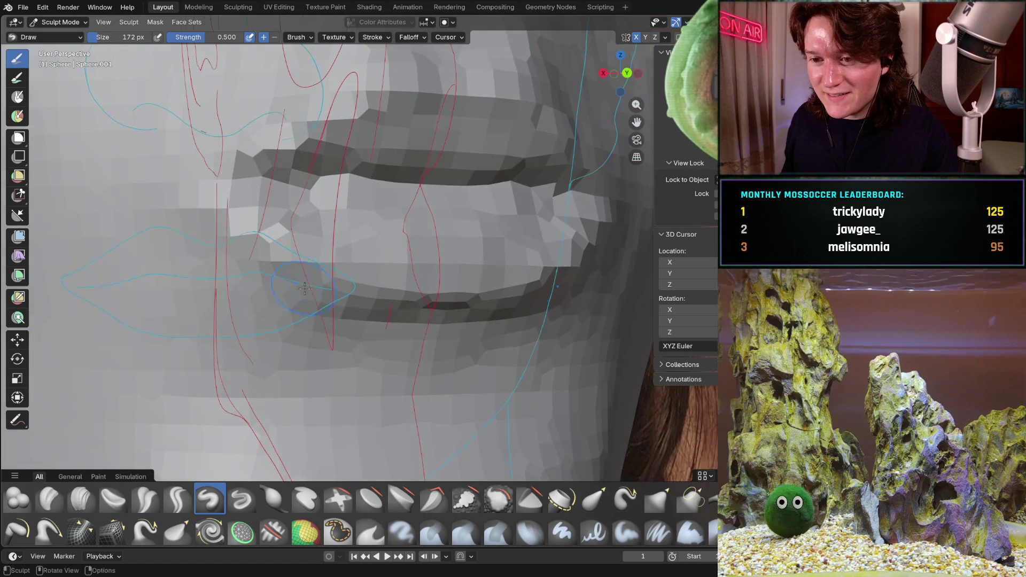
{"action": "mouse_move", "coordinate": [355, 230]}
{"action": "middle_mouse_down", "text": "shift"}
{"action": "mouse_move", "coordinate": [431, 278]}
{"action": "mouse_move", "coordinate": [303, 320]}
{"action": "mouse_move", "coordinate": [448, 249]}
{"action": "middle_mouse_up", "text": "shift"}
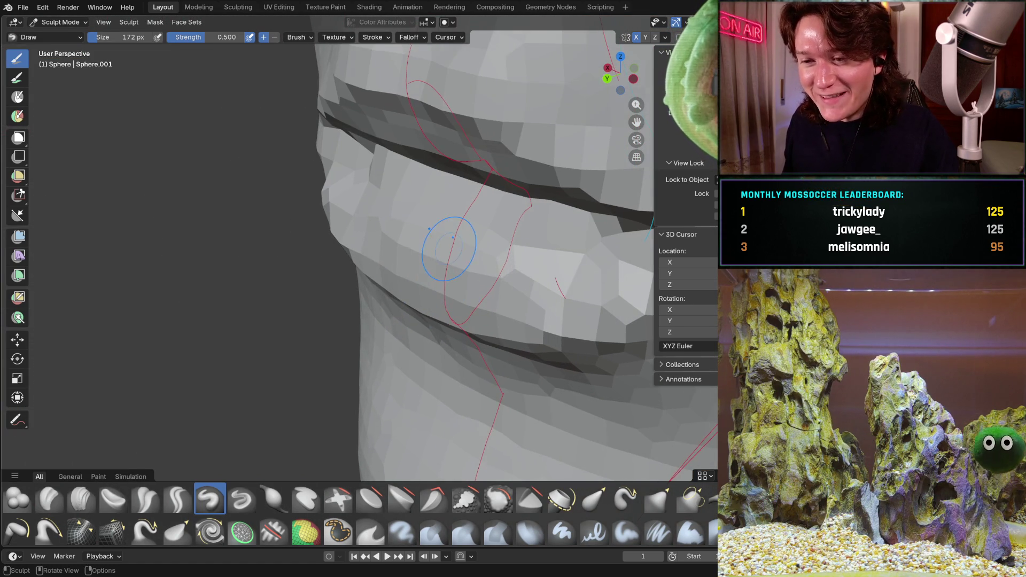
{"action": "mouse_move", "coordinate": [382, 256]}
{"action": "middle_mouse_down"}
{"action": "mouse_move", "coordinate": [227, 275]}
{"action": "mouse_move", "coordinate": [212, 291]}
{"action": "middle_mouse_up"}
{"action": "scroll", "coordinate": [275, 278], "scroll_direction": "down", "scroll_amount": 2}
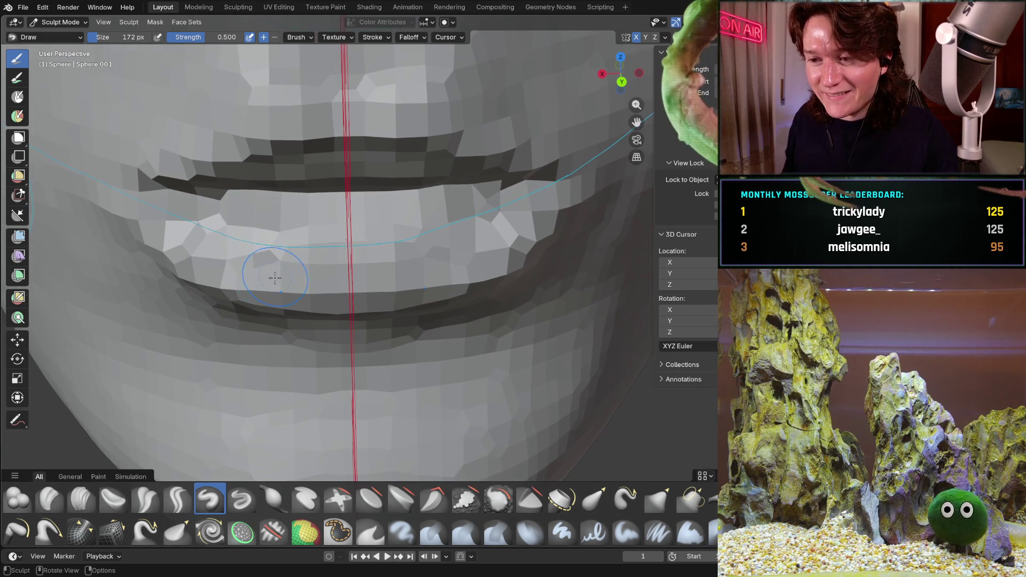
{"action": "left_click", "coordinate": [263, 273]}
Check the pushed-in lower lip in the right side view, then zoom back onto the lips.
{"action": "middle_click_drag", "start_coordinate": [315, 281], "coordinate": [514, 267]}
{"action": "key", "text": "KP_3"}
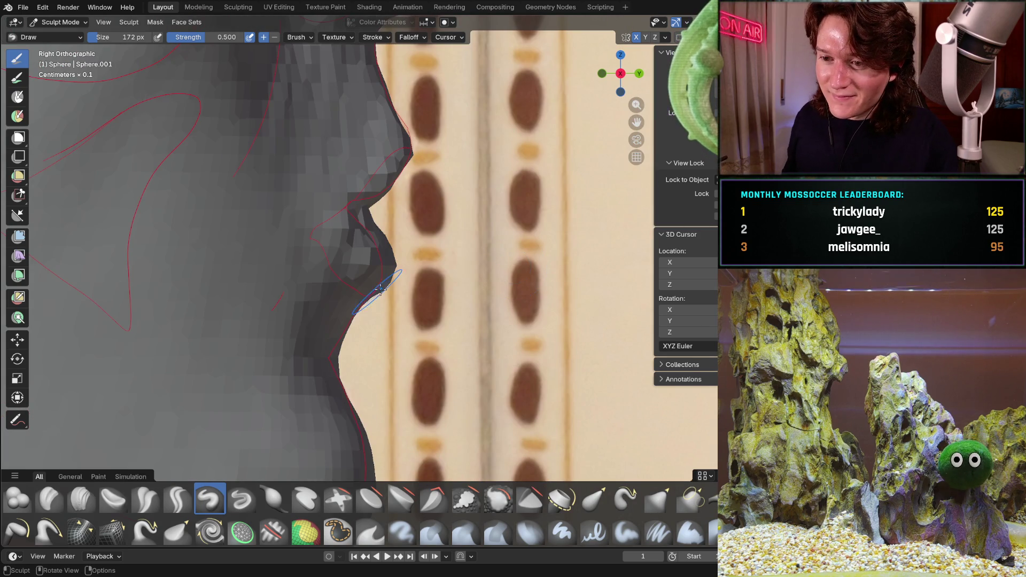
{"action": "mouse_move", "coordinate": [466, 242]}
{"action": "middle_mouse_down"}
{"action": "mouse_move", "coordinate": [465, 258]}
{"action": "mouse_move", "coordinate": [349, 254]}
{"action": "middle_mouse_up"}
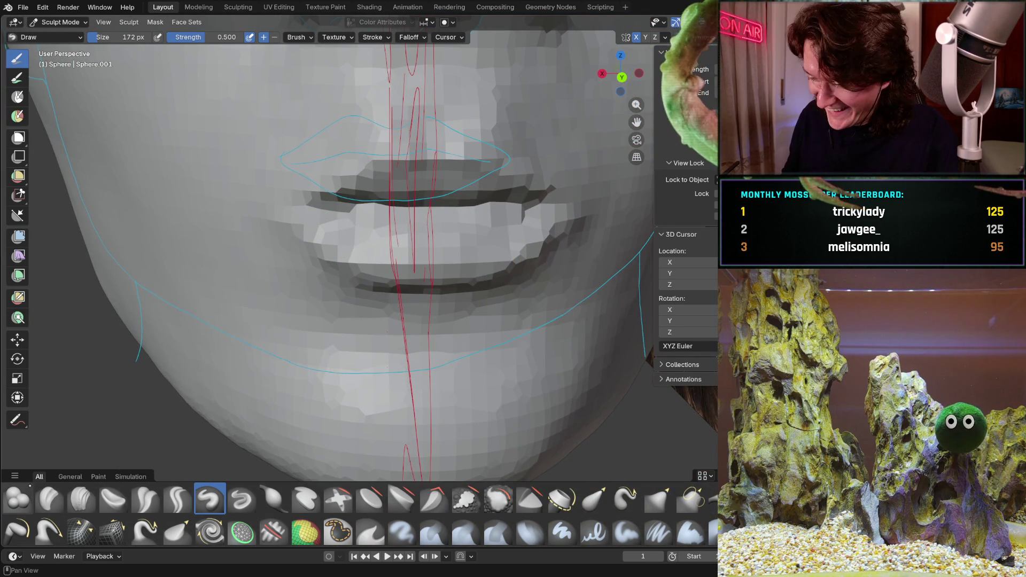
{"action": "middle_click_drag", "start_coordinate": [344, 292], "coordinate": [310, 171], "text": "ctrl"}
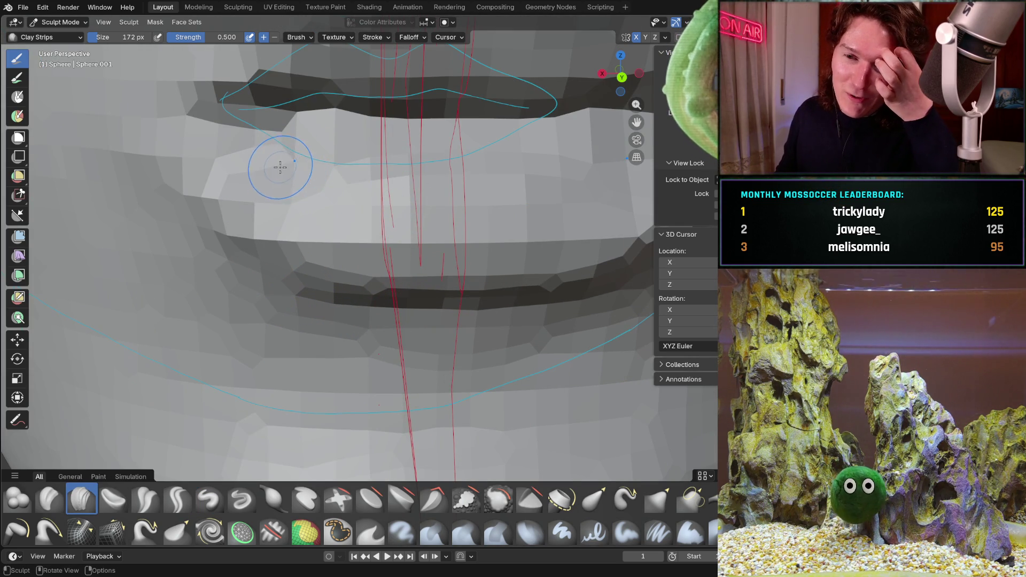
Build up the lip silhouette with Clay Strips to match the right side reference profile.
{"action": "middle_click_drag", "start_coordinate": [264, 171], "coordinate": [281, 156], "text": "ctrl"}
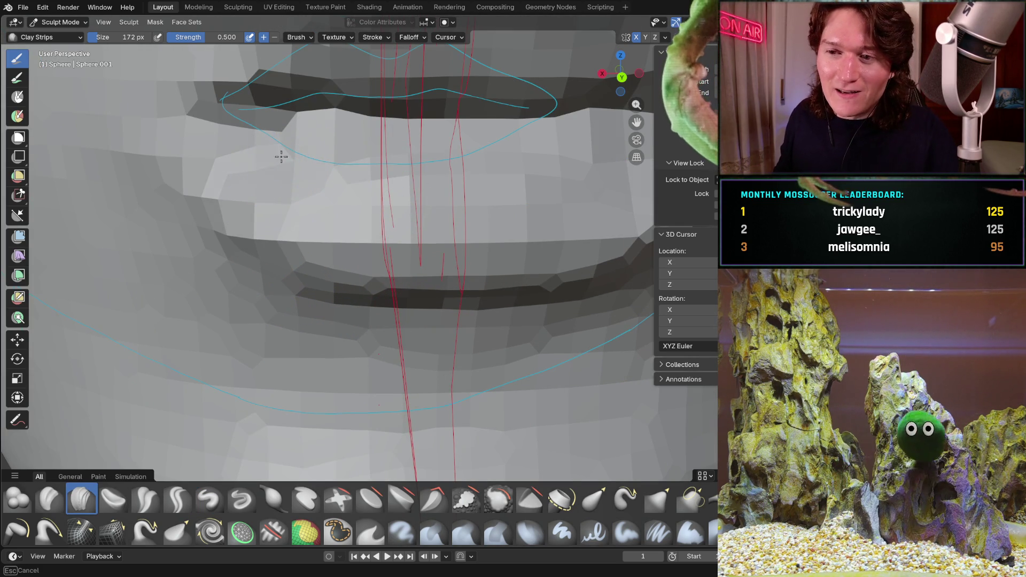
{"action": "middle_click_drag", "start_coordinate": [258, 192], "coordinate": [273, 174], "text": "ctrl"}
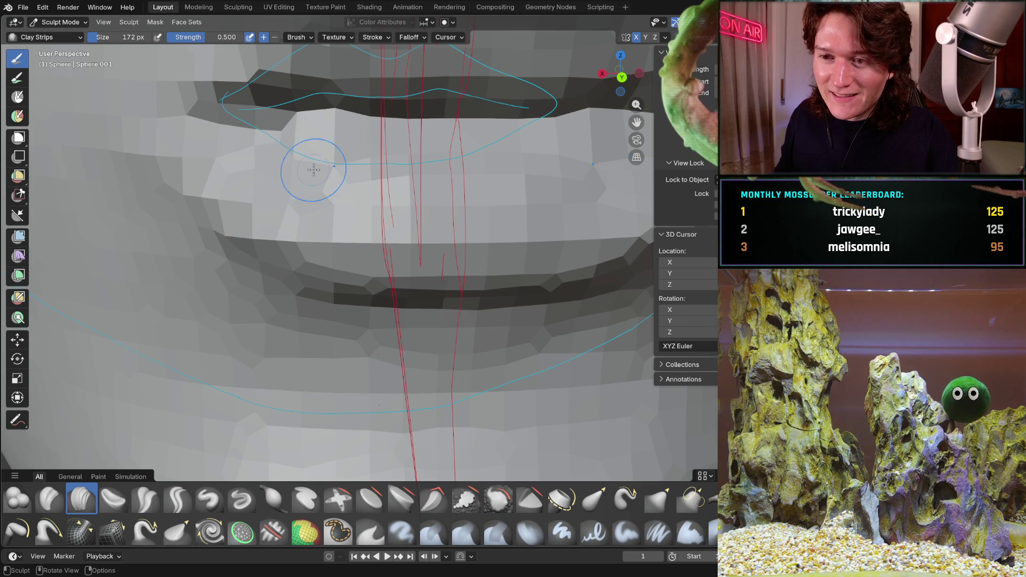
{"action": "middle_click_drag", "start_coordinate": [385, 195], "coordinate": [309, 206]}
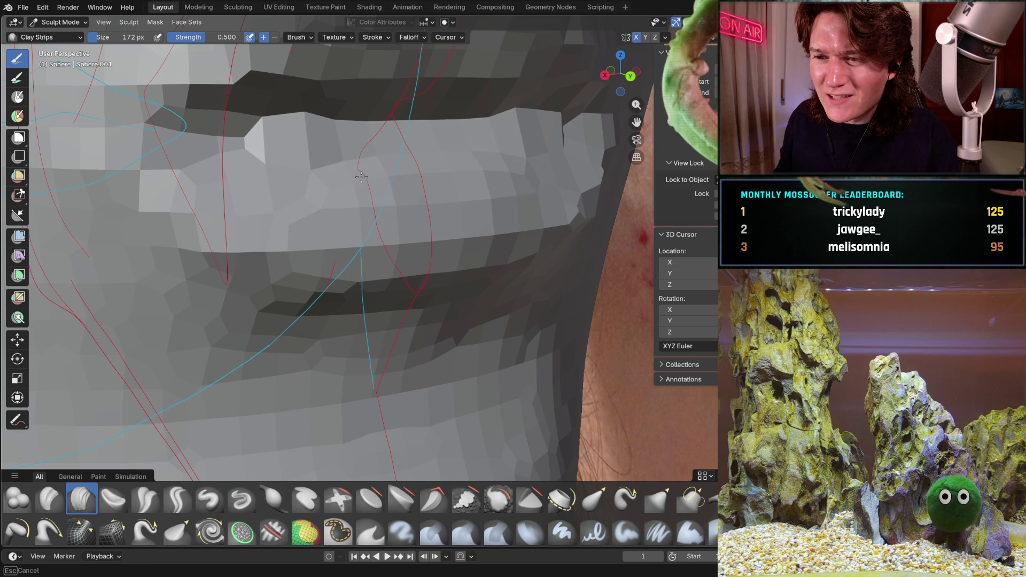
{"action": "mouse_move", "coordinate": [403, 164]}
{"action": "middle_mouse_down"}
{"action": "mouse_move", "coordinate": [320, 147]}
{"action": "mouse_move", "coordinate": [320, 229]}
{"action": "mouse_move", "coordinate": [247, 225]}
{"action": "mouse_move", "coordinate": [334, 184]}
{"action": "mouse_move", "coordinate": [380, 187]}
{"action": "mouse_move", "coordinate": [358, 219]}
{"action": "mouse_move", "coordinate": [374, 182]}
{"action": "middle_mouse_up"}
{"action": "key", "text": "KP_3"}
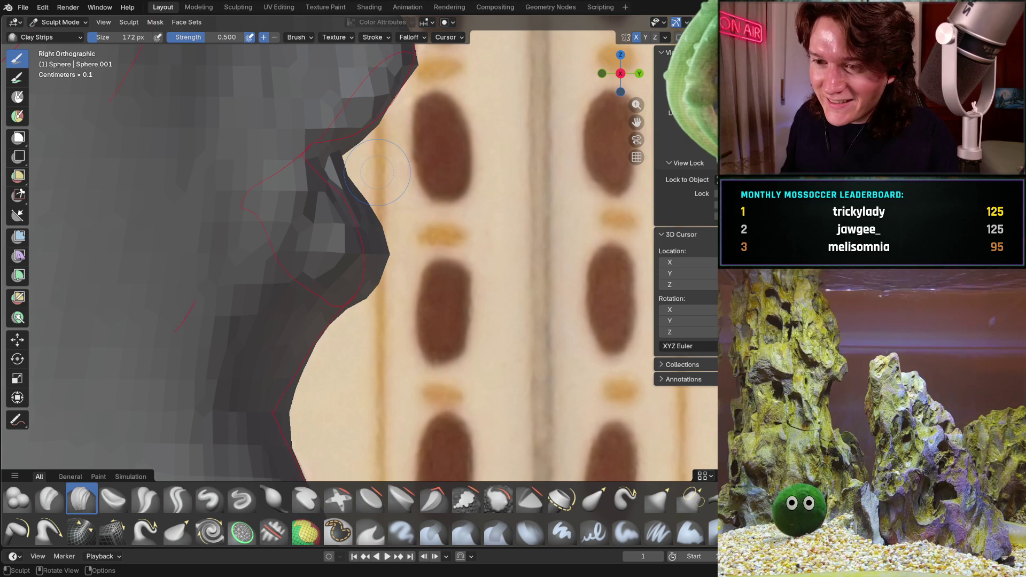
{"action": "left_click_drag", "start_coordinate": [376, 282], "coordinate": [381, 249]}
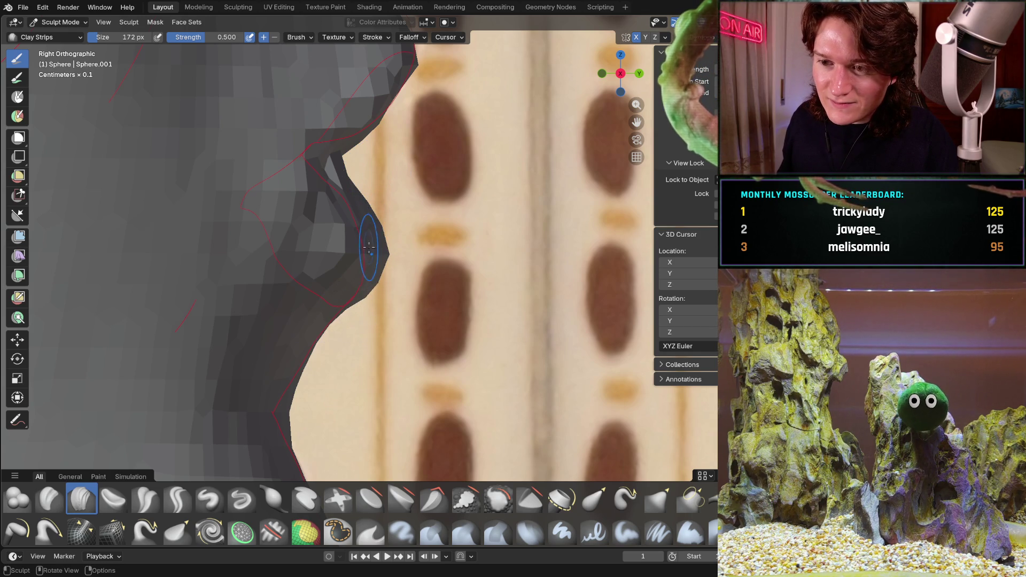
Inspect the sculpted mouth and chin from above and from the front.
{"action": "middle_click_drag", "start_coordinate": [368, 246], "coordinate": [369, 301]}
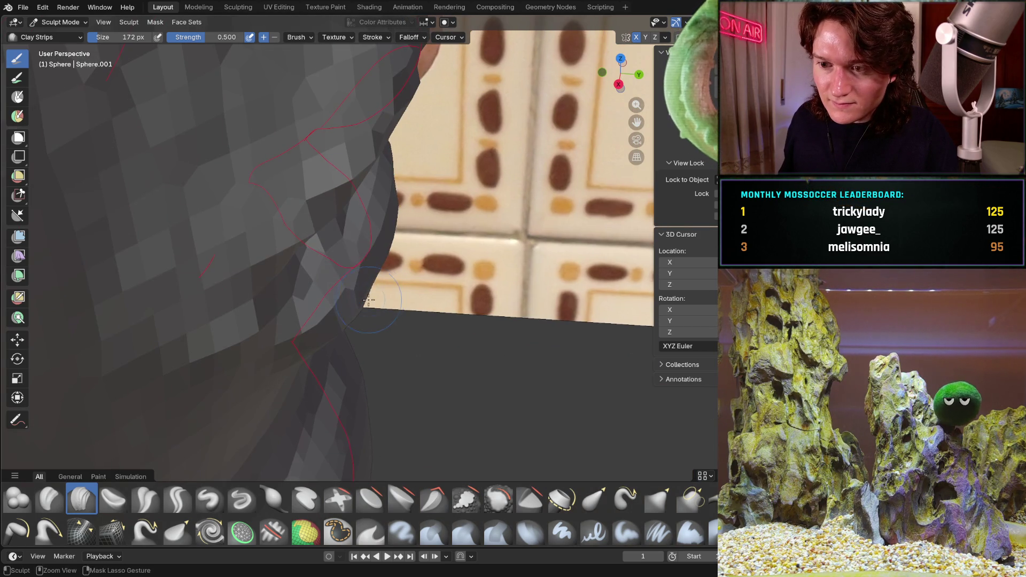
{"action": "mouse_move", "coordinate": [299, 352]}
{"action": "middle_mouse_down"}
{"action": "mouse_move", "coordinate": [335, 304]}
{"action": "mouse_move", "coordinate": [287, 321]}
{"action": "mouse_move", "coordinate": [309, 279]}
{"action": "mouse_move", "coordinate": [278, 294]}
{"action": "middle_mouse_up"}
{"action": "middle_click_drag", "start_coordinate": [220, 319], "coordinate": [220, 318]}
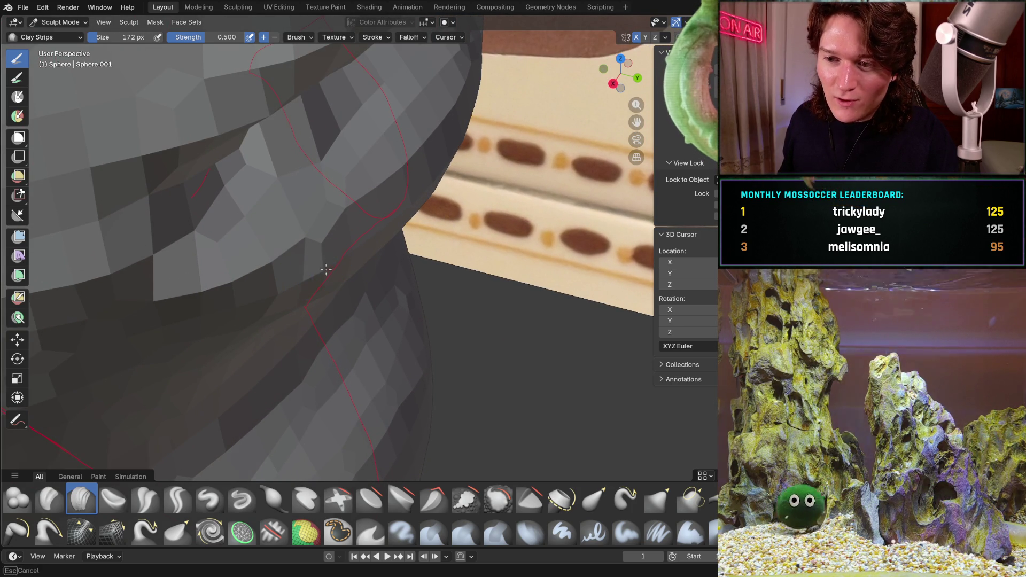
{"action": "middle_click_drag", "start_coordinate": [343, 247], "coordinate": [370, 179]}
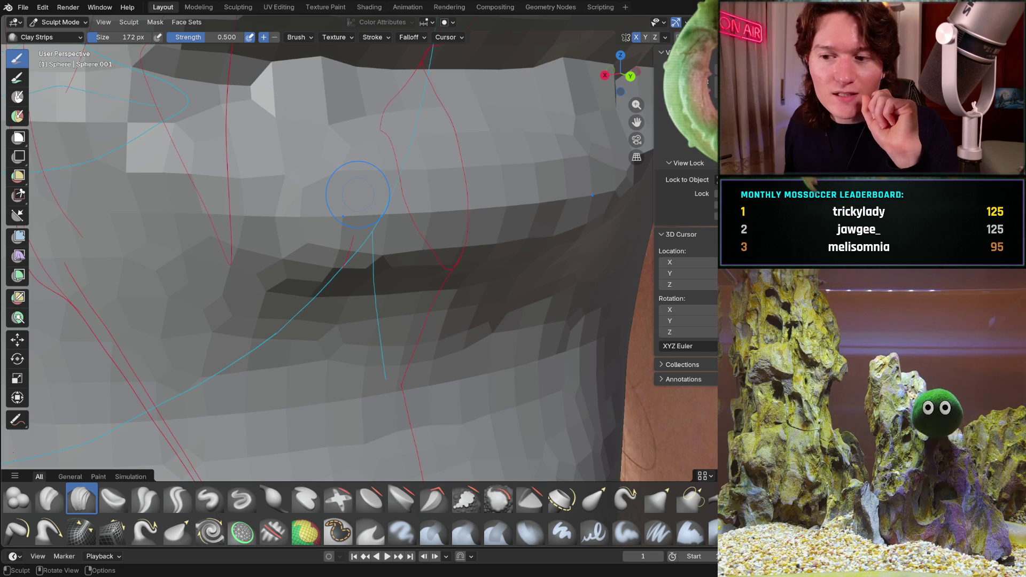
{"action": "mouse_move", "coordinate": [424, 286]}
{"action": "middle_mouse_down"}
{"action": "mouse_move", "coordinate": [394, 248]}
{"action": "mouse_move", "coordinate": [408, 235]}
{"action": "mouse_move", "coordinate": [429, 298]}
{"action": "middle_mouse_up"}
{"action": "mouse_move", "coordinate": [299, 335]}
{"action": "middle_mouse_down"}
{"action": "mouse_move", "coordinate": [337, 309]}
{"action": "mouse_move", "coordinate": [289, 284]}
{"action": "middle_mouse_up"}
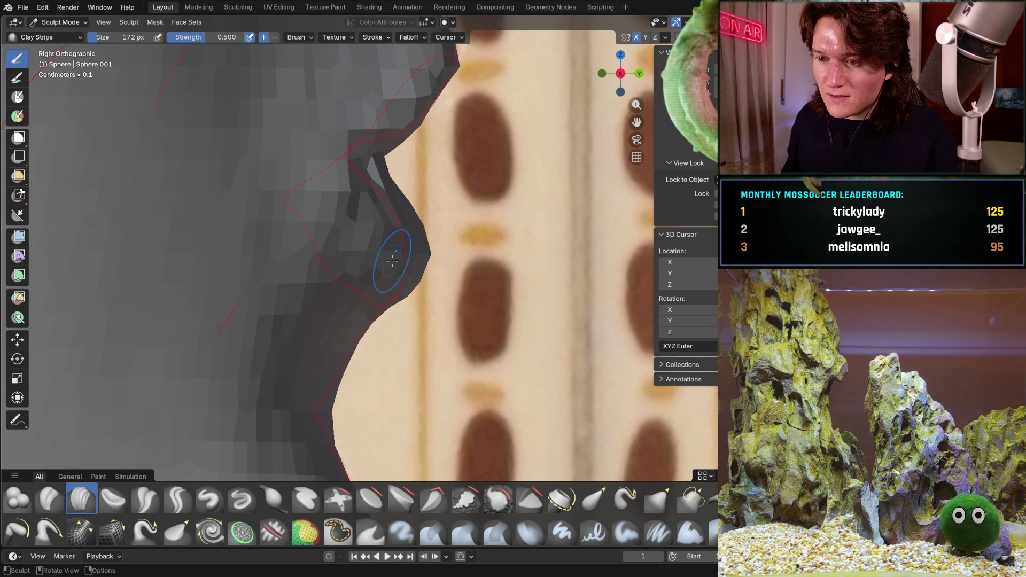
{"action": "middle_click_drag", "start_coordinate": [416, 253], "coordinate": [329, 299]}
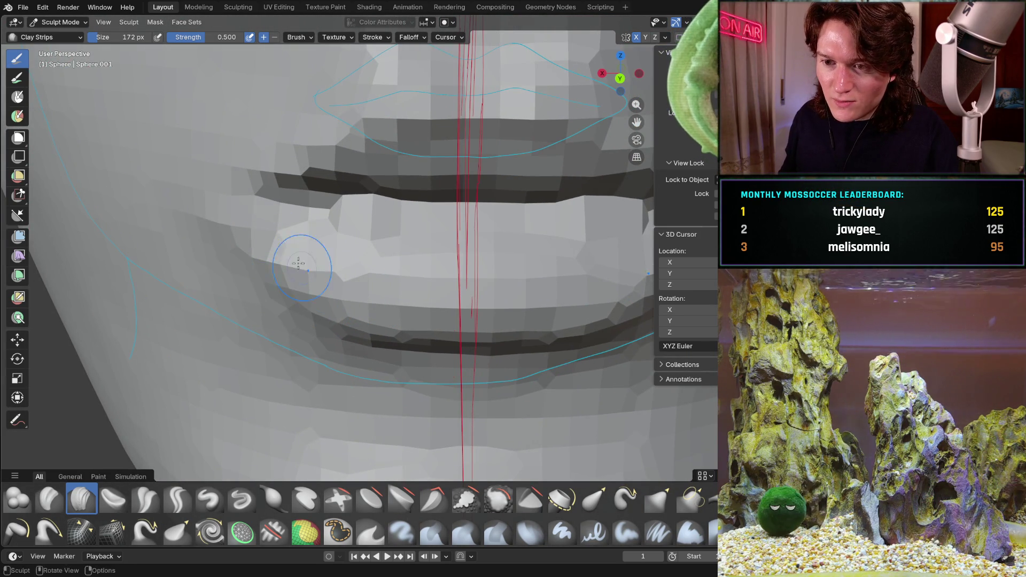
Build up the skin around the mouth corner, checking it from three-quarter and side angles.
{"action": "mouse_move", "coordinate": [265, 247]}
{"action": "middle_mouse_down"}
{"action": "mouse_move", "coordinate": [427, 230]}
{"action": "mouse_move", "coordinate": [485, 203]}
{"action": "middle_mouse_up"}
{"action": "middle_click_drag", "start_coordinate": [414, 237], "coordinate": [362, 241]}
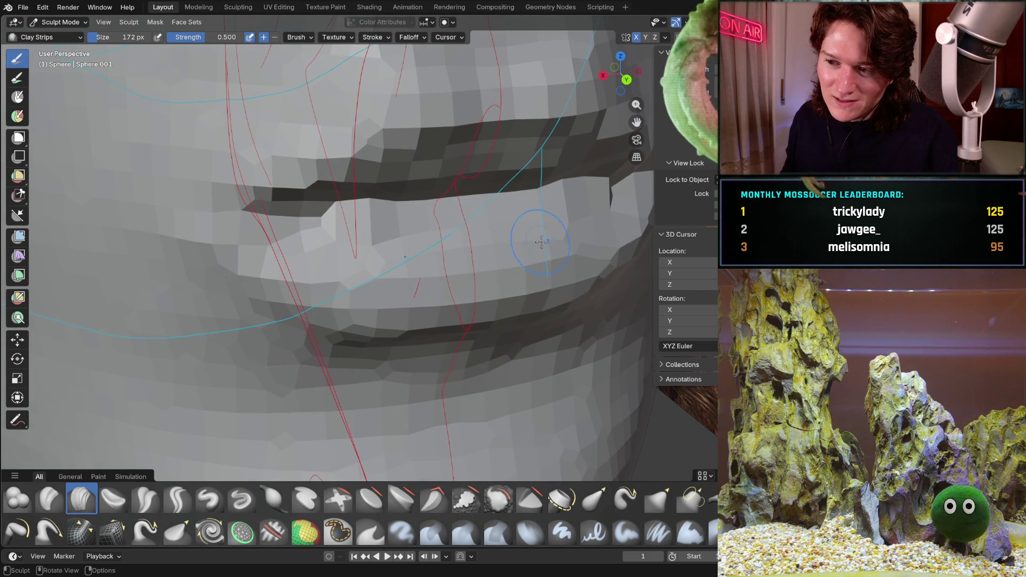
{"action": "mouse_move", "coordinate": [451, 240]}
{"action": "middle_mouse_down"}
{"action": "mouse_move", "coordinate": [465, 198]}
{"action": "mouse_move", "coordinate": [581, 243]}
{"action": "mouse_move", "coordinate": [565, 245]}
{"action": "middle_mouse_up"}
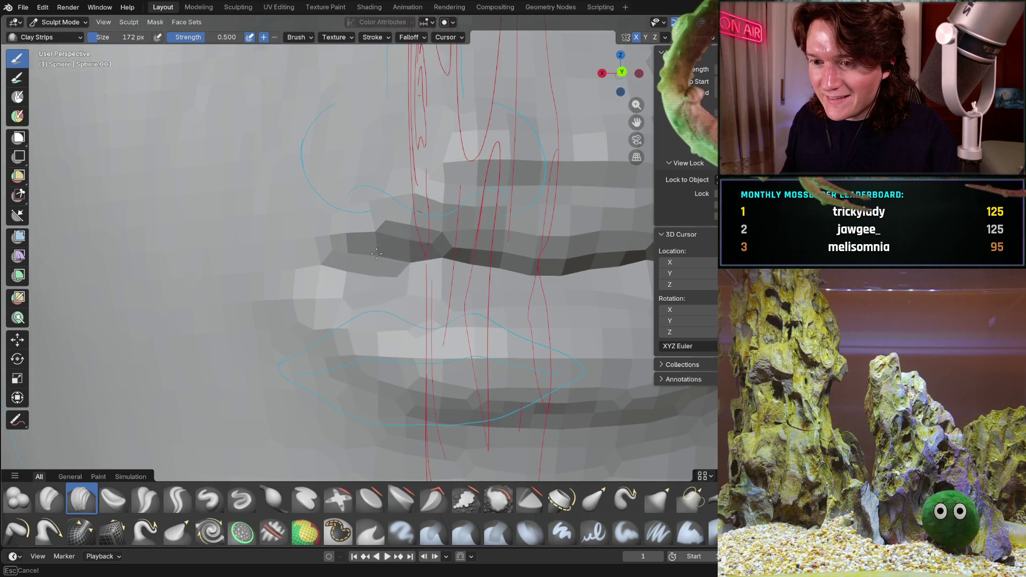
{"action": "mouse_move", "coordinate": [323, 281]}
{"action": "middle_mouse_down"}
{"action": "mouse_move", "coordinate": [302, 252]}
{"action": "mouse_move", "coordinate": [446, 237]}
{"action": "mouse_move", "coordinate": [328, 247]}
{"action": "mouse_move", "coordinate": [366, 295]}
{"action": "middle_mouse_up"}
{"action": "mouse_move", "coordinate": [373, 237]}
{"action": "middle_mouse_down"}
{"action": "mouse_move", "coordinate": [401, 246]}
{"action": "mouse_move", "coordinate": [384, 241]}
{"action": "middle_mouse_up"}
{"action": "mouse_move", "coordinate": [370, 276]}
{"action": "middle_mouse_down"}
{"action": "mouse_move", "coordinate": [475, 234]}
{"action": "mouse_move", "coordinate": [393, 243]}
{"action": "middle_mouse_up"}
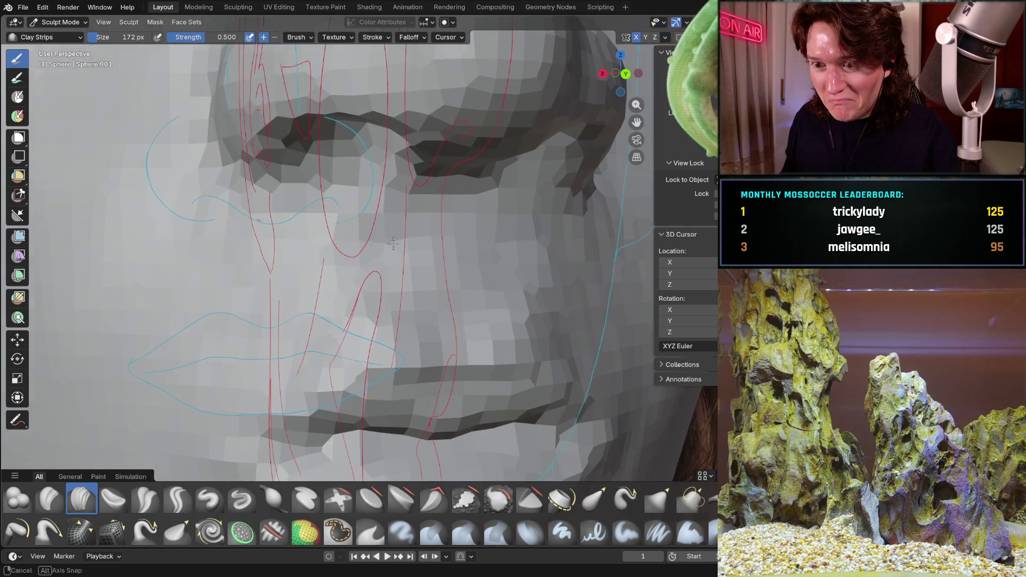
{"action": "middle_click_drag", "start_coordinate": [318, 313], "coordinate": [423, 206]}
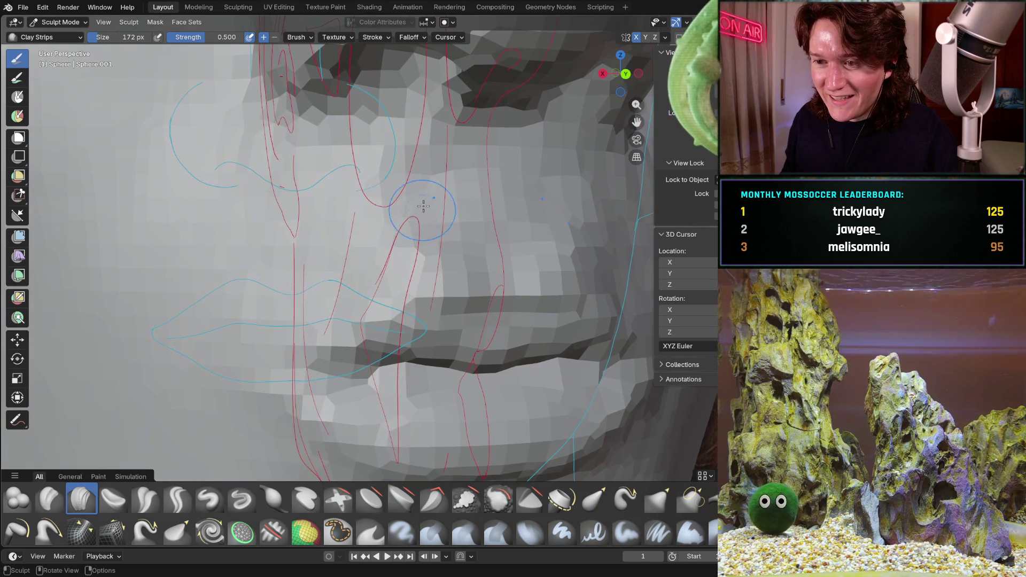
{"action": "key", "text": "KP_3"}
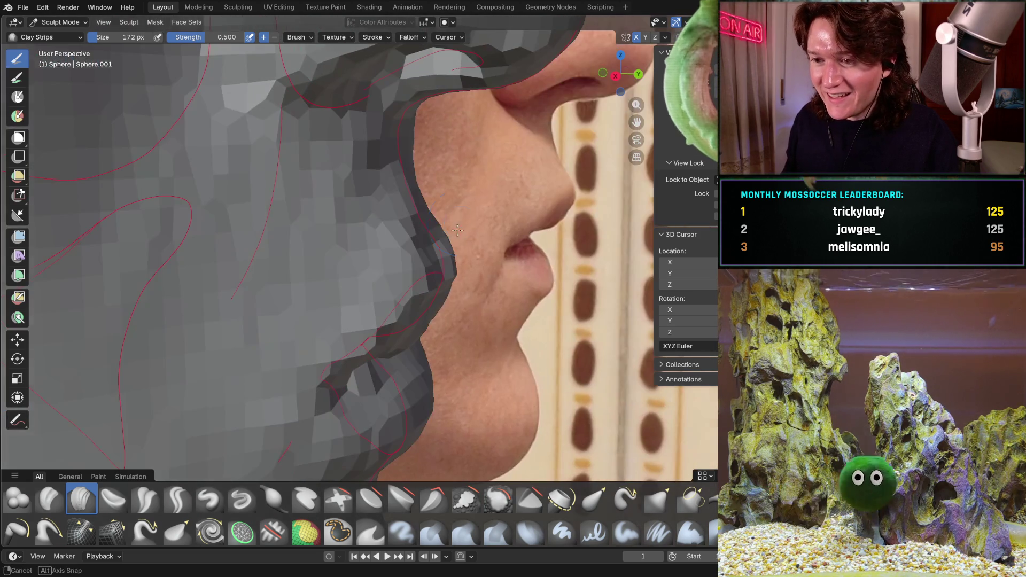
{"action": "scroll", "coordinate": [460, 222], "scroll_direction": "up", "scroll_amount": 5}
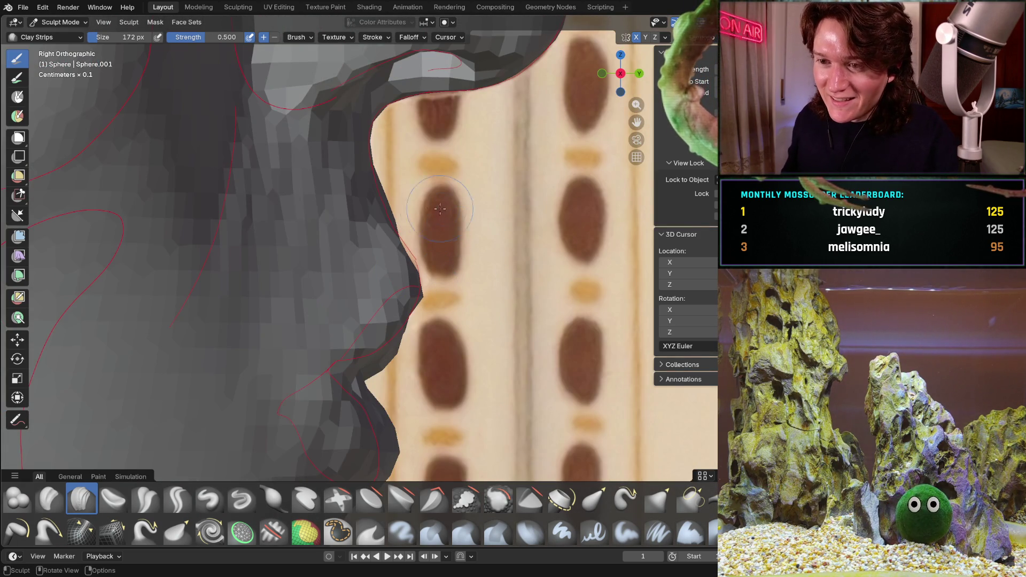
{"action": "middle_click_drag", "start_coordinate": [415, 203], "coordinate": [401, 195]}
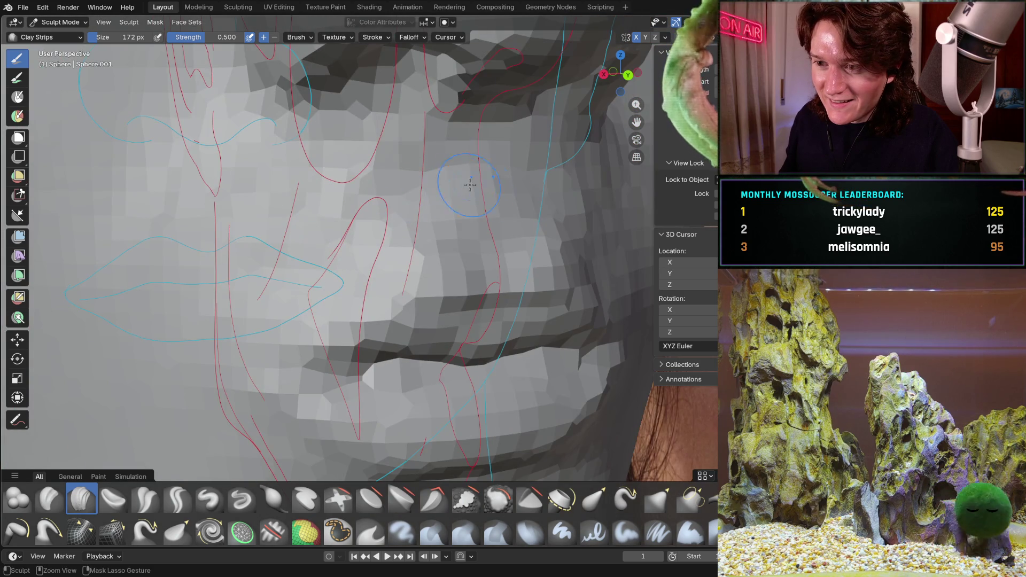
{"action": "middle_click_drag", "start_coordinate": [461, 187], "coordinate": [433, 191]}
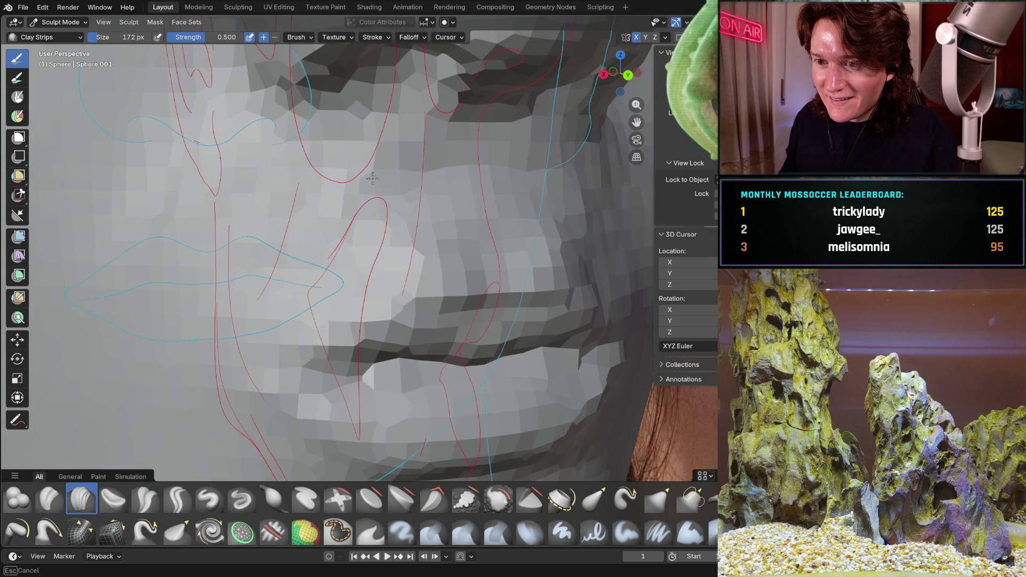
{"action": "scroll", "coordinate": [439, 169], "scroll_direction": "up", "scroll_amount": 3}
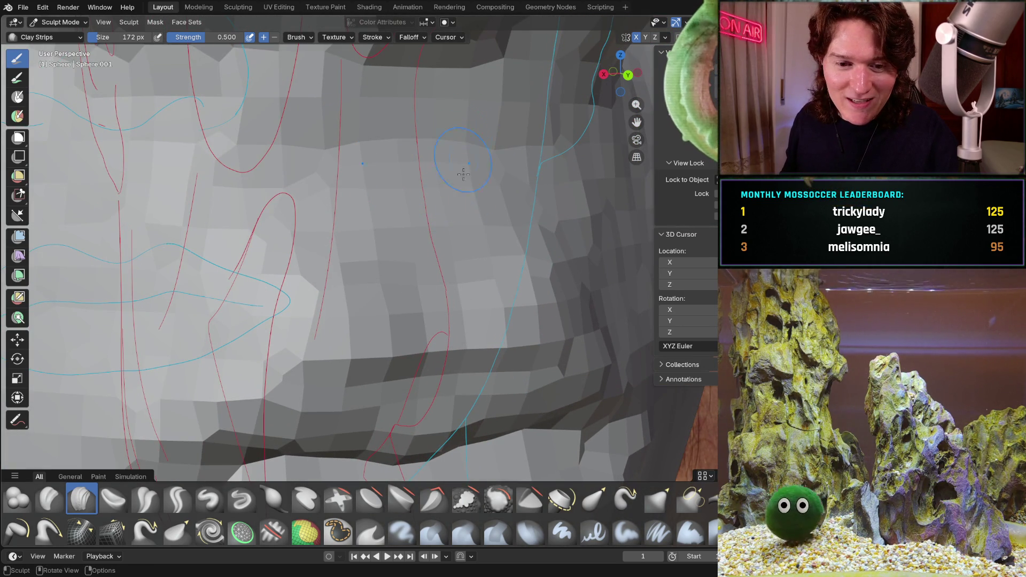
{"action": "mouse_move", "coordinate": [404, 164]}
{"action": "middle_mouse_down"}
{"action": "mouse_move", "coordinate": [453, 229]}
{"action": "mouse_move", "coordinate": [426, 252]}
{"action": "mouse_move", "coordinate": [369, 245]}
{"action": "middle_mouse_up"}
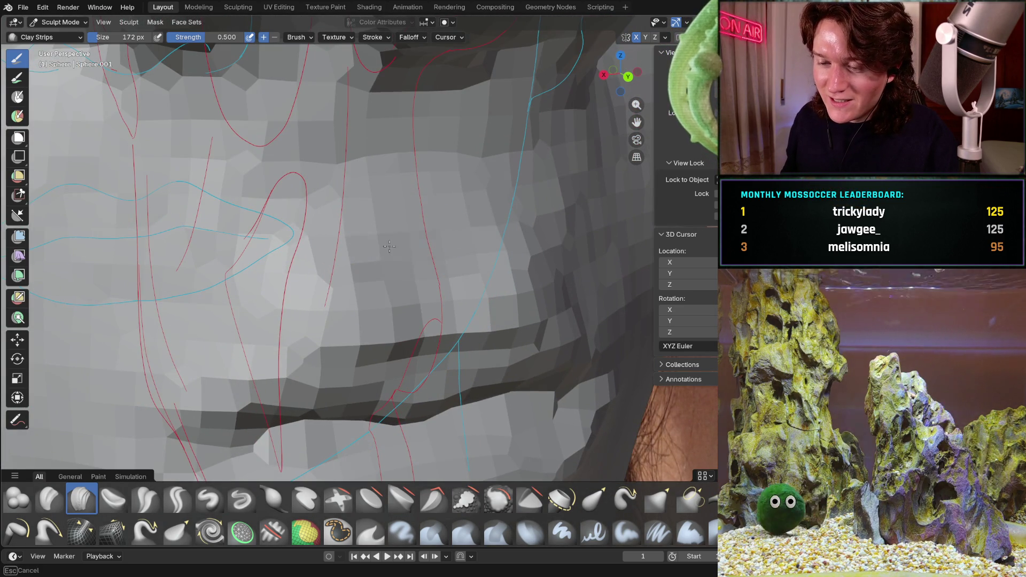
{"action": "middle_click_drag", "start_coordinate": [411, 242], "coordinate": [273, 281]}
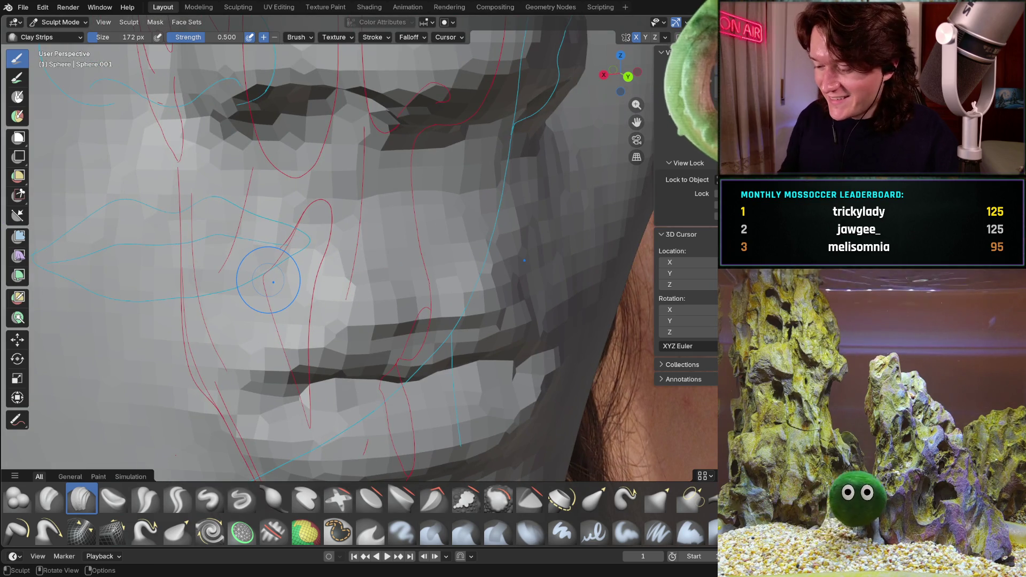
{"action": "scroll", "coordinate": [273, 281], "scroll_direction": "up", "scroll_amount": 2}
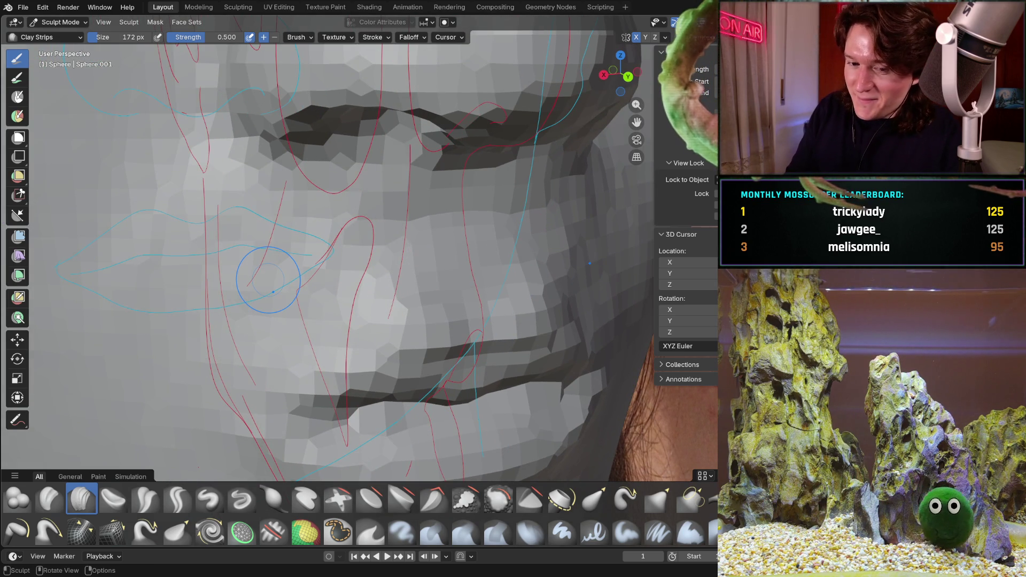